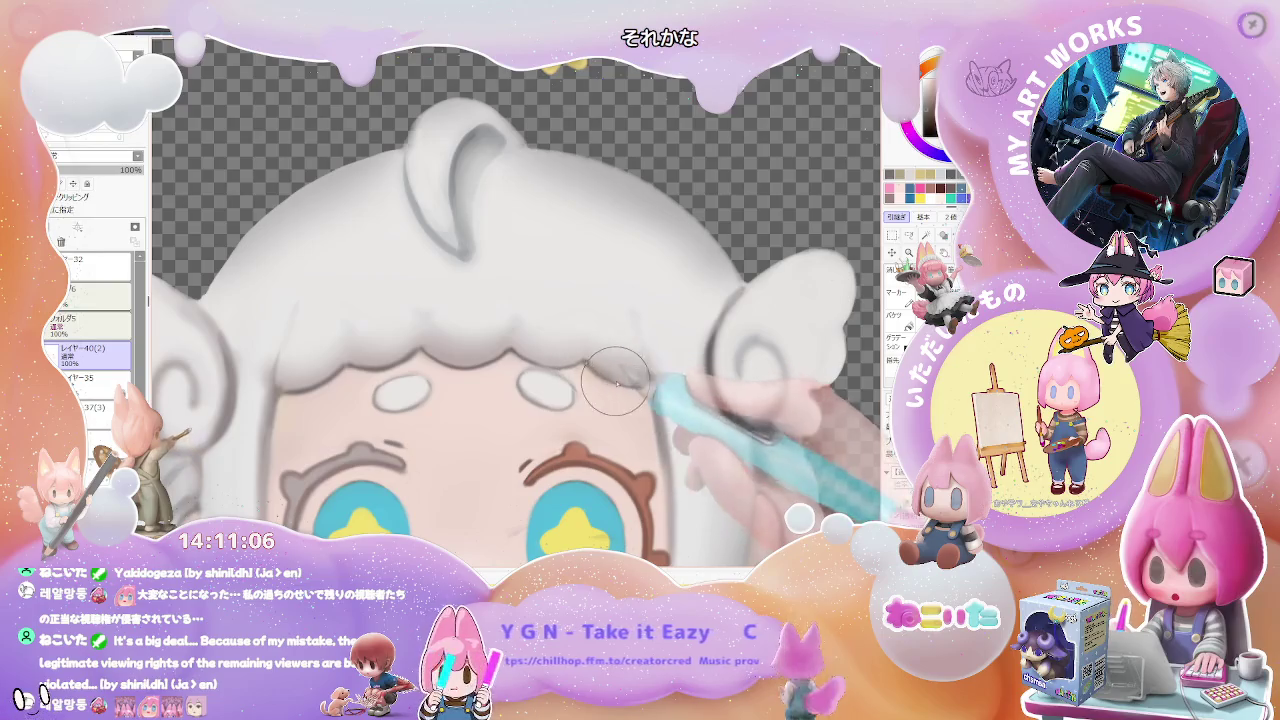
# Lasso the grey-lashed left eye and paste a copy onto a new layer.
pyautogui.press('-')
pyautogui.press('-')
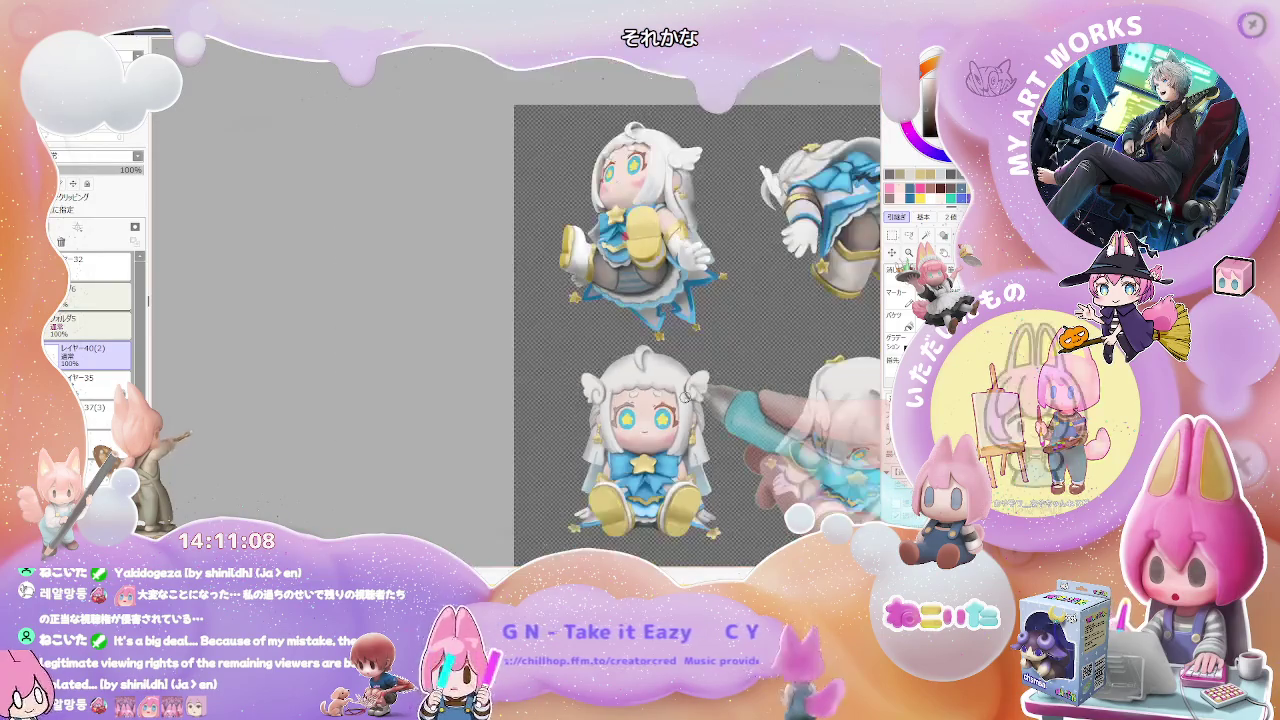
pyautogui.scroll(3, 379, 337)
pyautogui.scroll(3, 378, 340)
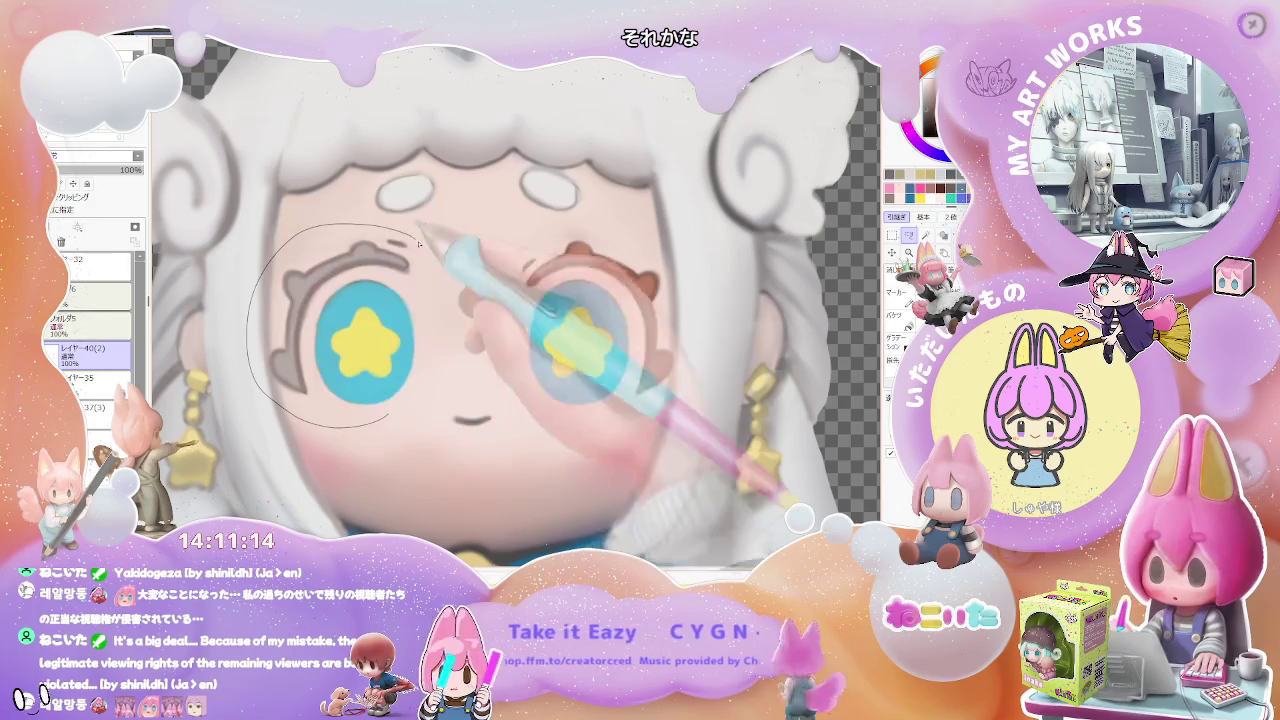
pyautogui.moveTo(418, 243); pyautogui.dragTo(437, 408)
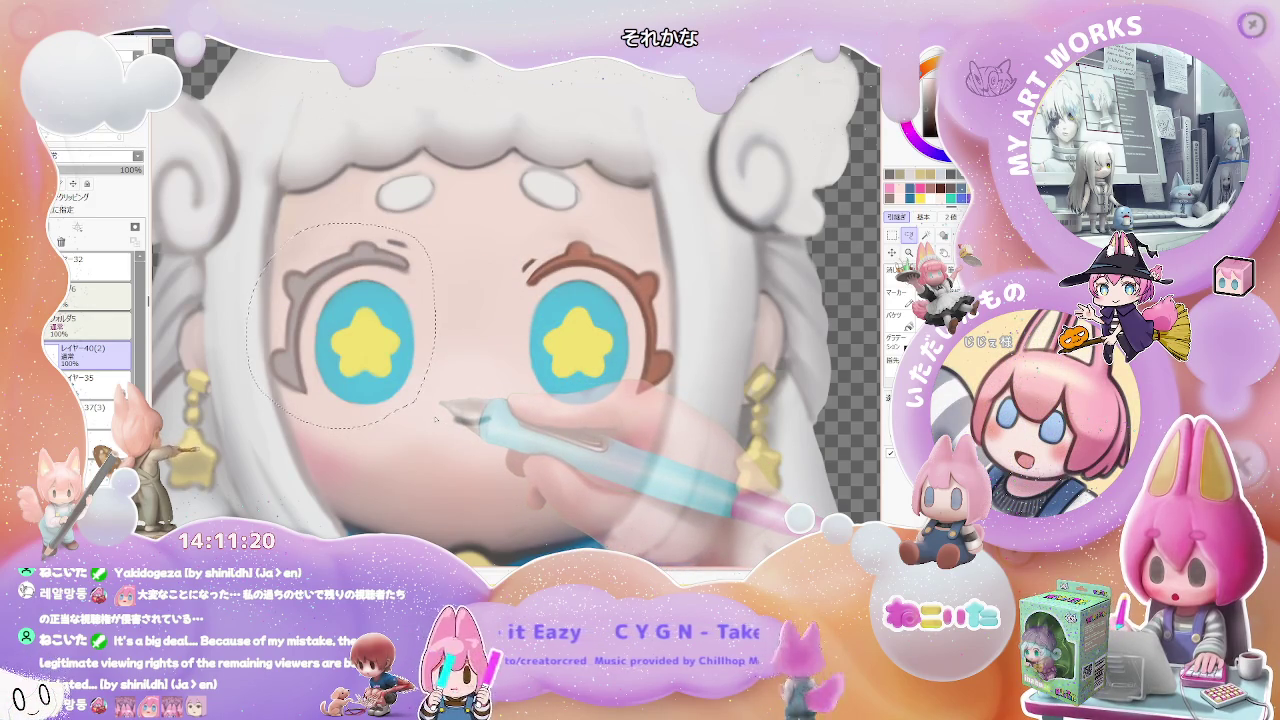
pyautogui.hotkey('ctrl', 'c')
pyautogui.hotkey('ctrl', 'v')
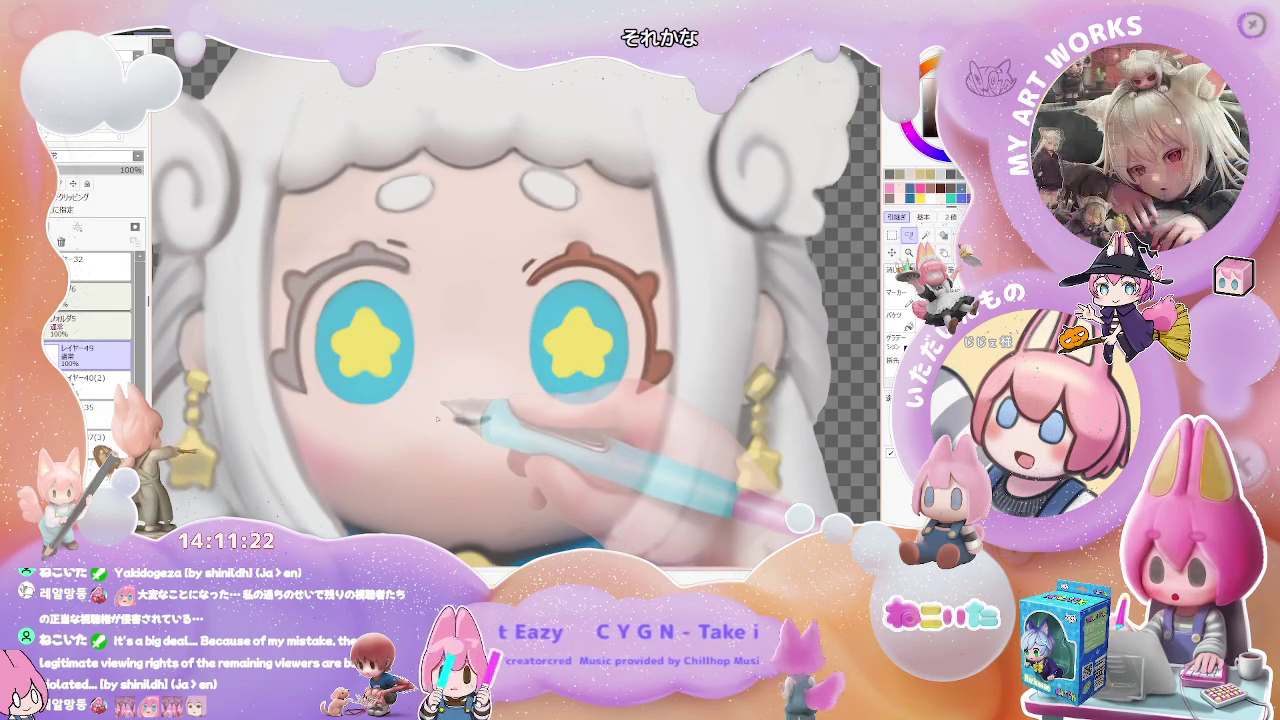
pyautogui.moveTo(365, 340); pyautogui.dragTo(318, 342)
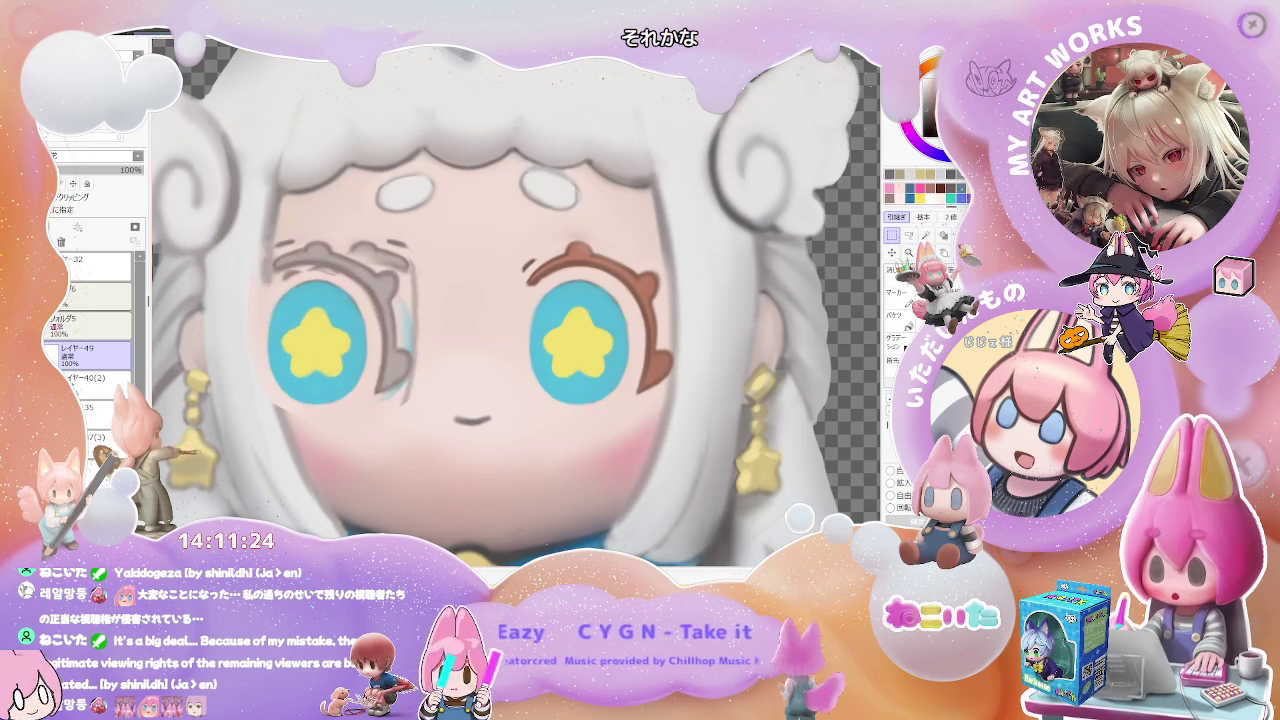
# Flip the eye copy horizontally and set it over the right eye.
pyautogui.click(892, 252)
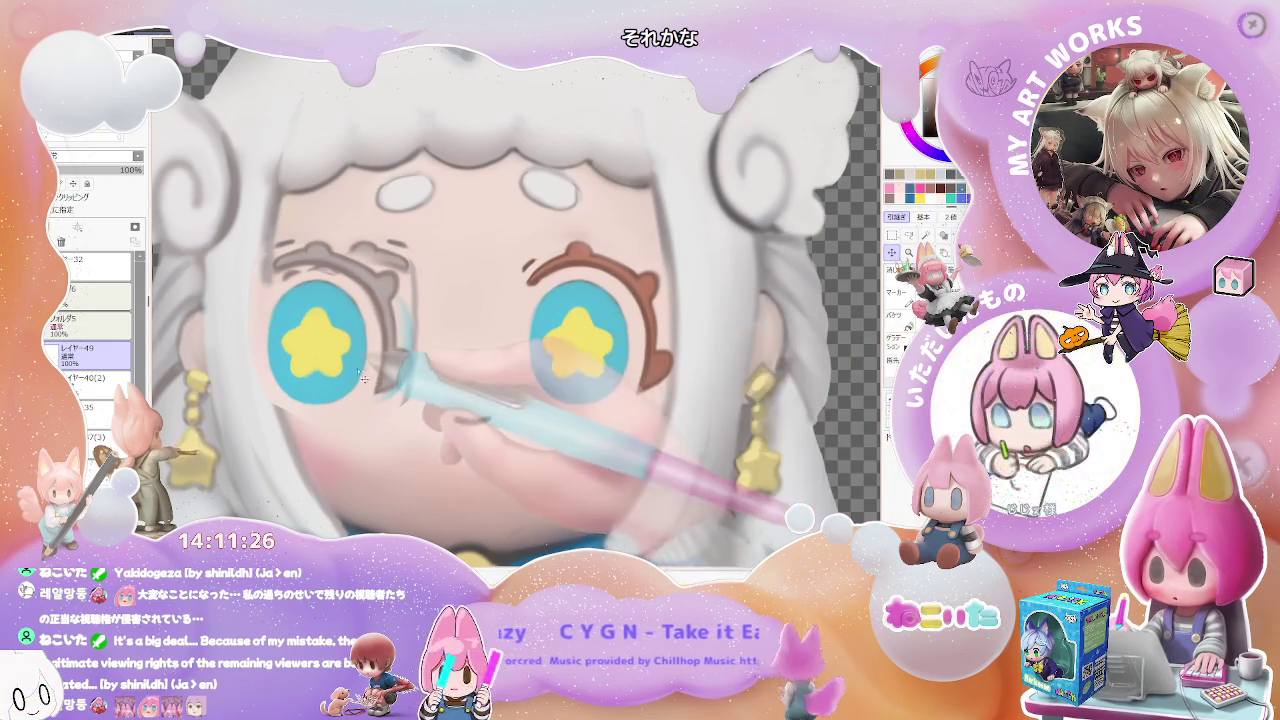
pyautogui.click(891, 235)
pyautogui.moveTo(251, 229)
pyautogui.mouseDown()
pyautogui.moveTo(433, 416)
pyautogui.moveTo(650, 388)
pyautogui.moveTo(629, 394)
pyautogui.mouseUp()
pyautogui.hotkey('ctrl', 't')
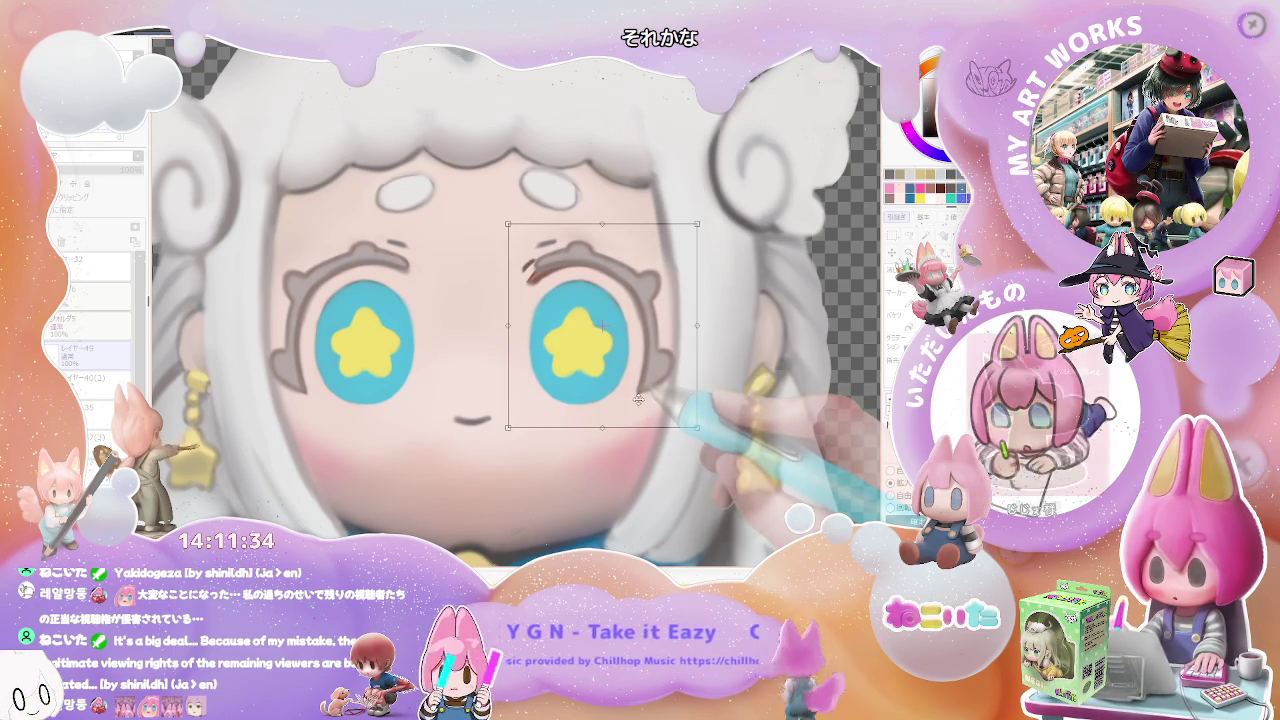
pyautogui.press('Return')
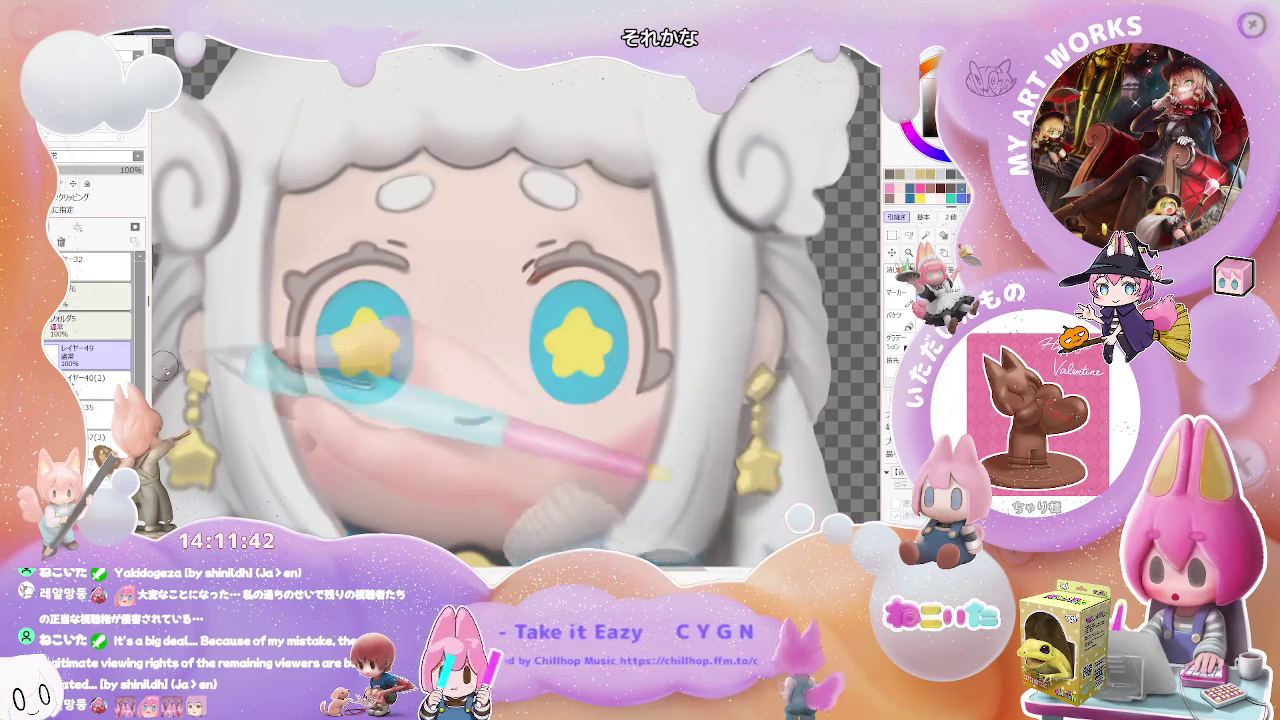
# Select the original layer below and zoom back out to the figures.
pyautogui.press('Down')
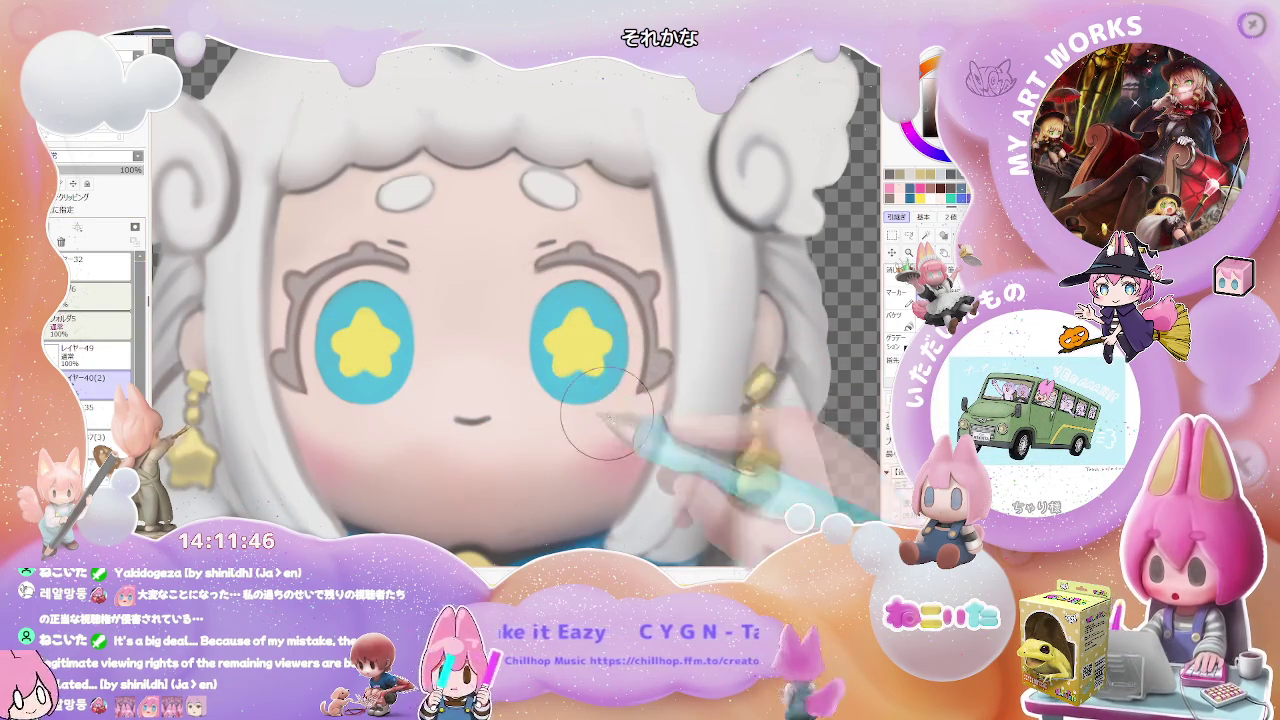
pyautogui.scroll(-2, 607, 415)
pyautogui.scroll(-2, 620, 425)
pyautogui.scroll(-2, 640, 435)
pyautogui.scroll(-1, 663, 450)
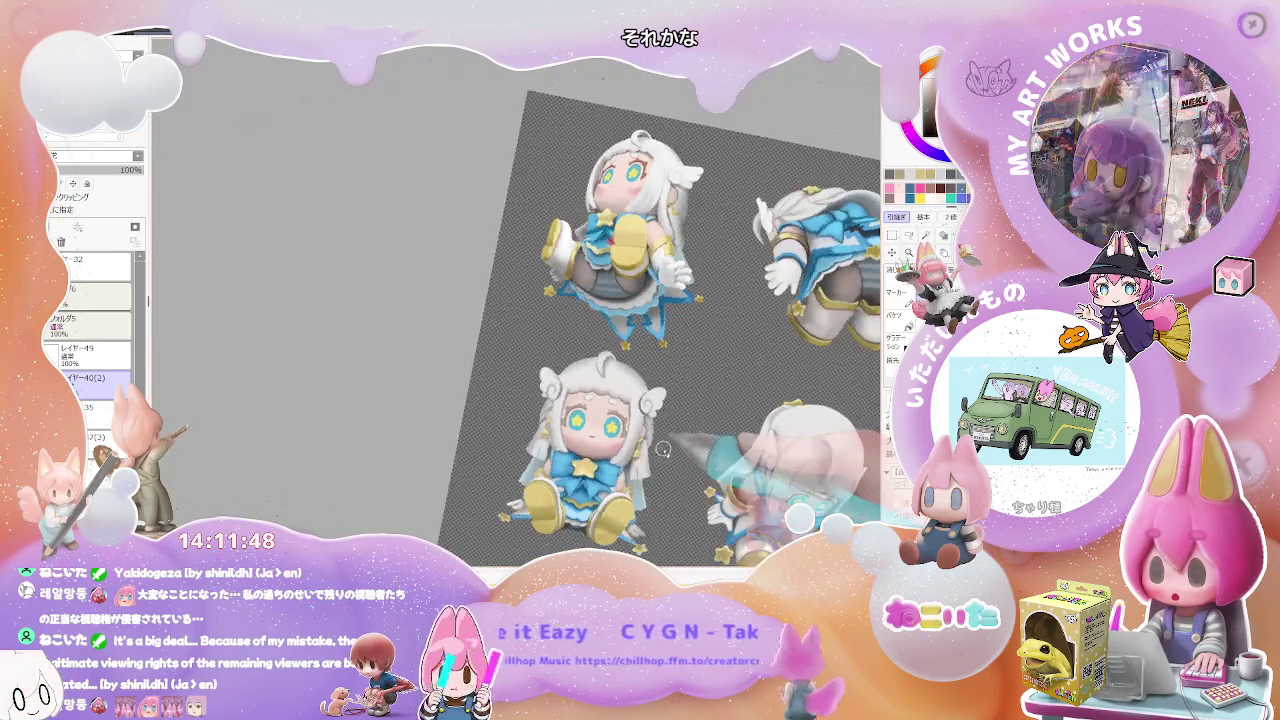
pyautogui.moveTo(663, 450); pyautogui.dragTo(560, 450)
pyautogui.scroll(3, 474, 452)
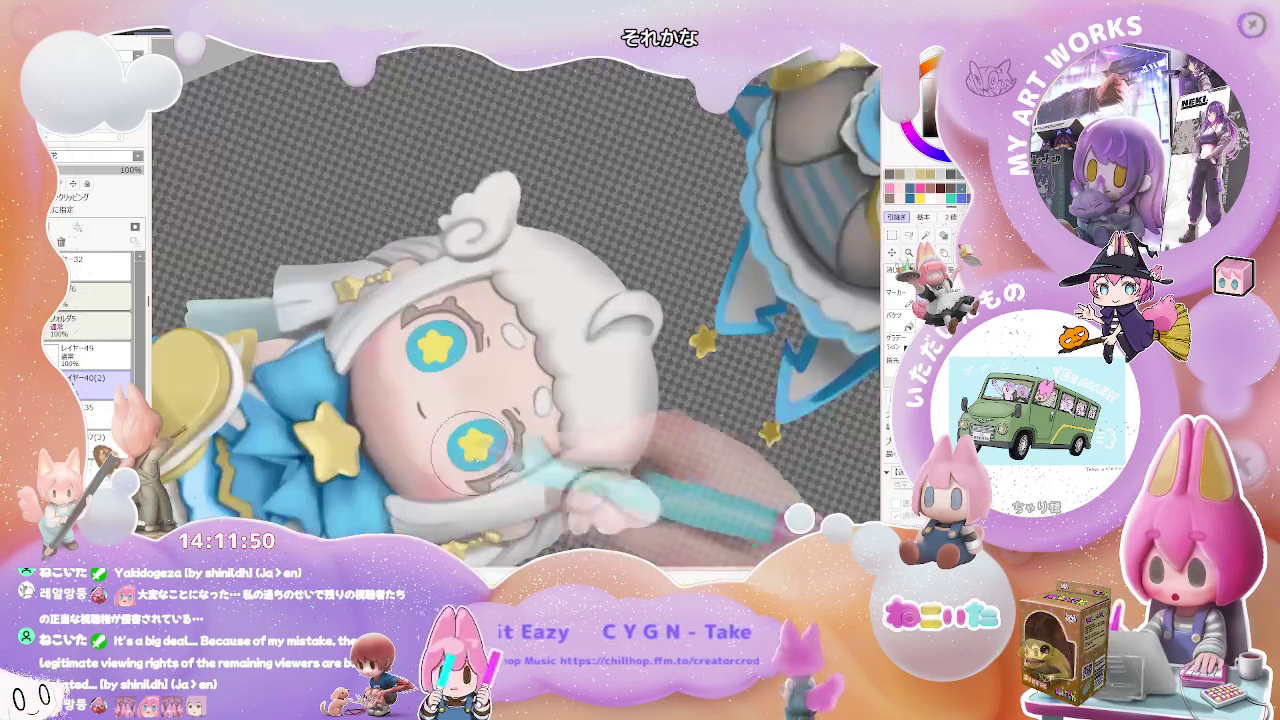
pyautogui.scroll(-2, 474, 452)
pyautogui.scroll(-2, 650, 447)
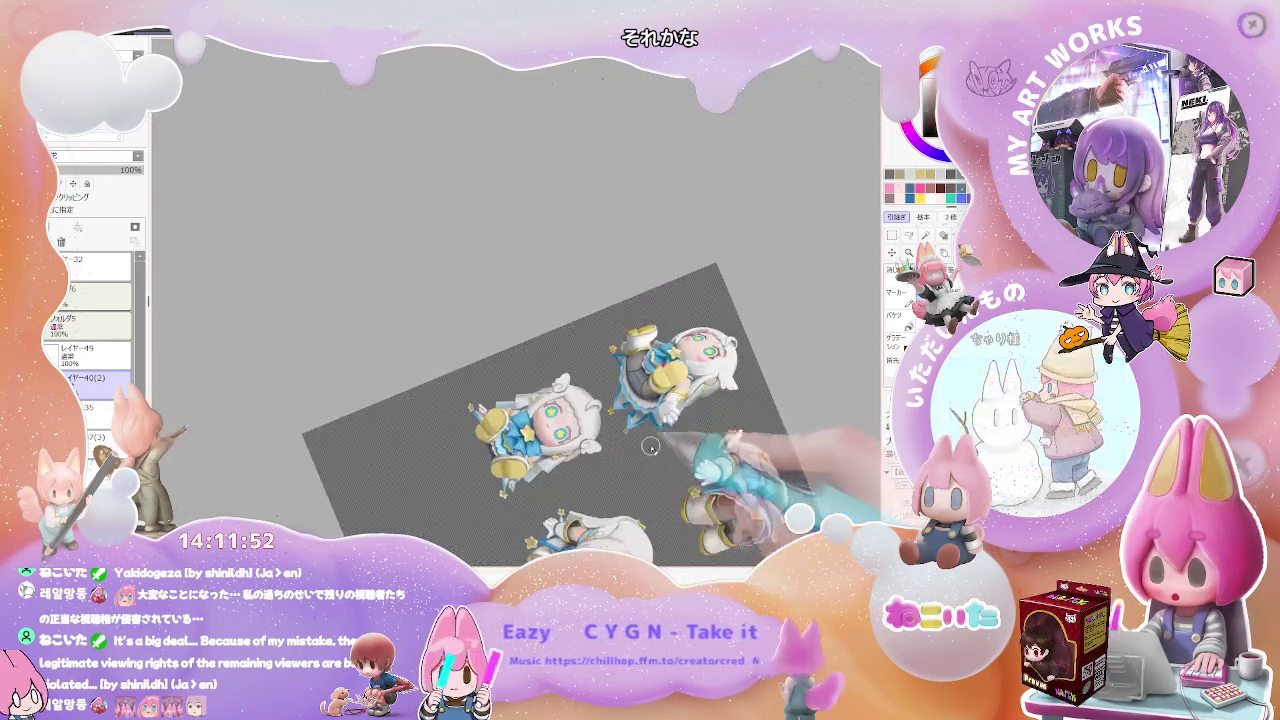
pyautogui.moveTo(650, 447); pyautogui.dragTo(661, 428)
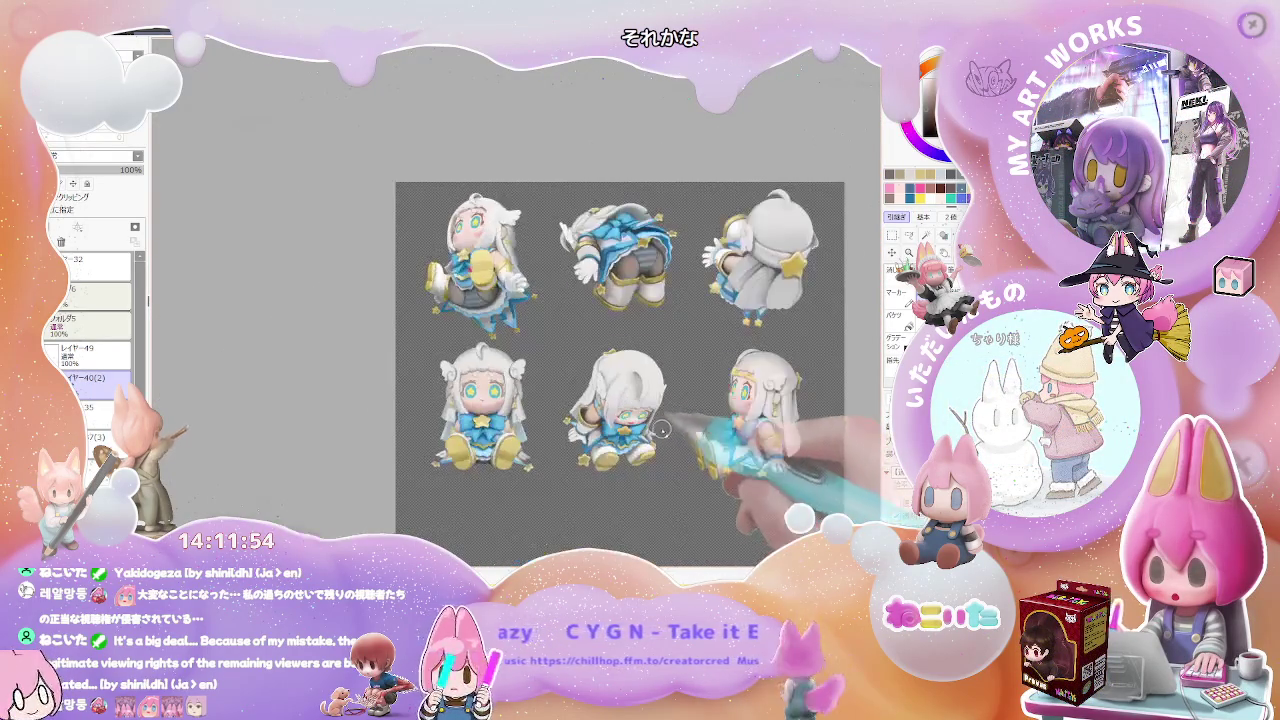
pyautogui.scroll(2, 681, 441)
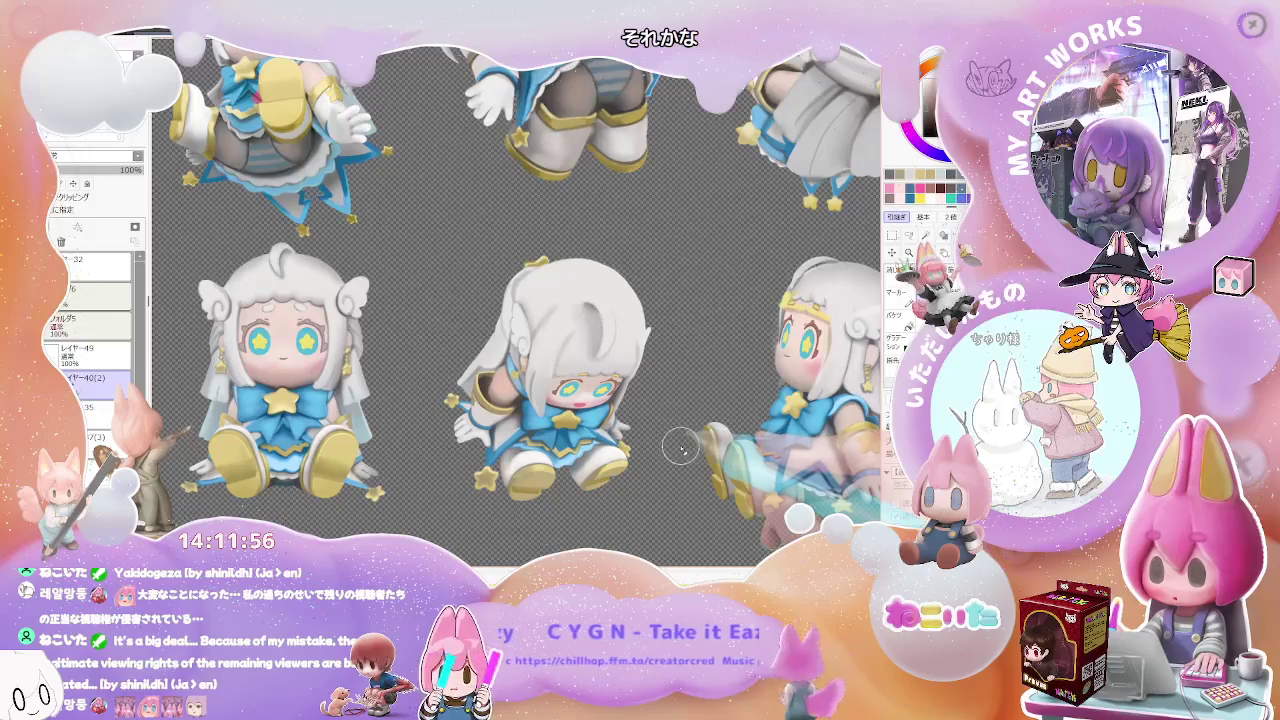
pyautogui.scroll(-1, 680, 448)
pyautogui.scroll(1, 676, 440)
pyautogui.scroll(2, 672, 432)
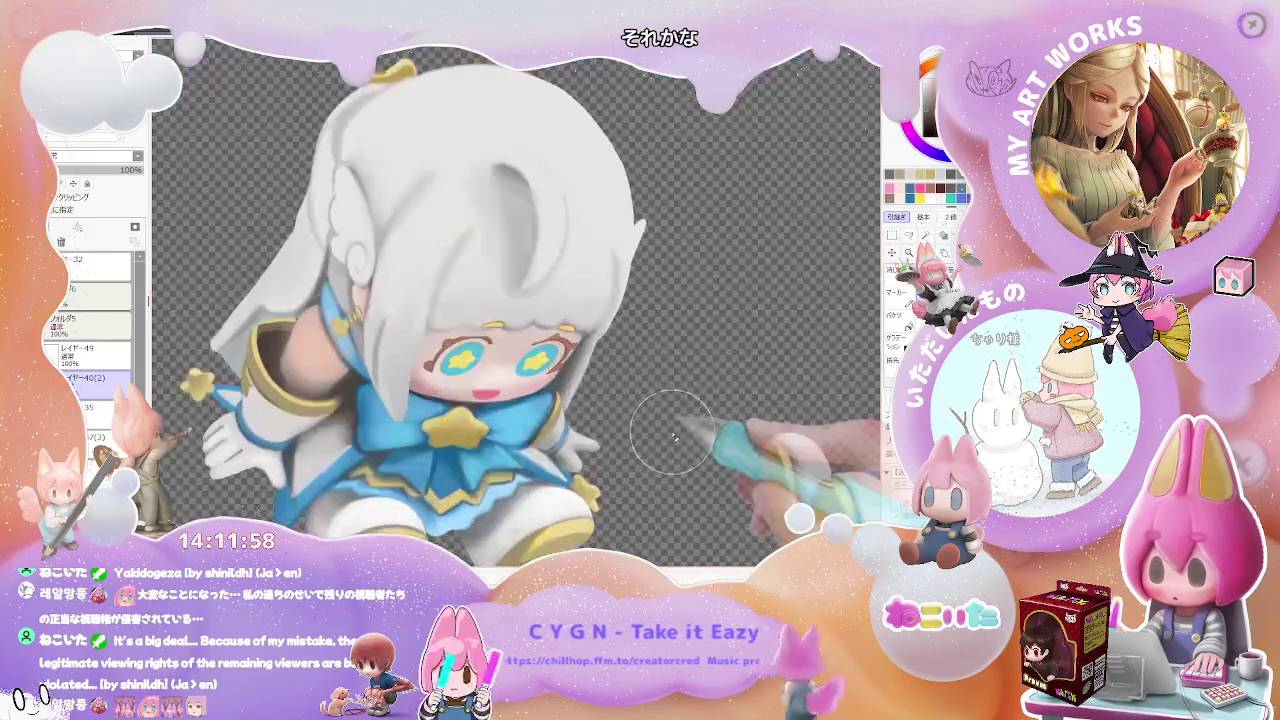
# Set the brush to size 8.0 and repaint the three-quarter figure's eye lashes.
pyautogui.scroll(1, 583, 378)
pyautogui.scroll(1, 562, 345)
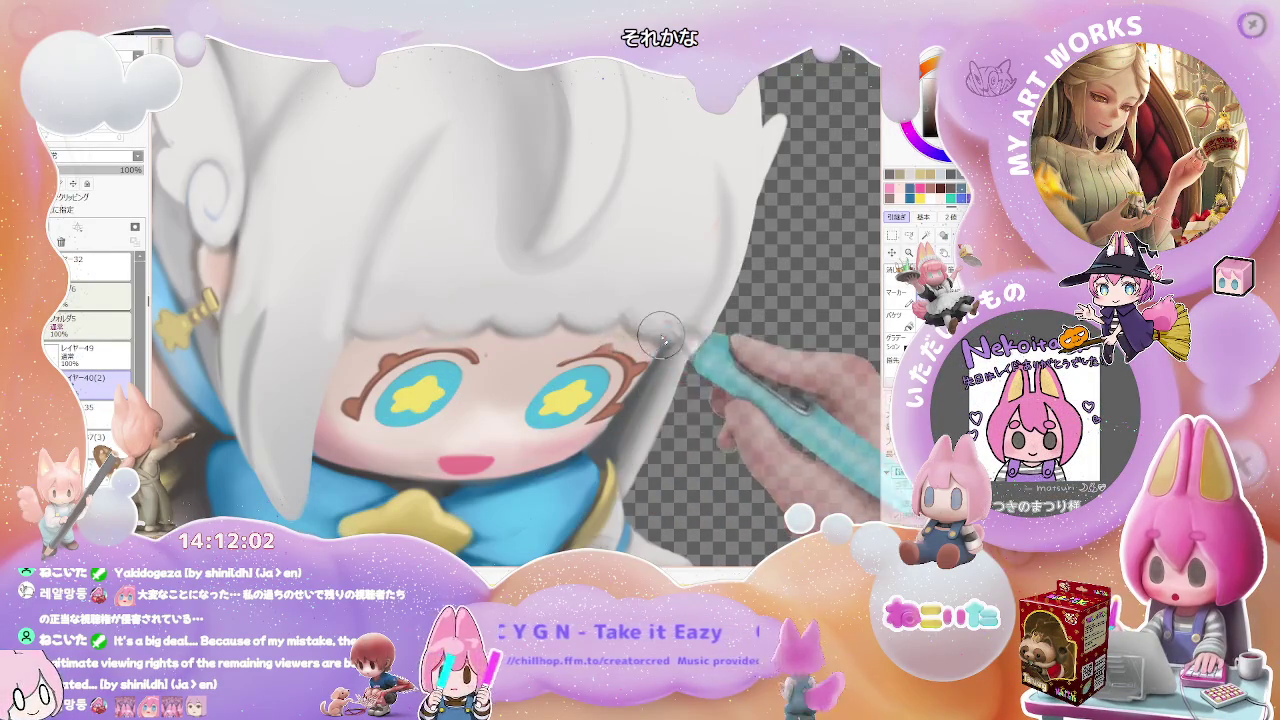
pyautogui.scroll(-1, 673, 338)
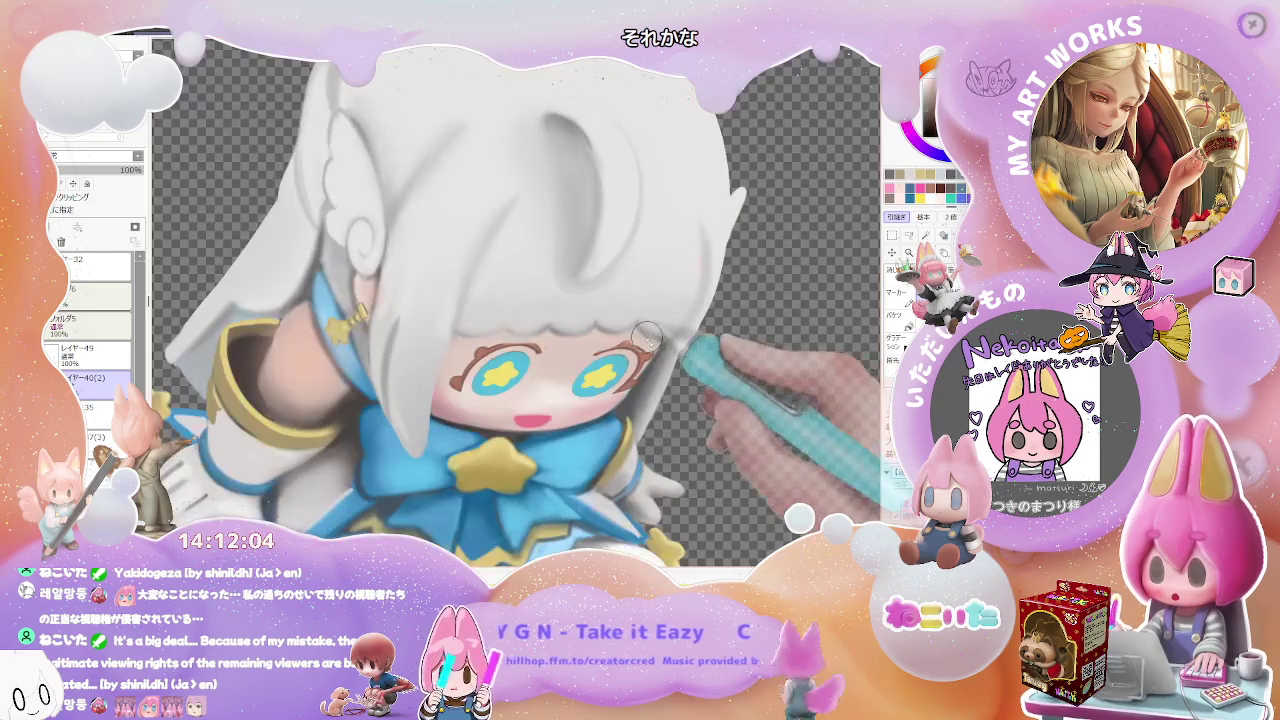
pyautogui.scroll(1, 600, 335)
pyautogui.scroll(1, 532, 330)
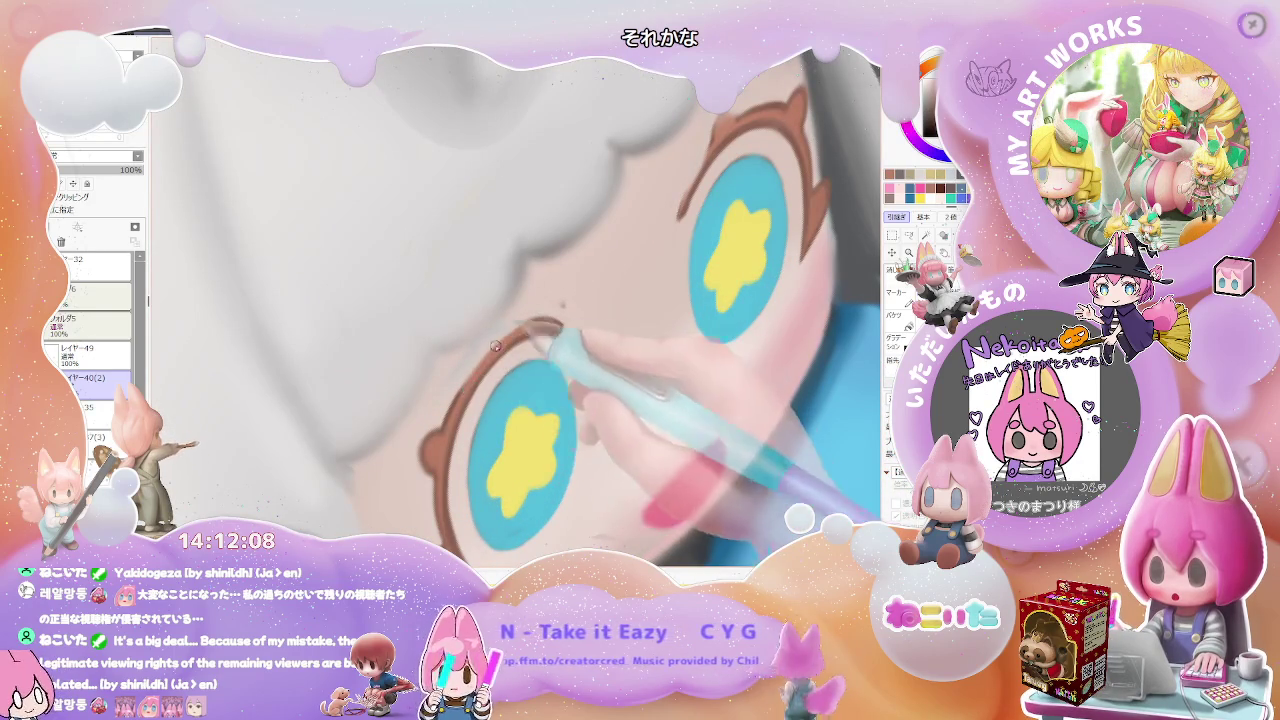
pyautogui.rightClick(540, 340)
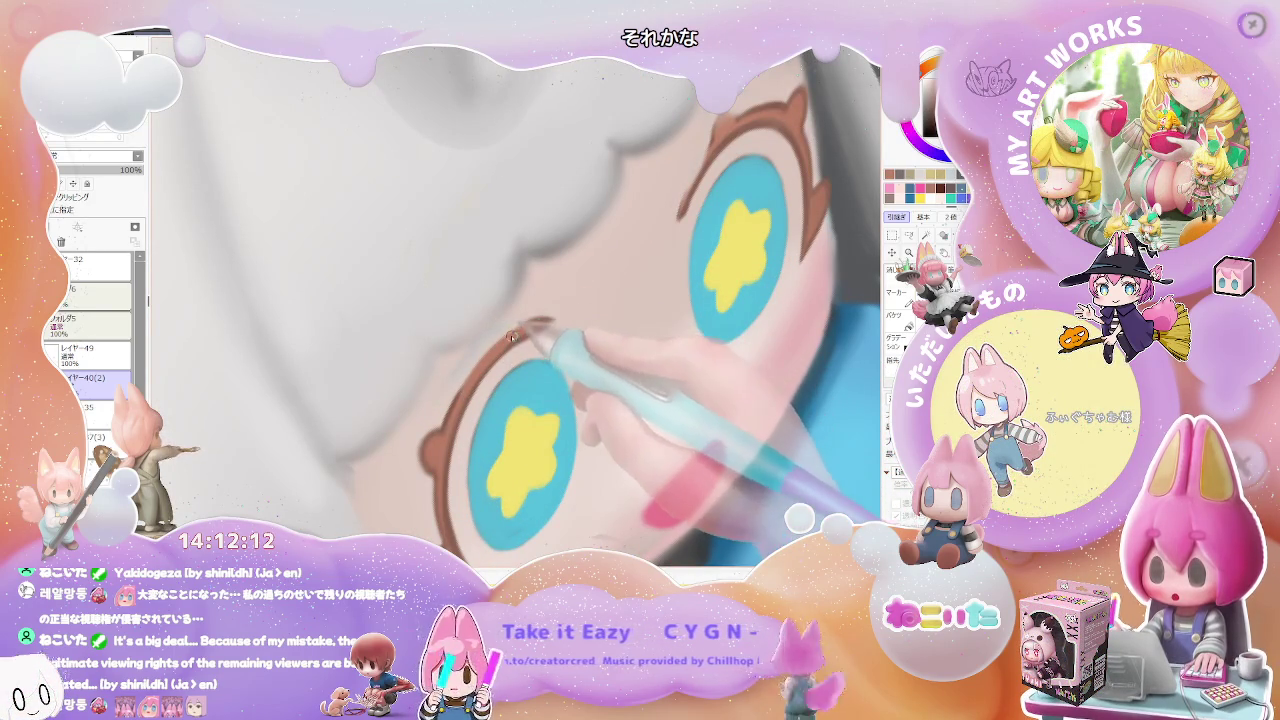
pyautogui.scroll(-1, 500, 346)
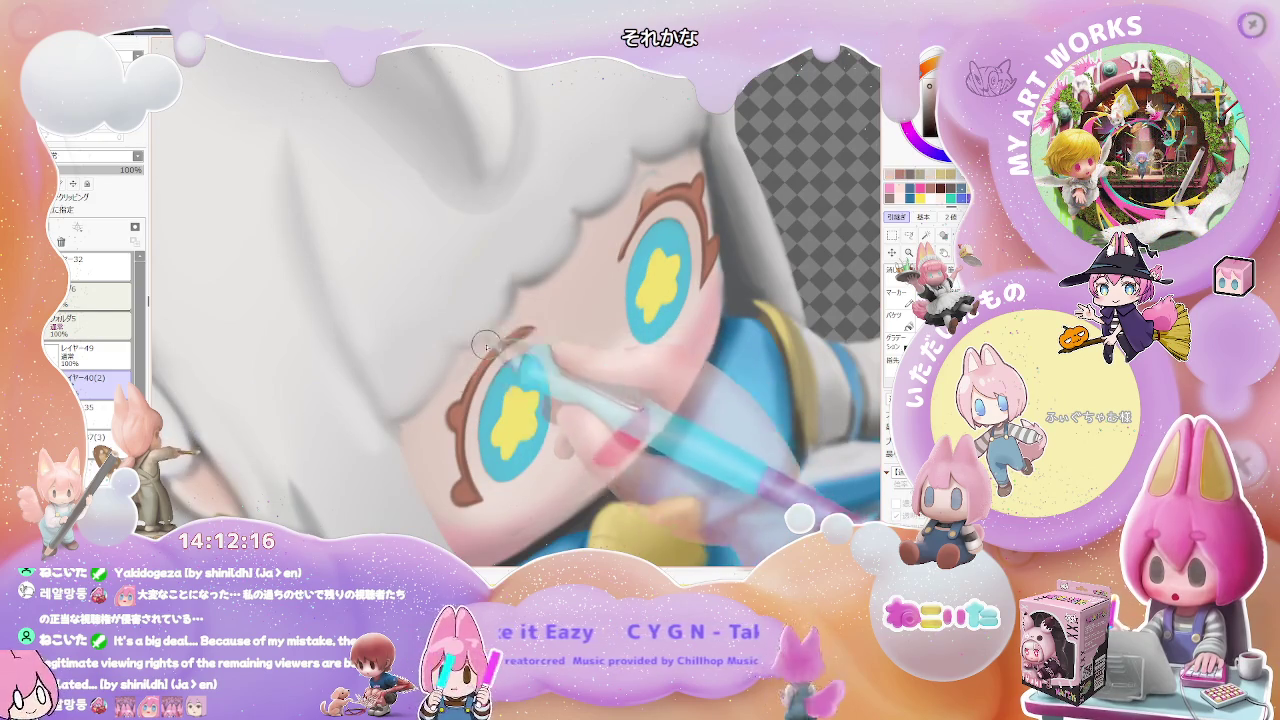
pyautogui.scroll(-1, 528, 299)
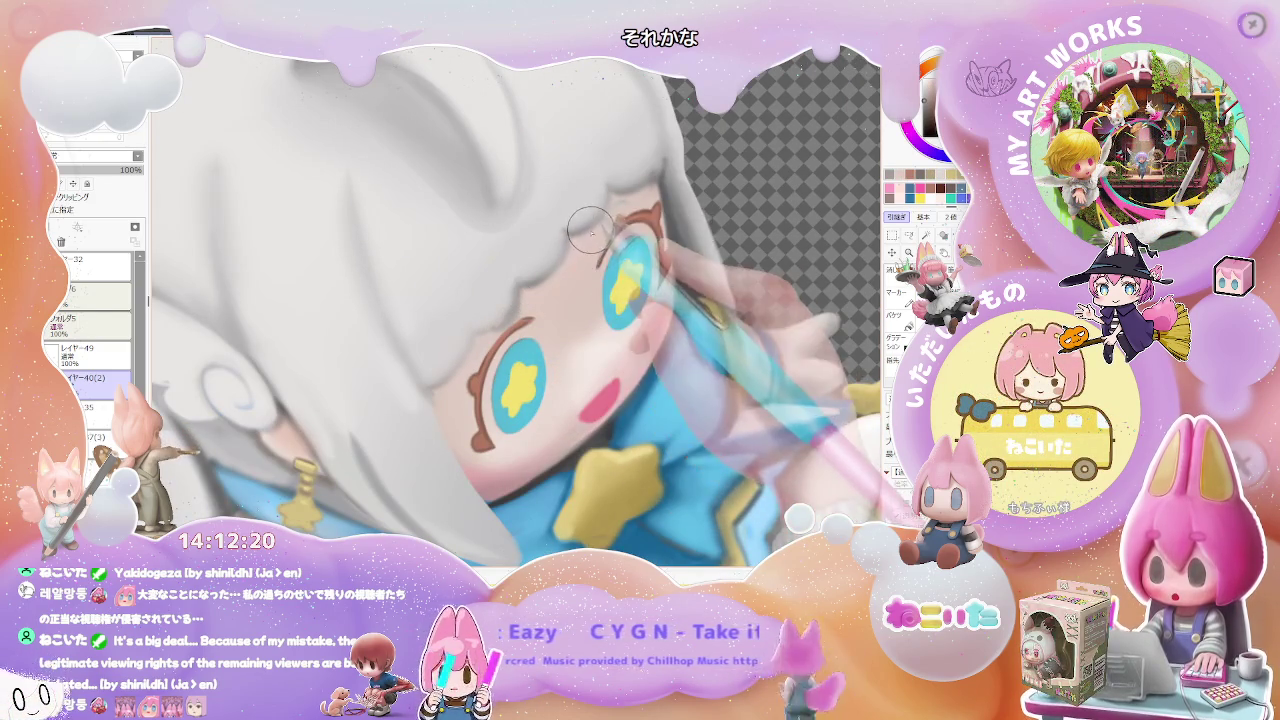
pyautogui.scroll(-2, 613, 208)
pyautogui.scroll(1, 610, 220)
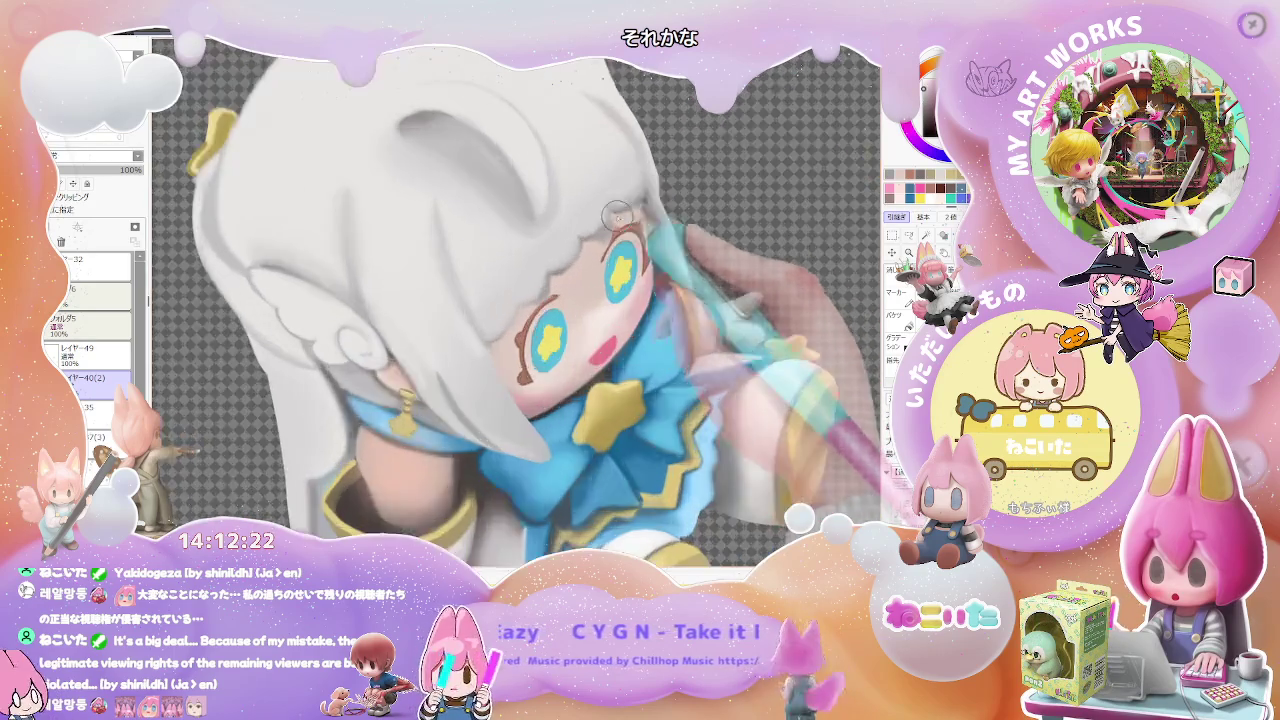
pyautogui.scroll(1, 605, 232)
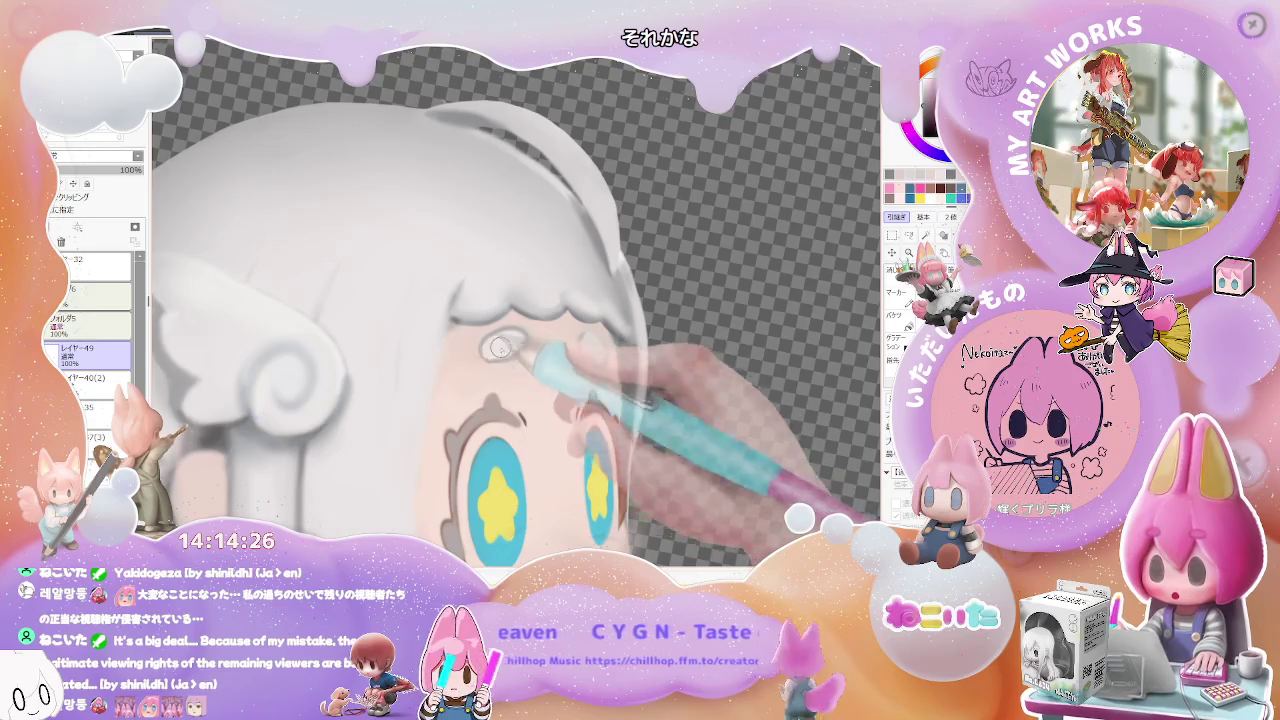
# Paint the lower eye's lashes with a size 2.0 grey brush, then straighten the canvas.
pyautogui.scroll(-2, 521, 349)
pyautogui.scroll(-5, 518, 343)
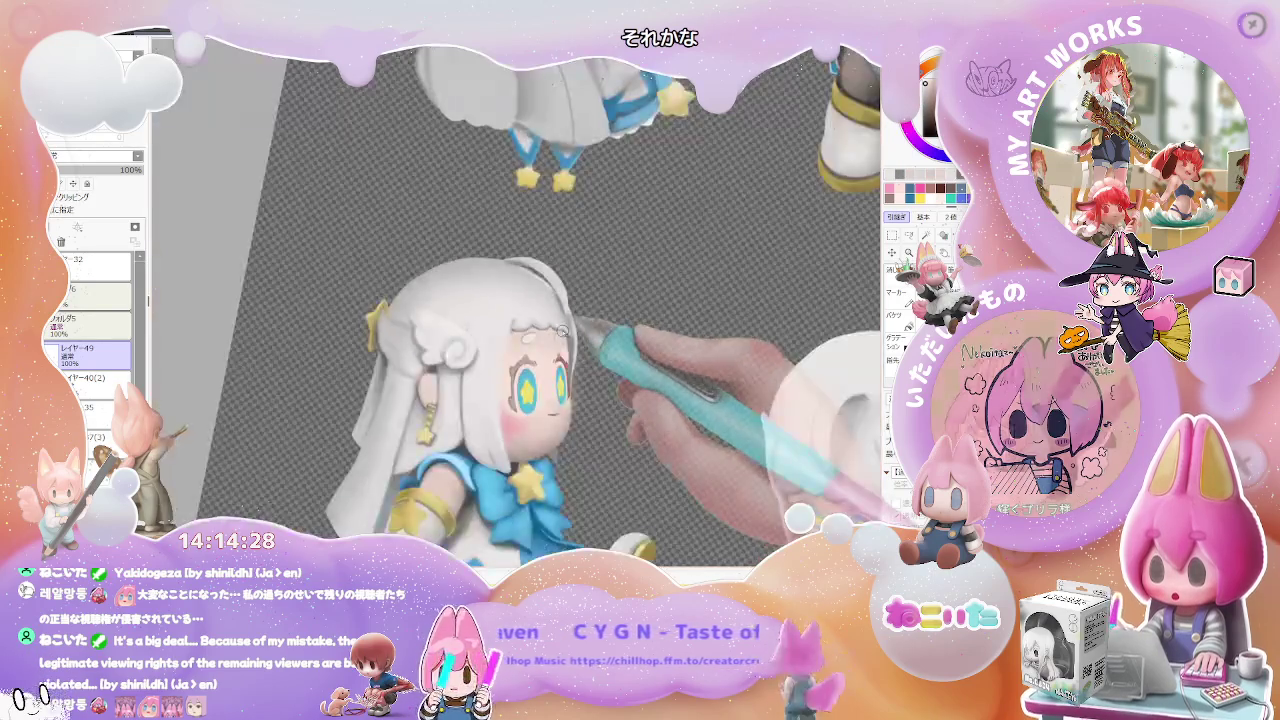
pyautogui.scroll(1, 566, 322)
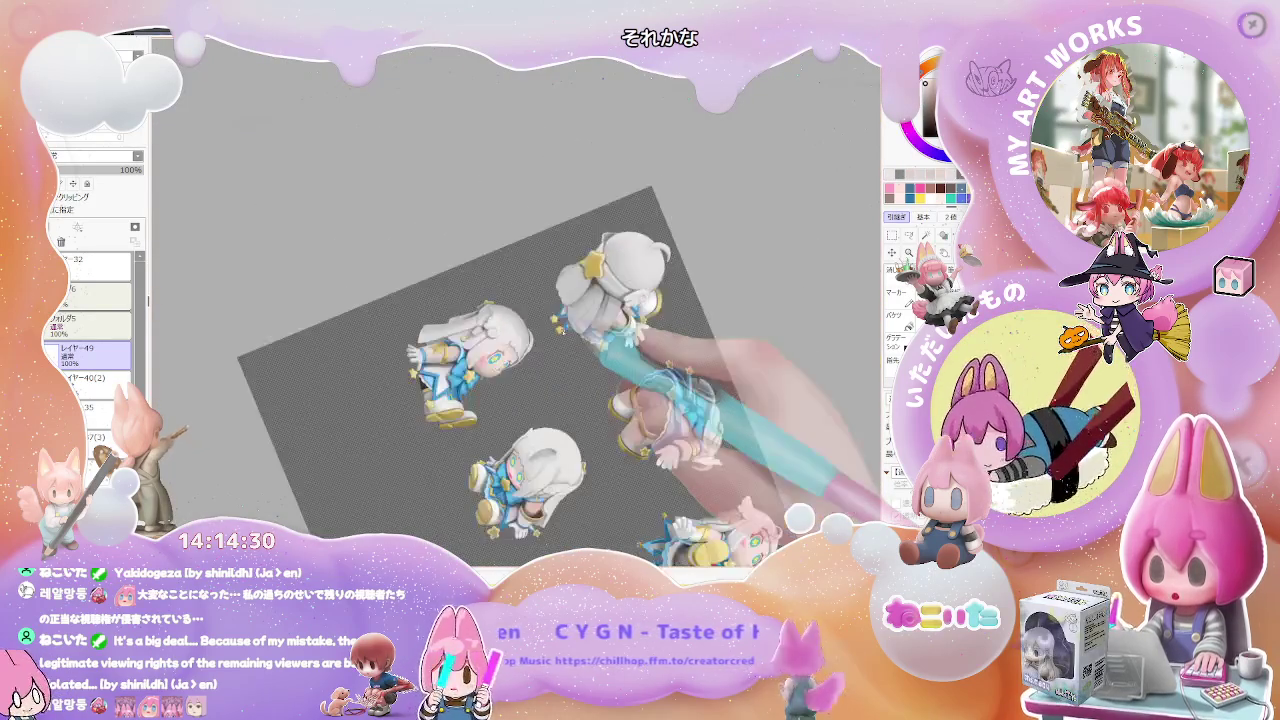
pyautogui.scroll(1, 560, 335)
pyautogui.scroll(2, 545, 360)
pyautogui.scroll(1, 531, 388)
pyautogui.scroll(2, 445, 366)
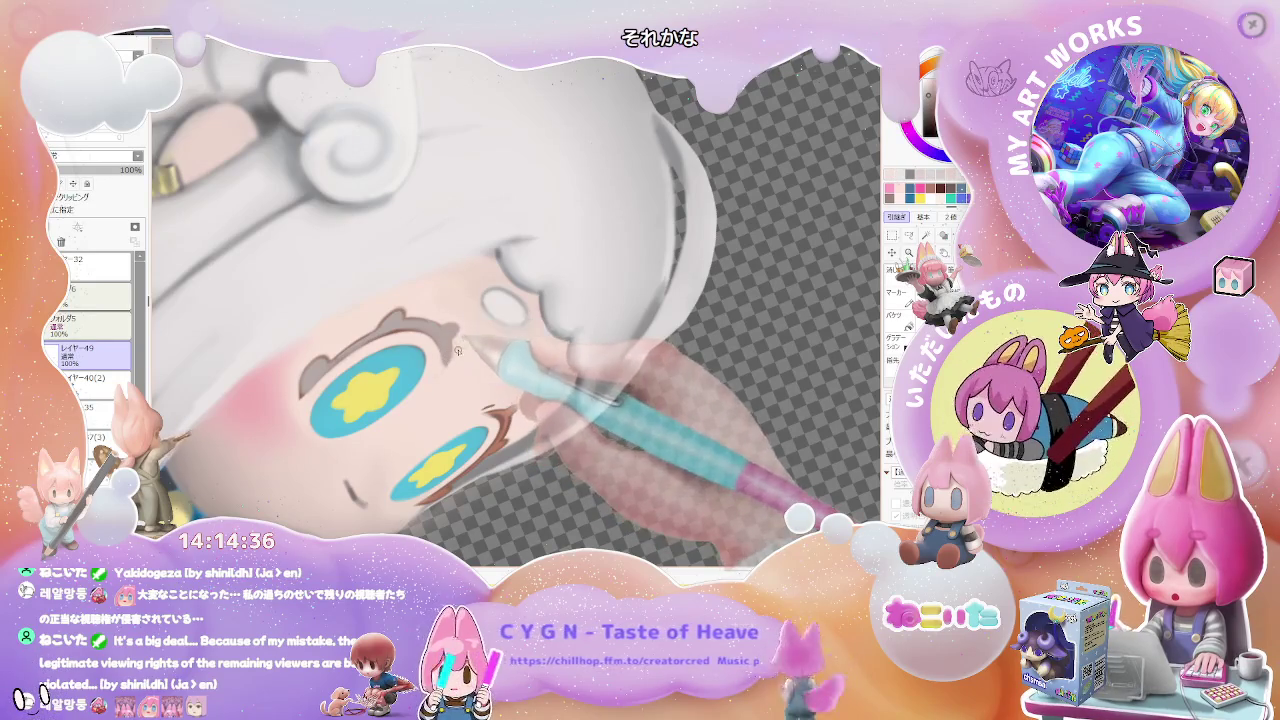
pyautogui.scroll(-2, 458, 350)
pyautogui.scroll(3, 491, 391)
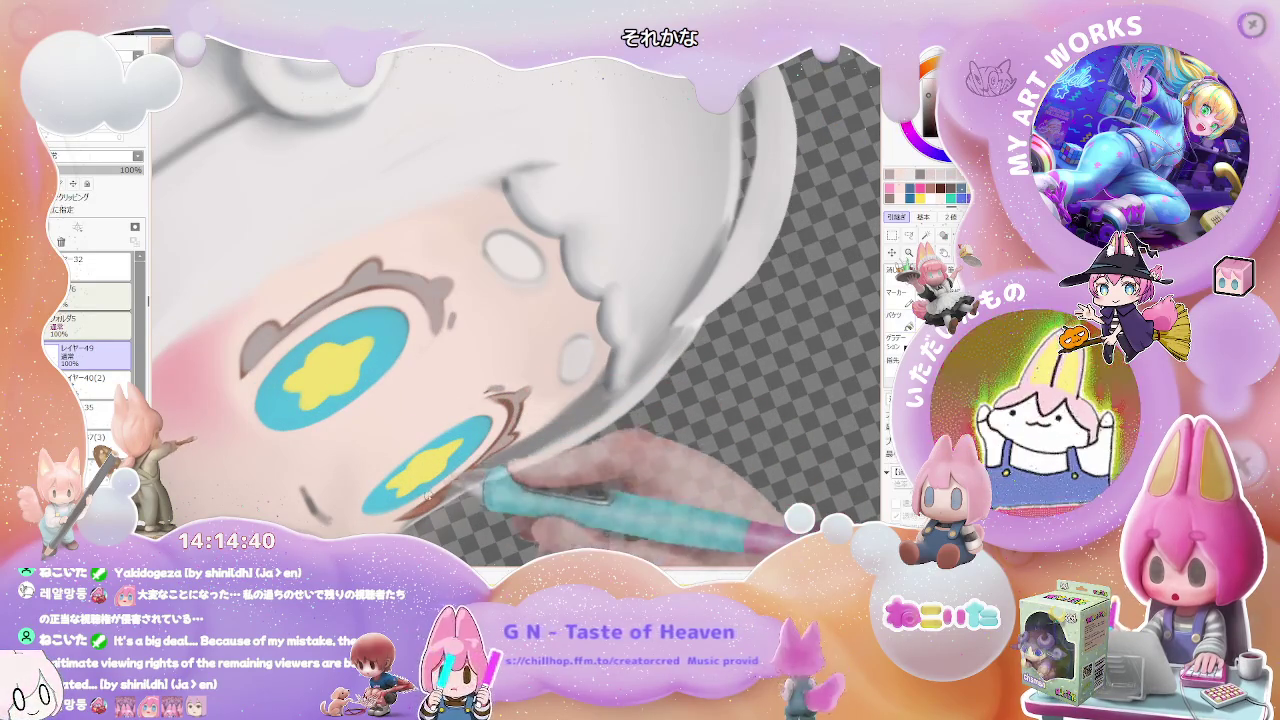
pyautogui.rightClick(425, 480)
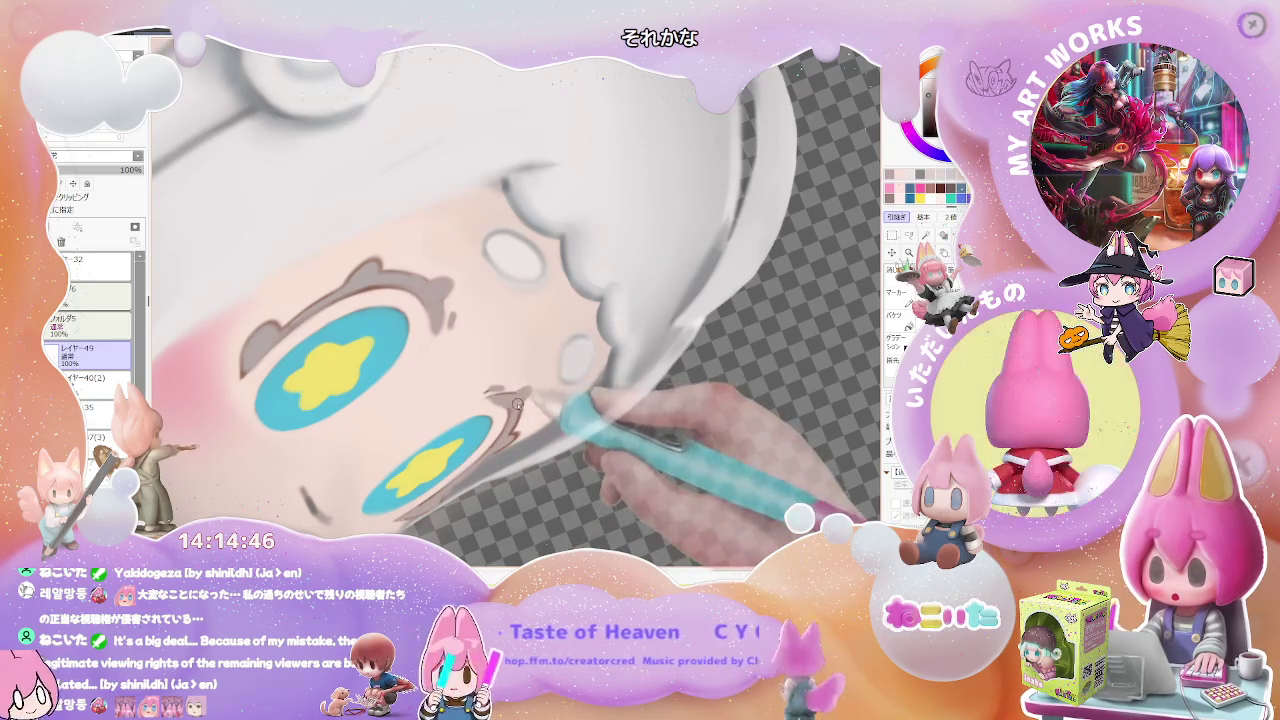
pyautogui.scroll(-1, 512, 439)
pyautogui.scroll(-1, 505, 445)
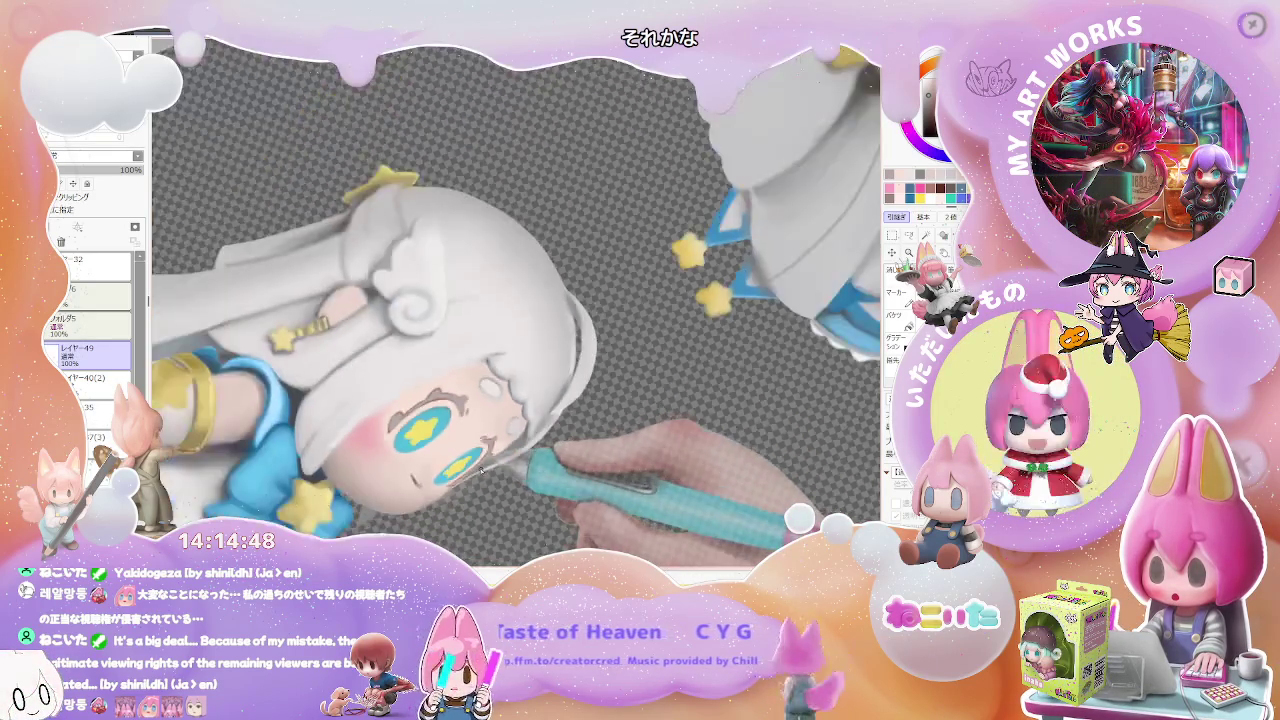
pyautogui.scroll(-1, 495, 455)
pyautogui.scroll(-1, 485, 468)
pyautogui.press('Home')
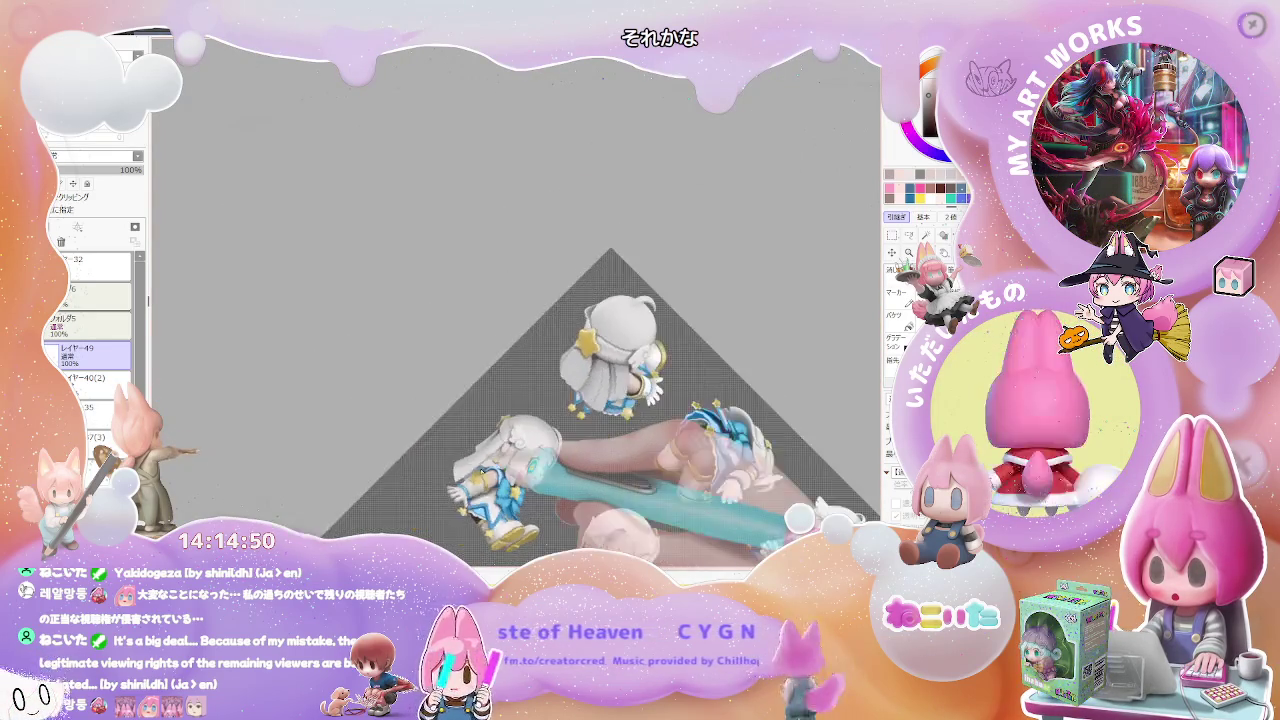
# Show the white-haired, blue-outfit version and zoom out over all six views.
pyautogui.scroll(2, 481, 472)
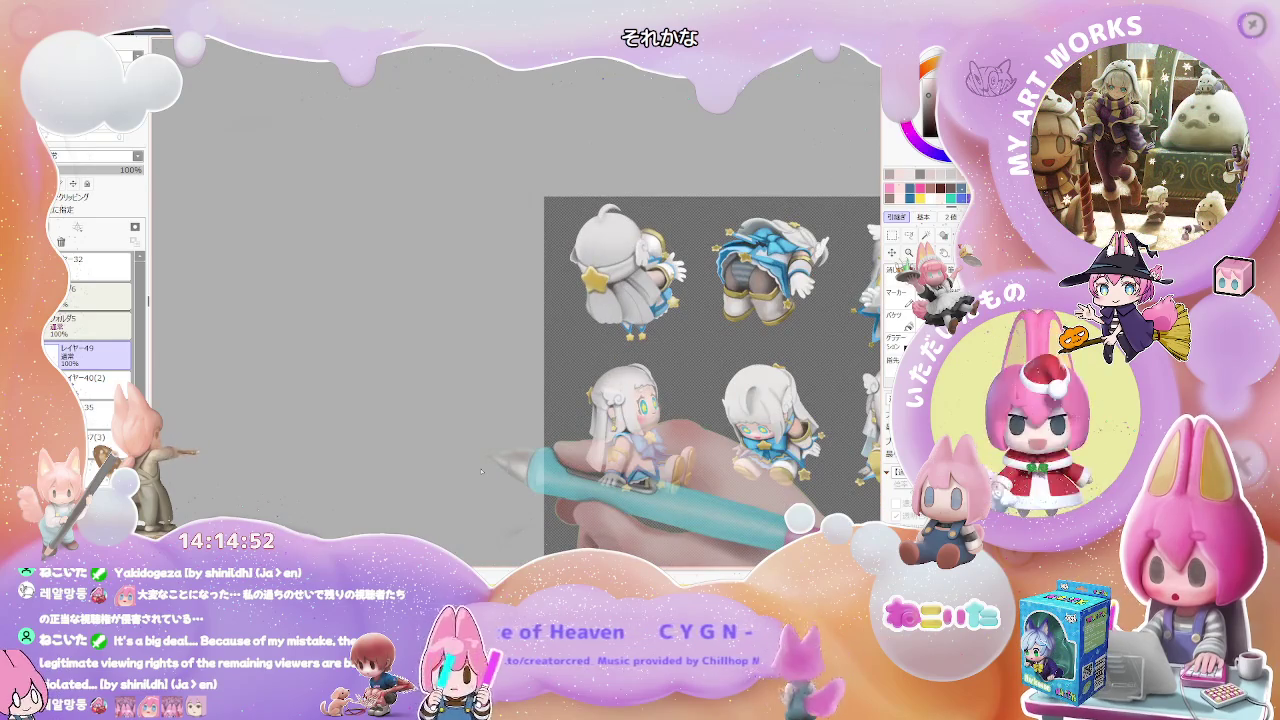
pyautogui.scroll(2, 481, 472)
pyautogui.scroll(1, 470, 466)
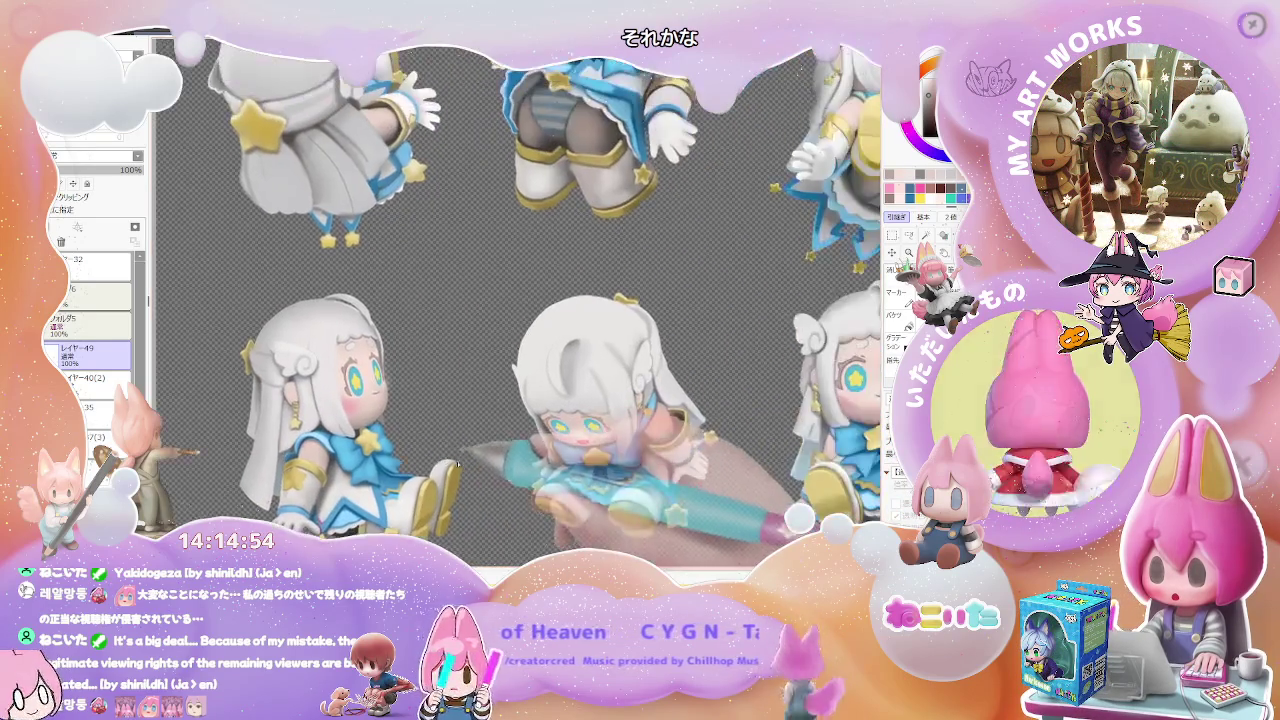
pyautogui.scroll(-1, 470, 466)
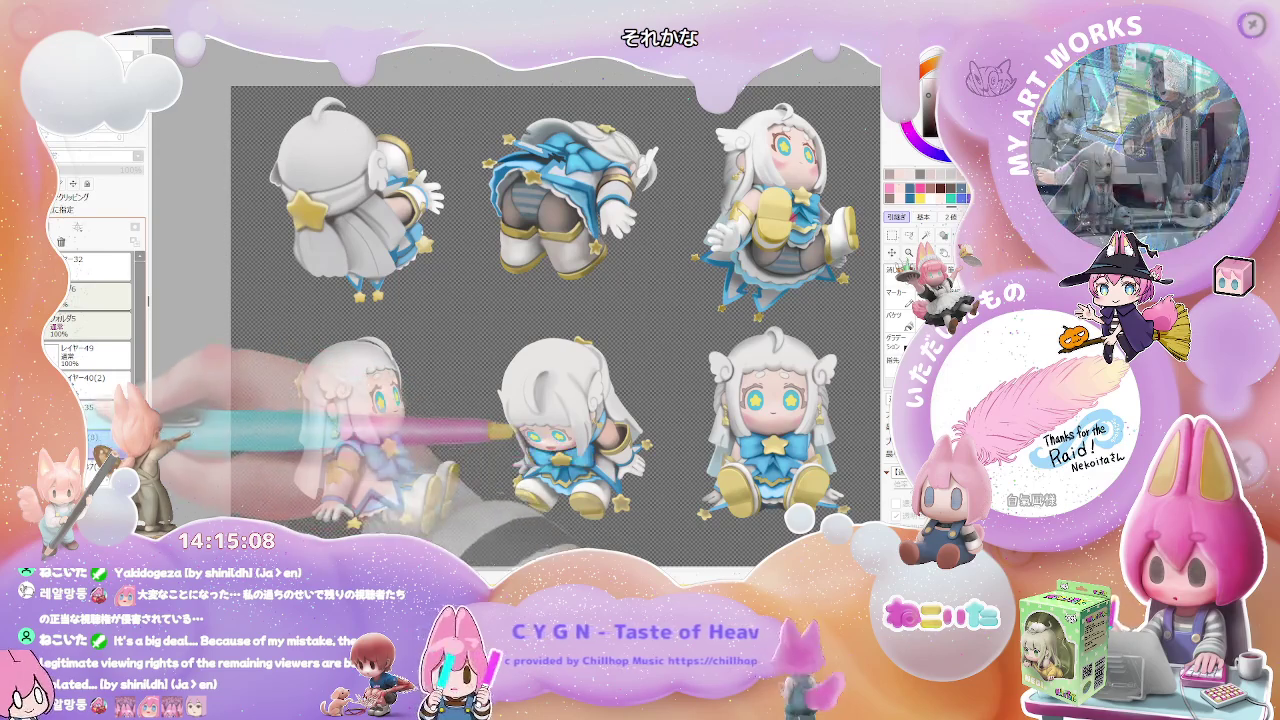
pyautogui.click(90, 437)
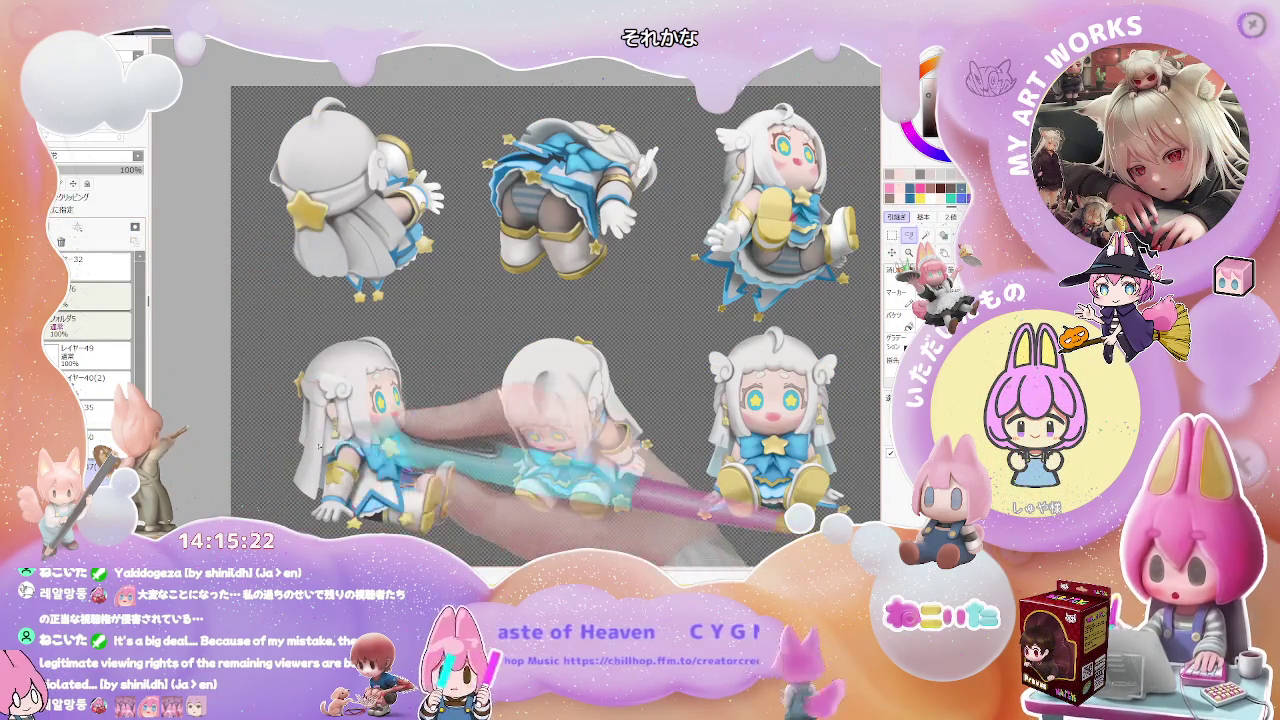
pyautogui.scroll(3, 390, 425)
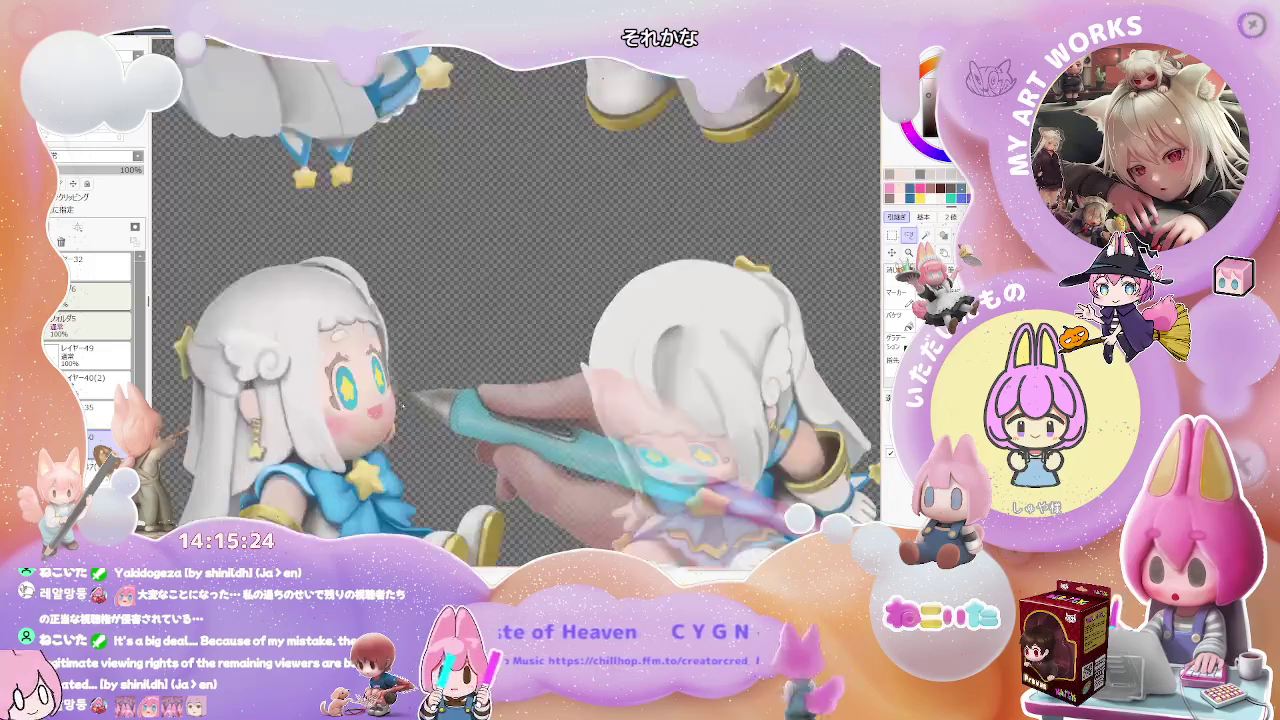
# Zoom in on the lower-left seated figure's face and retouch her mouth pinker.
pyautogui.scroll(2, 390, 390)
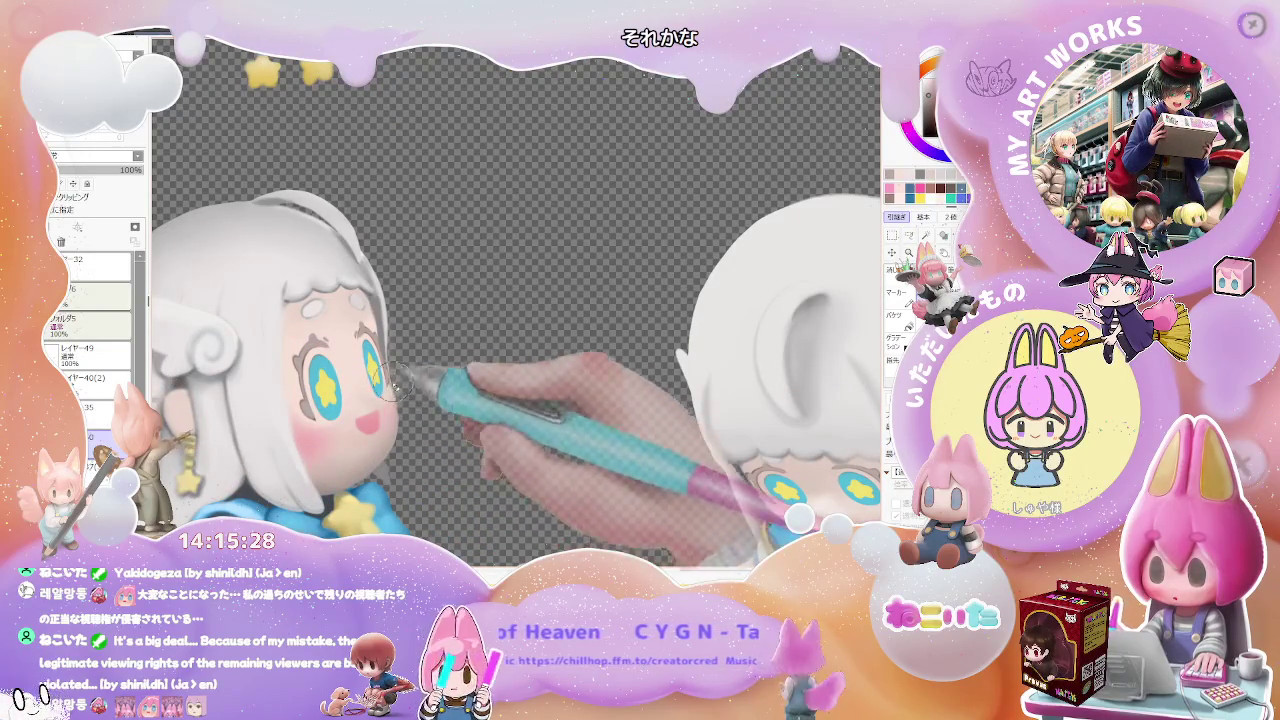
pyautogui.scroll(-2, 370, 400)
pyautogui.scroll(-2, 380, 410)
pyautogui.scroll(3, 400, 425)
pyautogui.scroll(3, 398, 425)
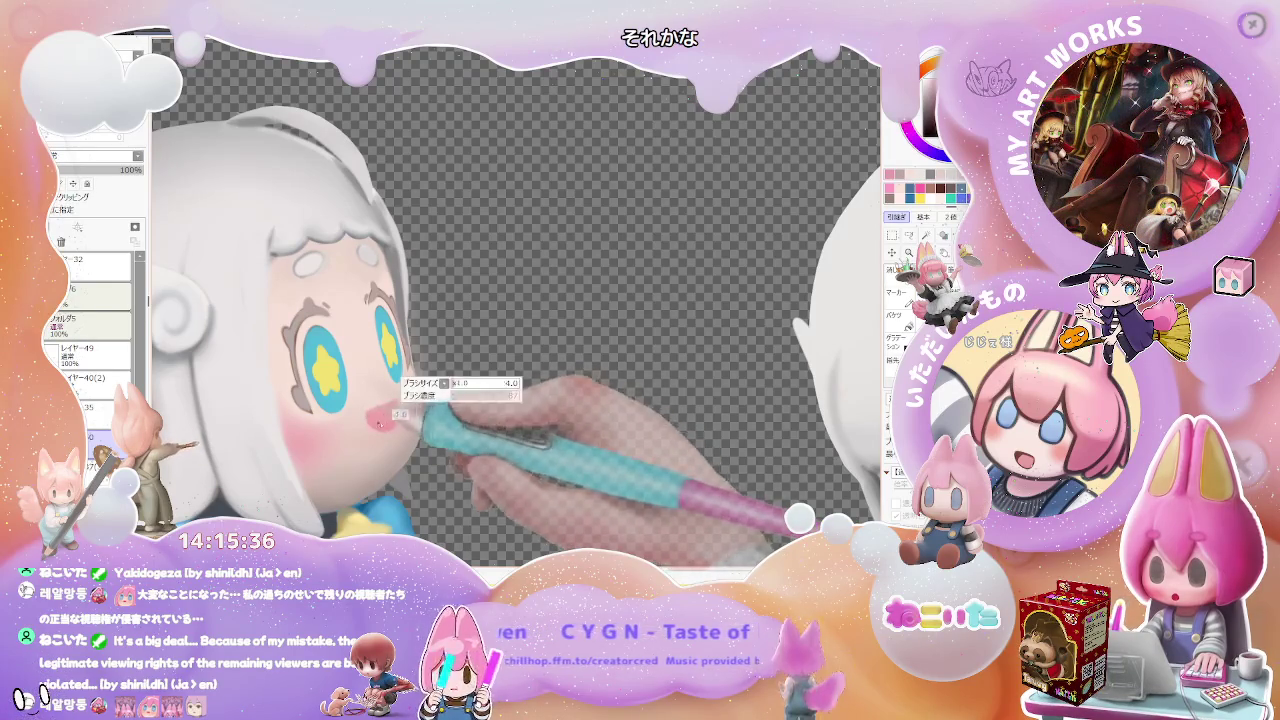
pyautogui.scroll(-2, 395, 413)
pyautogui.scroll(-2, 420, 413)
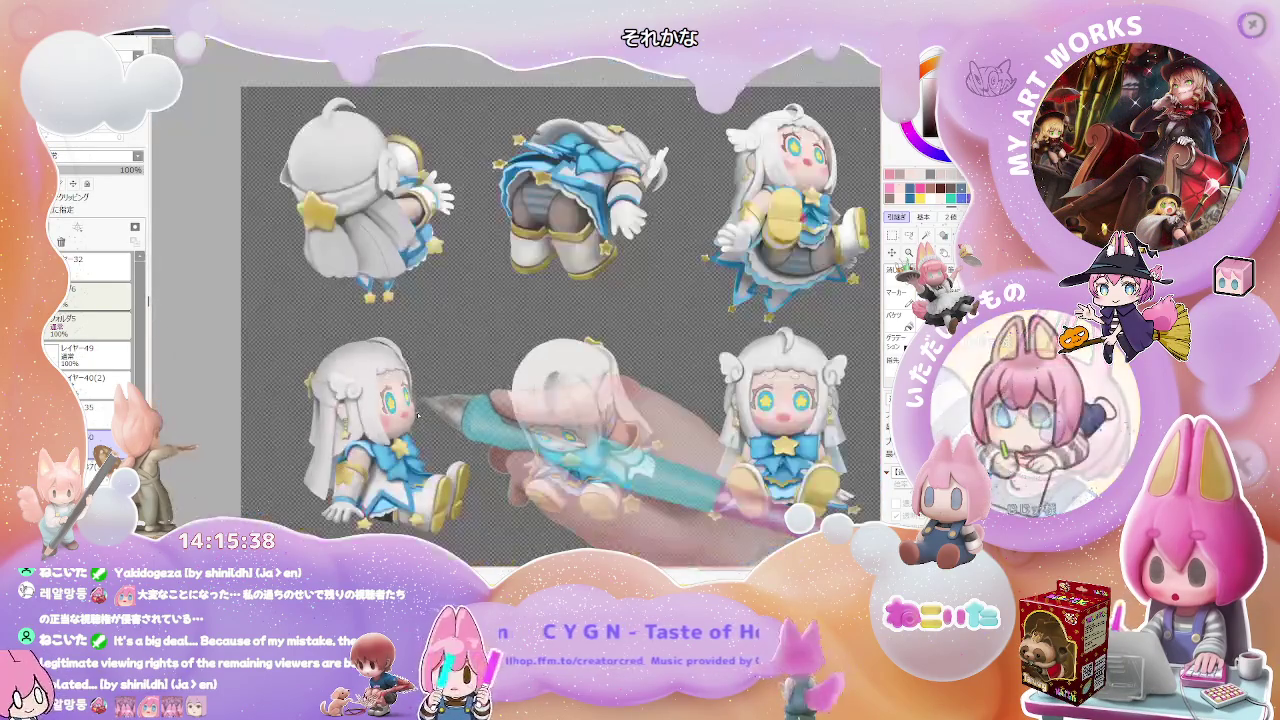
# On layer 35, paint a pink open mouth on the front-facing seated figure.
pyautogui.scroll(1, 520, 413)
pyautogui.scroll(1, 550, 413)
pyautogui.scroll(2, 550, 413)
pyautogui.scroll(1, 525, 395)
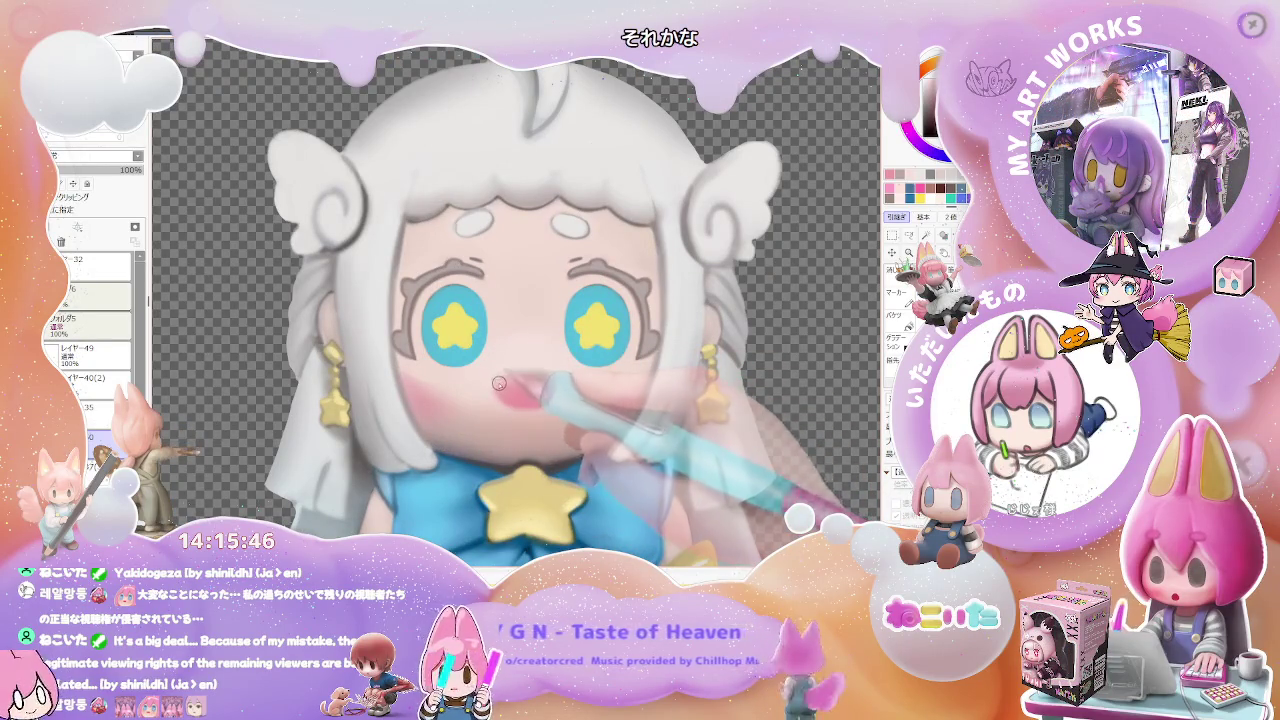
pyautogui.scroll(2, 513, 390)
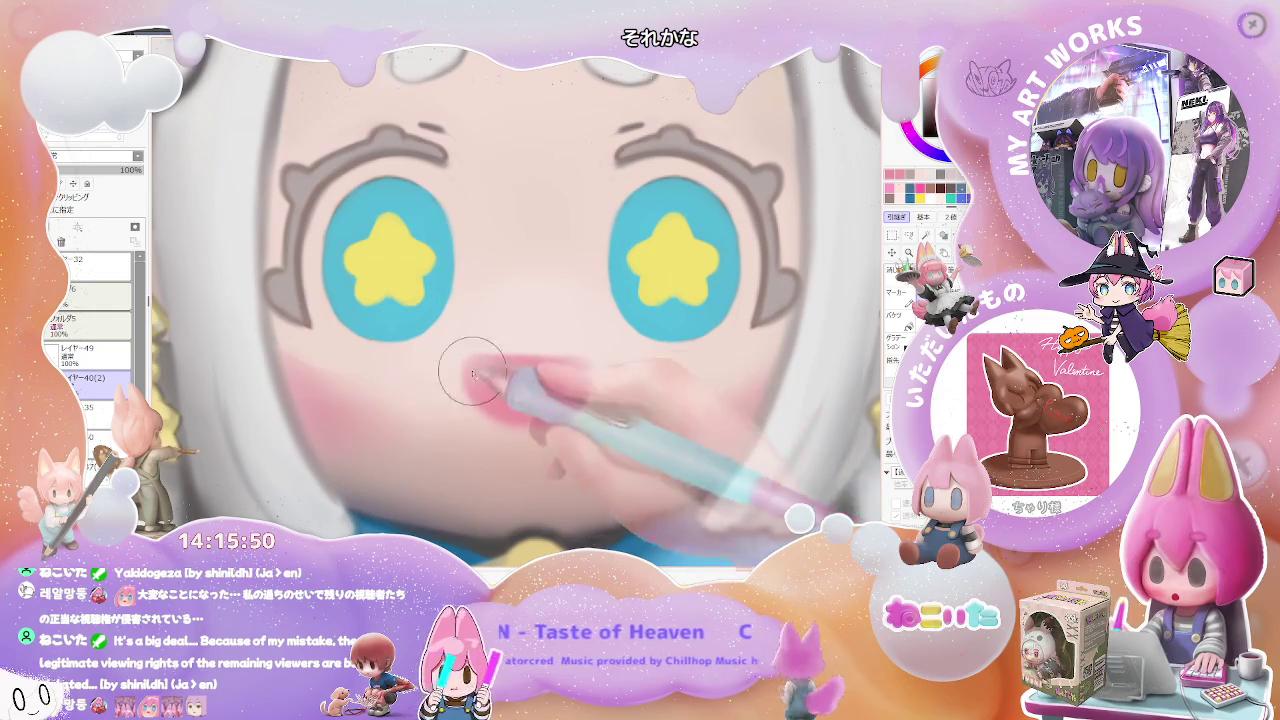
pyautogui.keyDown('ctrl'); pyautogui.click(587, 371); pyautogui.keyUp('ctrl')
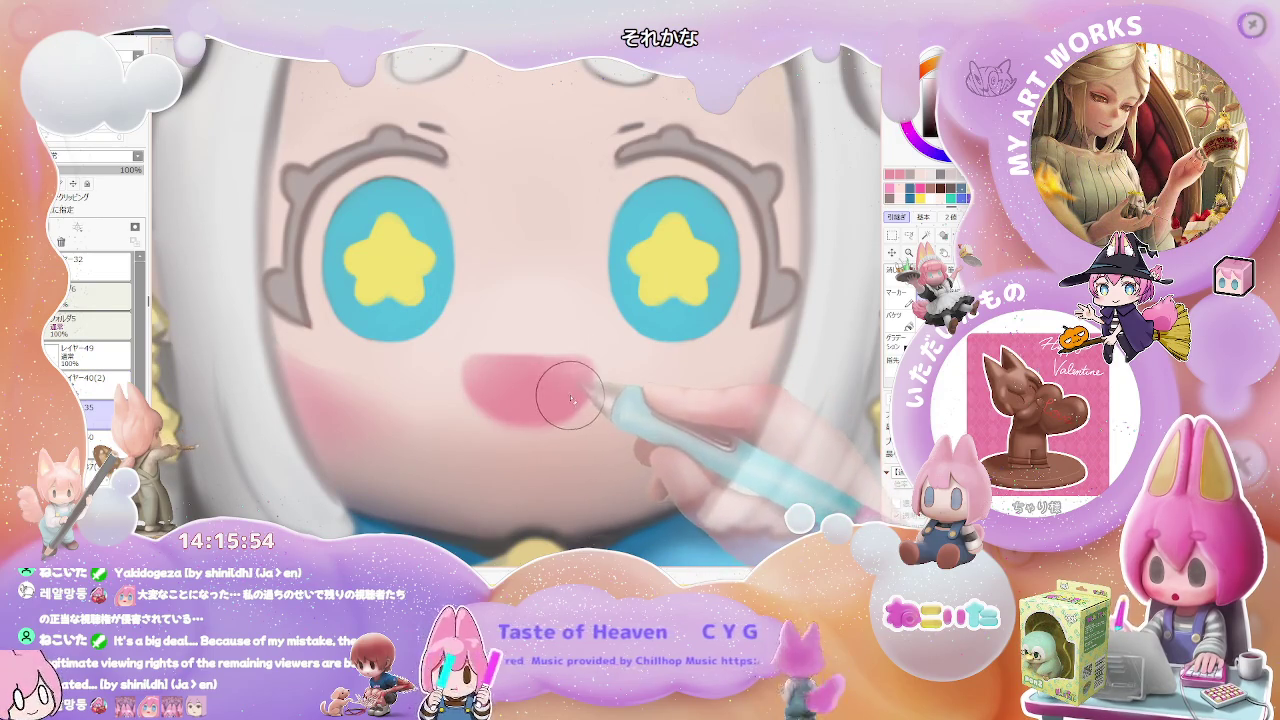
pyautogui.scroll(-1, 549, 389)
pyautogui.scroll(-1, 550, 390)
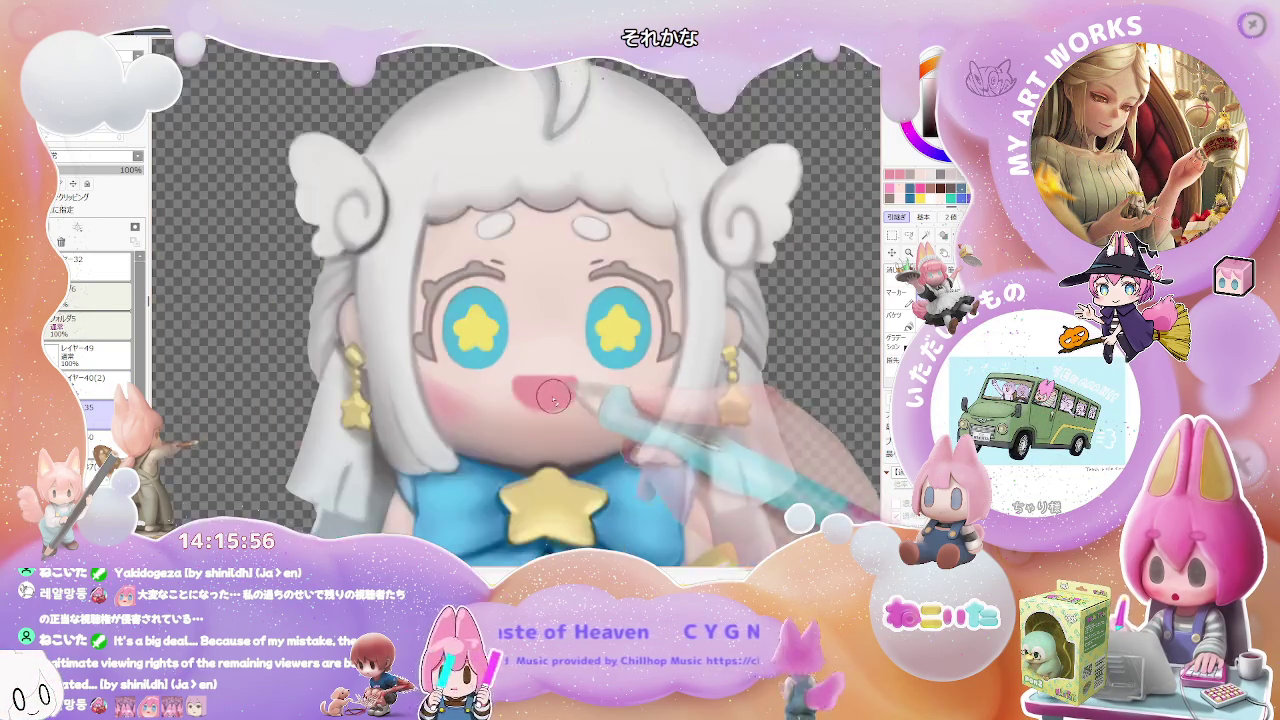
pyautogui.scroll(-1, 552, 391)
pyautogui.scroll(-1, 553, 391)
pyautogui.scroll(-1, 553, 391)
pyautogui.press('End')
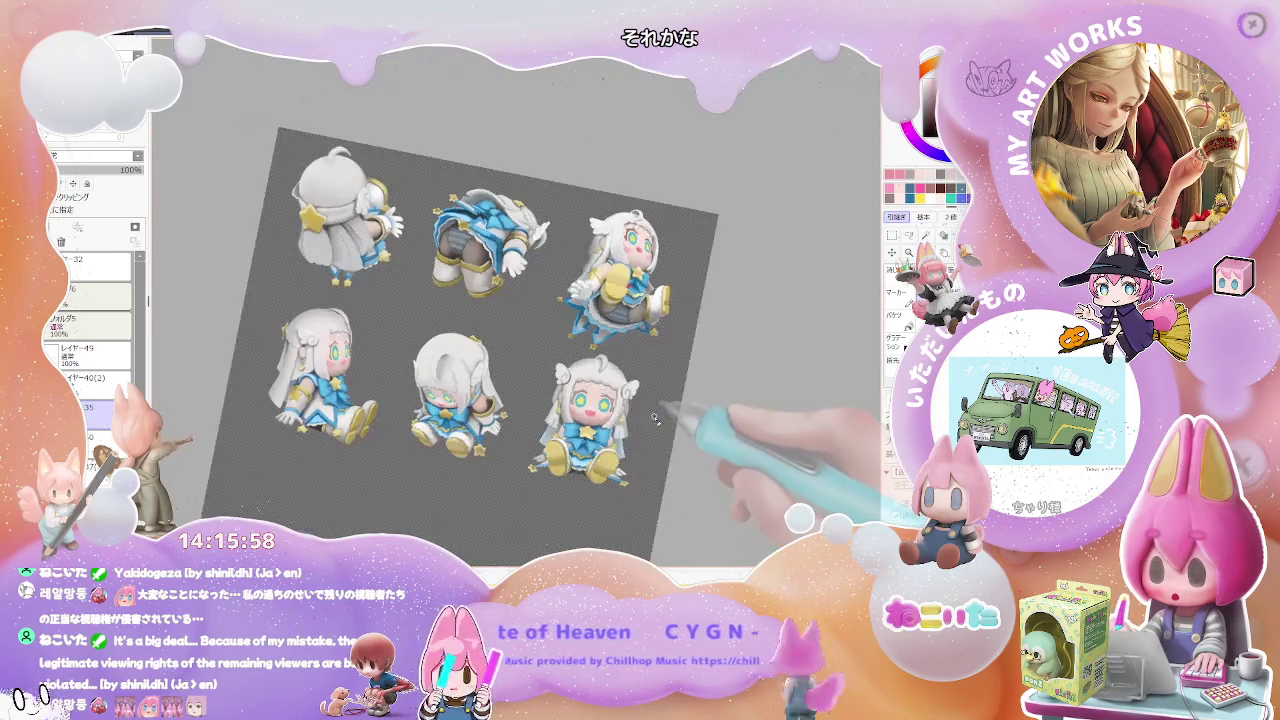
pyautogui.press('End')
pyautogui.press('End')
pyautogui.scroll(2, 430, 280)
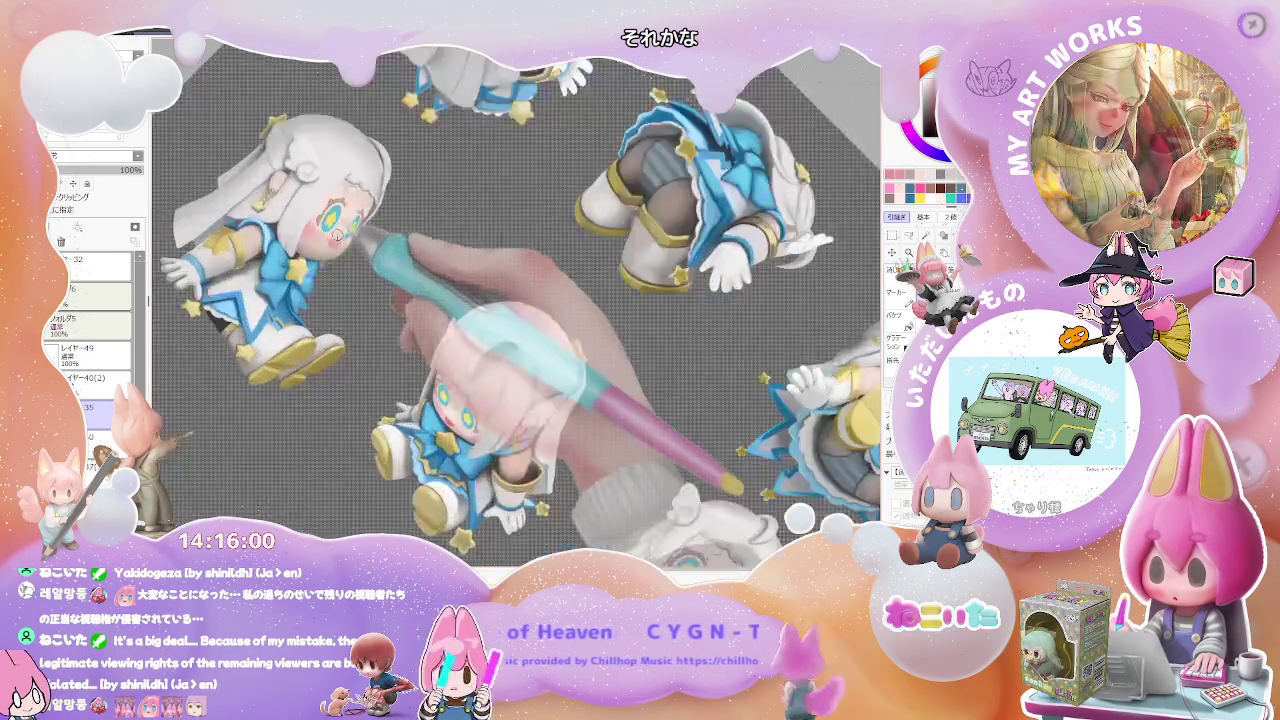
pyautogui.press('Home')
pyautogui.scroll(2, 380, 270)
pyautogui.scroll(-1, 335, 262)
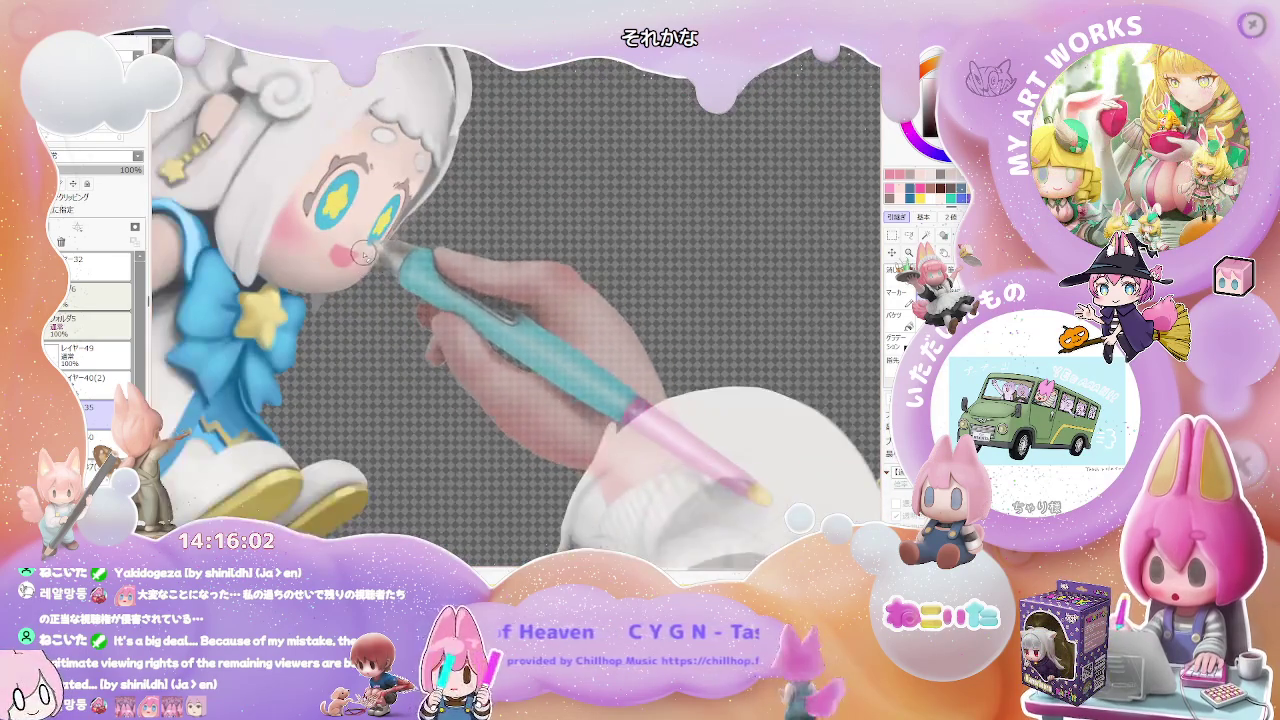
pyautogui.scroll(-2, 353, 272)
# Paint a pink open mouth on the tilted top-right figure.
pyautogui.press('End')
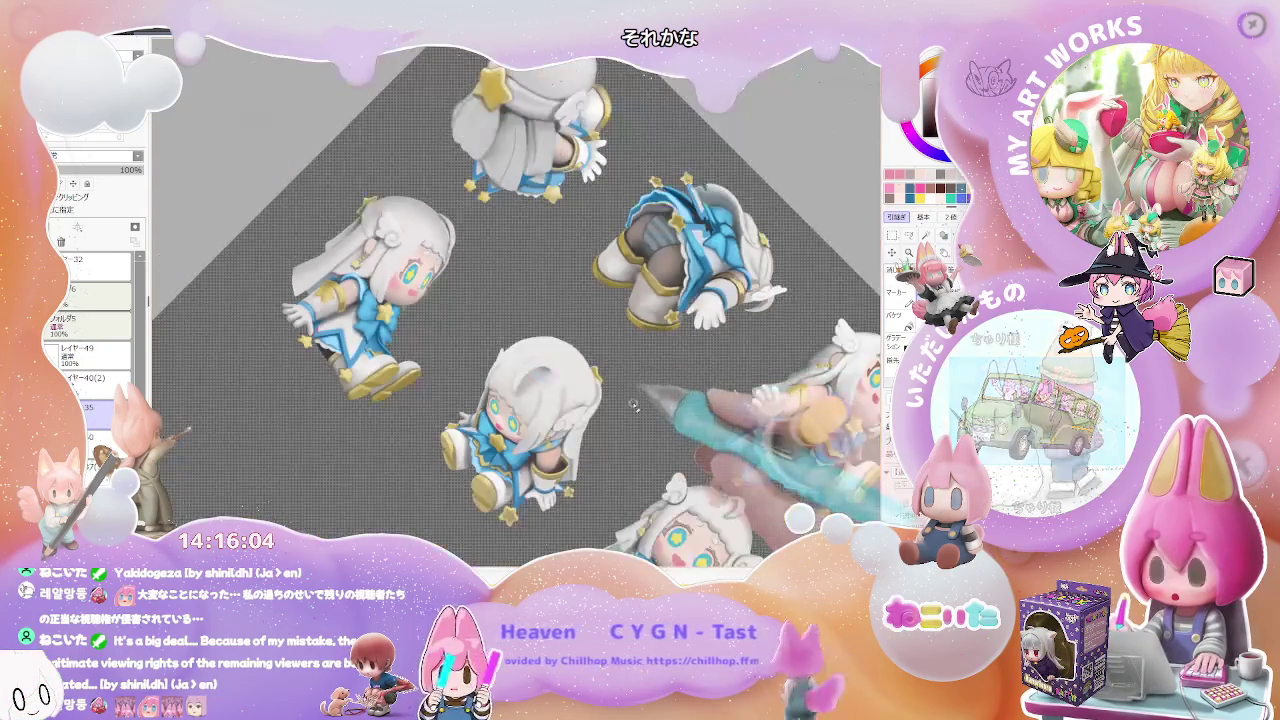
pyautogui.moveTo(707, 435); pyautogui.dragTo(617, 425)
pyautogui.scroll(2, 750, 395)
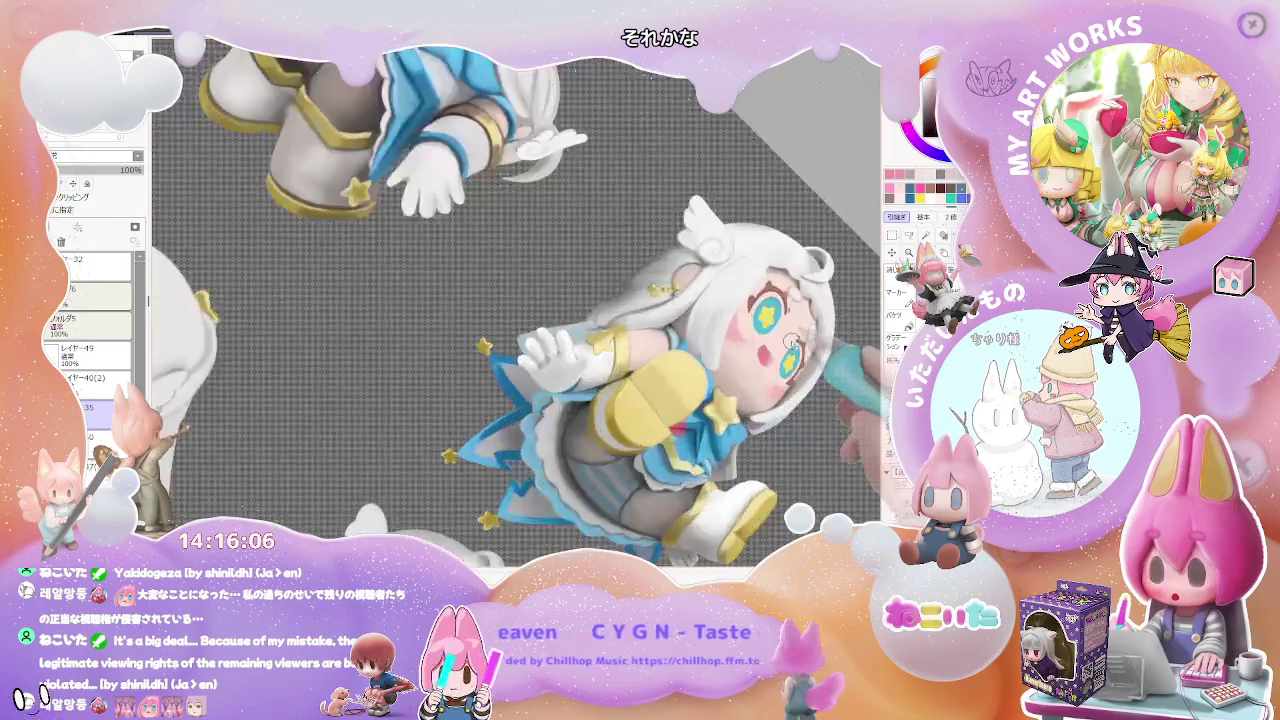
pyautogui.press('Home')
pyautogui.scroll(2, 750, 395)
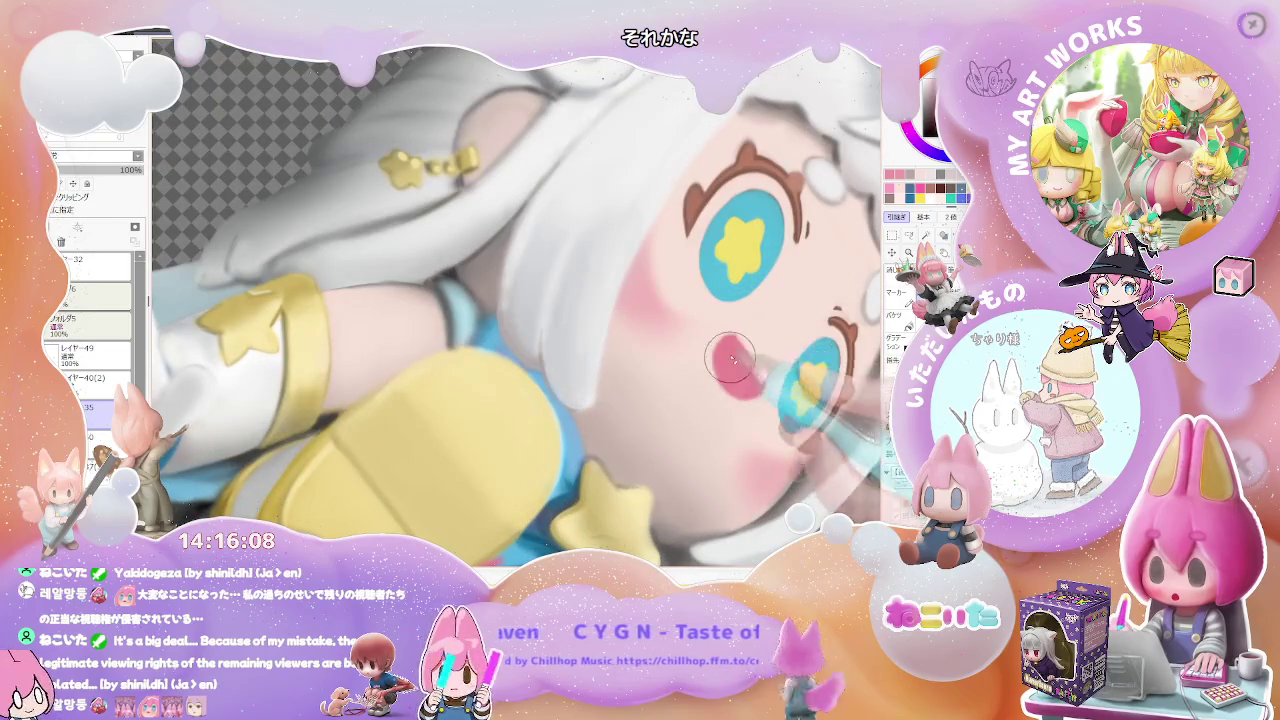
pyautogui.scroll(-1, 731, 358)
pyautogui.scroll(-1, 731, 358)
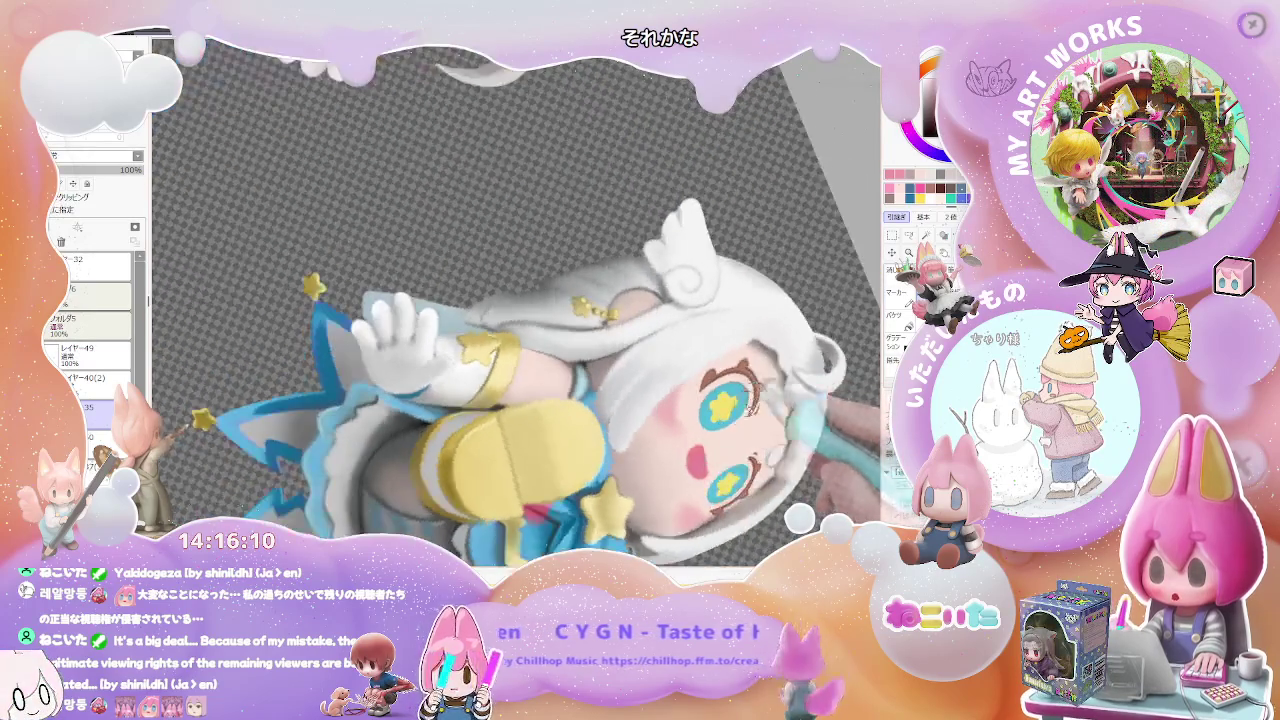
pyautogui.scroll(1, 500, 373)
pyautogui.press('Home')
pyautogui.scroll(1, 500, 373)
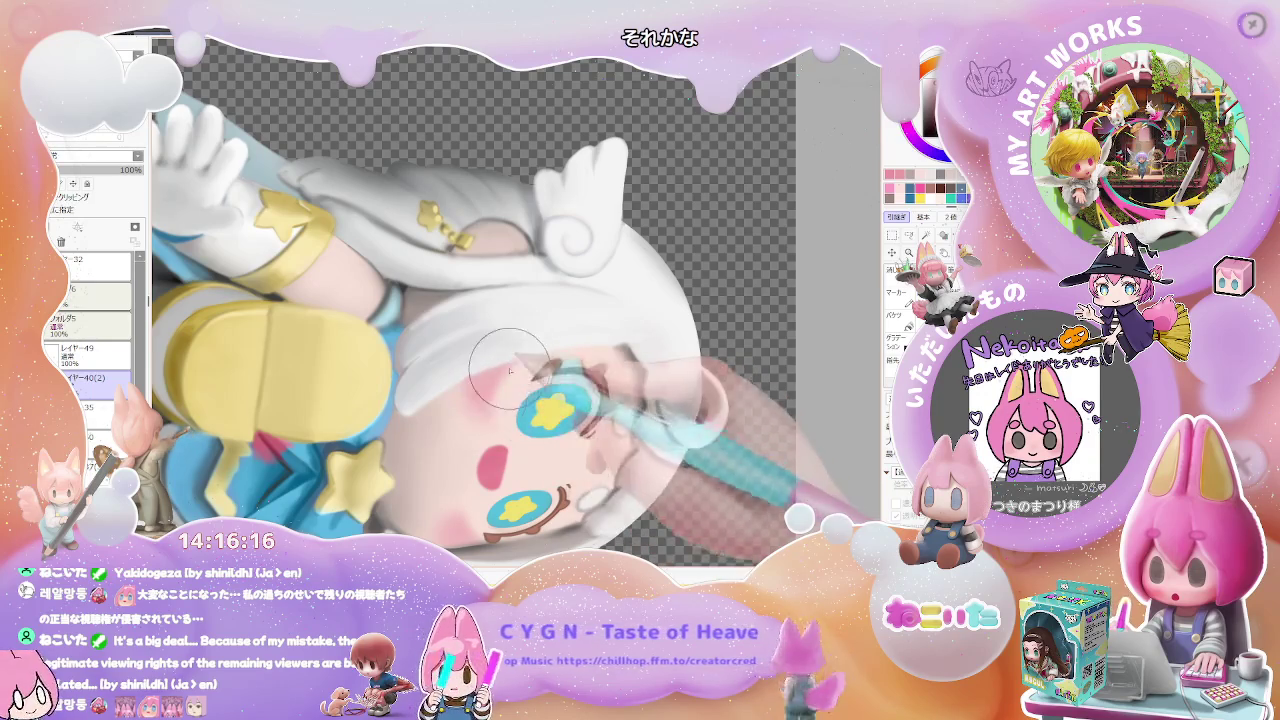
pyautogui.scroll(1, 500, 385)
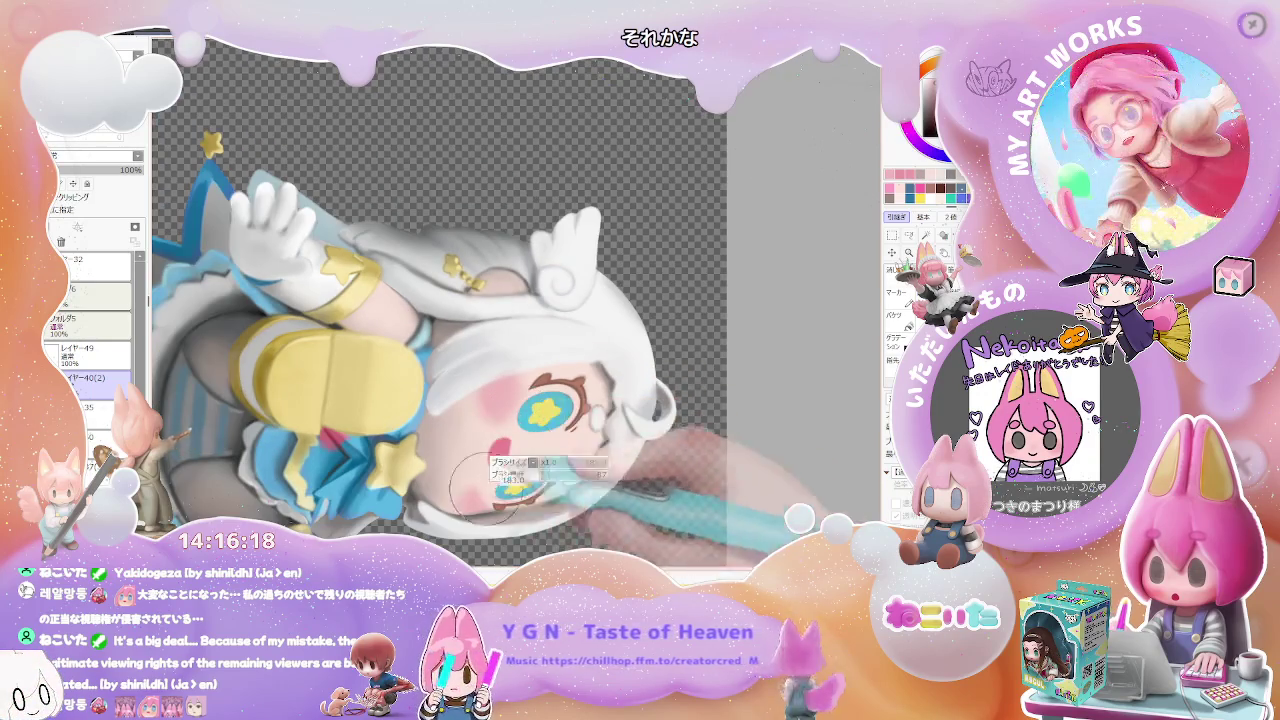
pyautogui.scroll(-1, 484, 492)
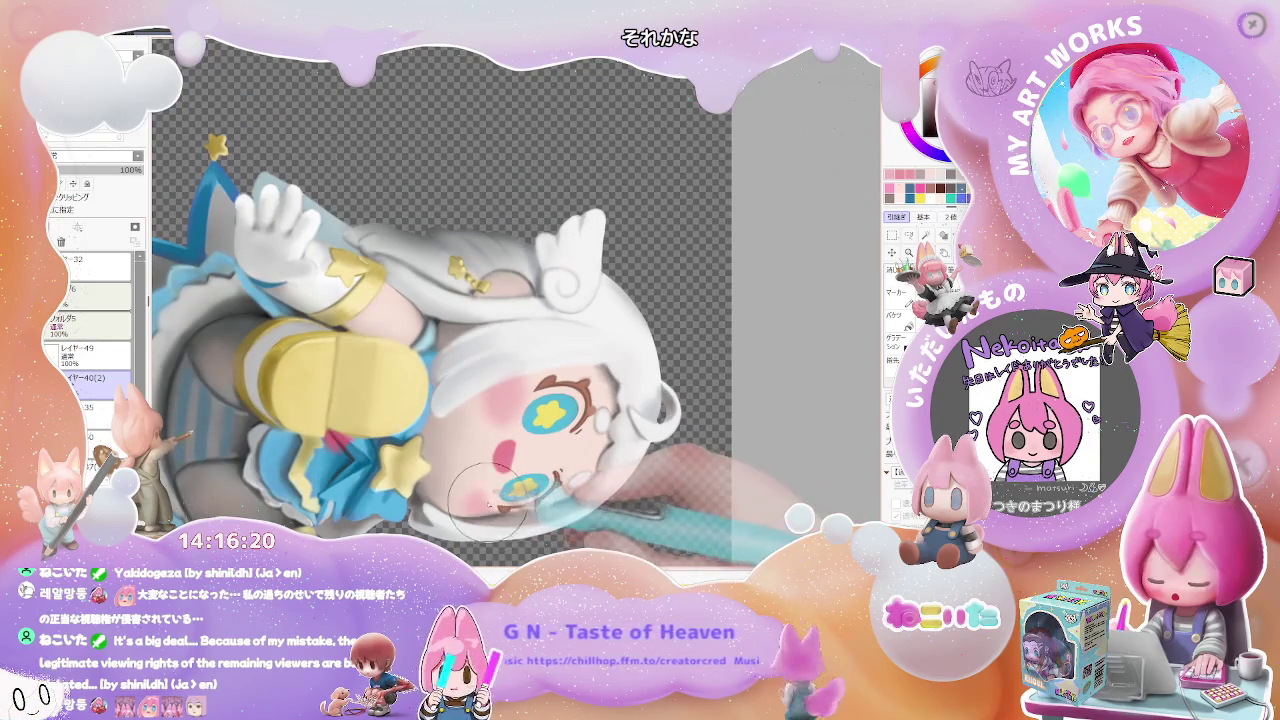
pyautogui.scroll(-1, 492, 500)
pyautogui.scroll(-1, 492, 500)
pyautogui.scroll(-1, 492, 500)
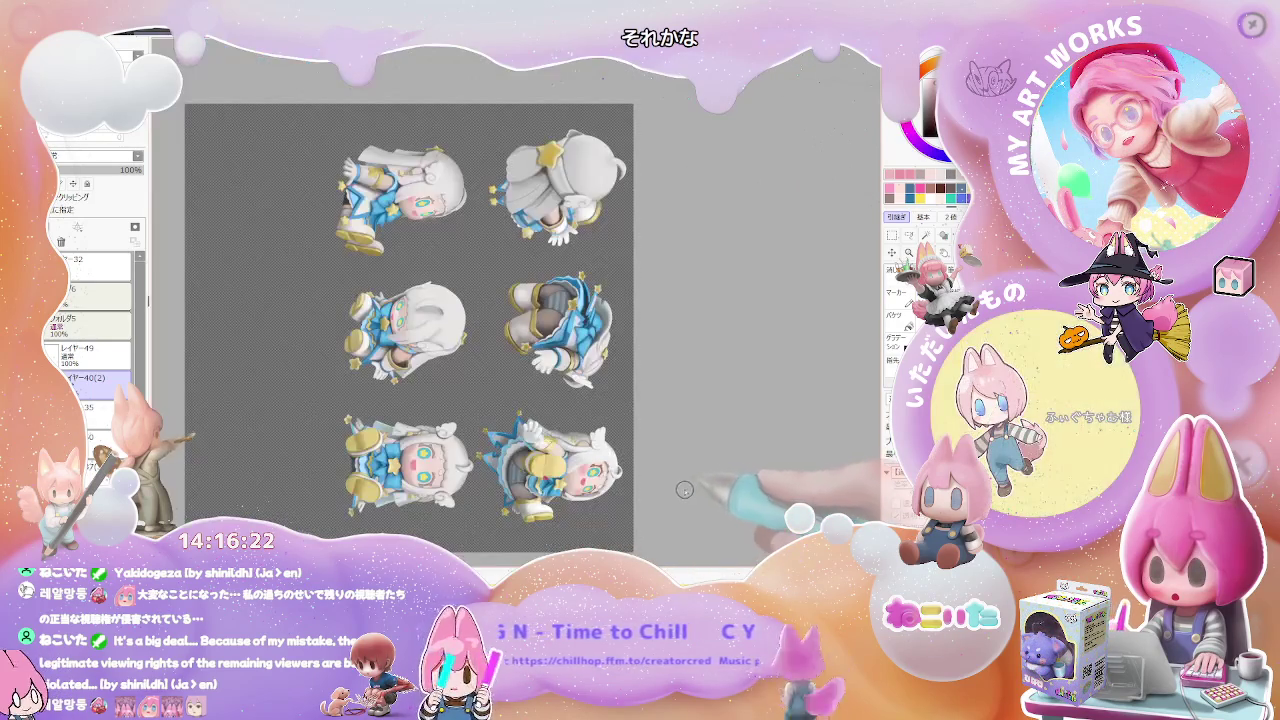
# Enlarge the lying figure's open mouth in a deeper pink, rotating the canvas as needed.
pyautogui.press('Delete')
pyautogui.press('Delete')
pyautogui.press('Delete')
pyautogui.press('Delete')
pyautogui.press('Delete')
pyautogui.press('Delete')
pyautogui.press('Delete')
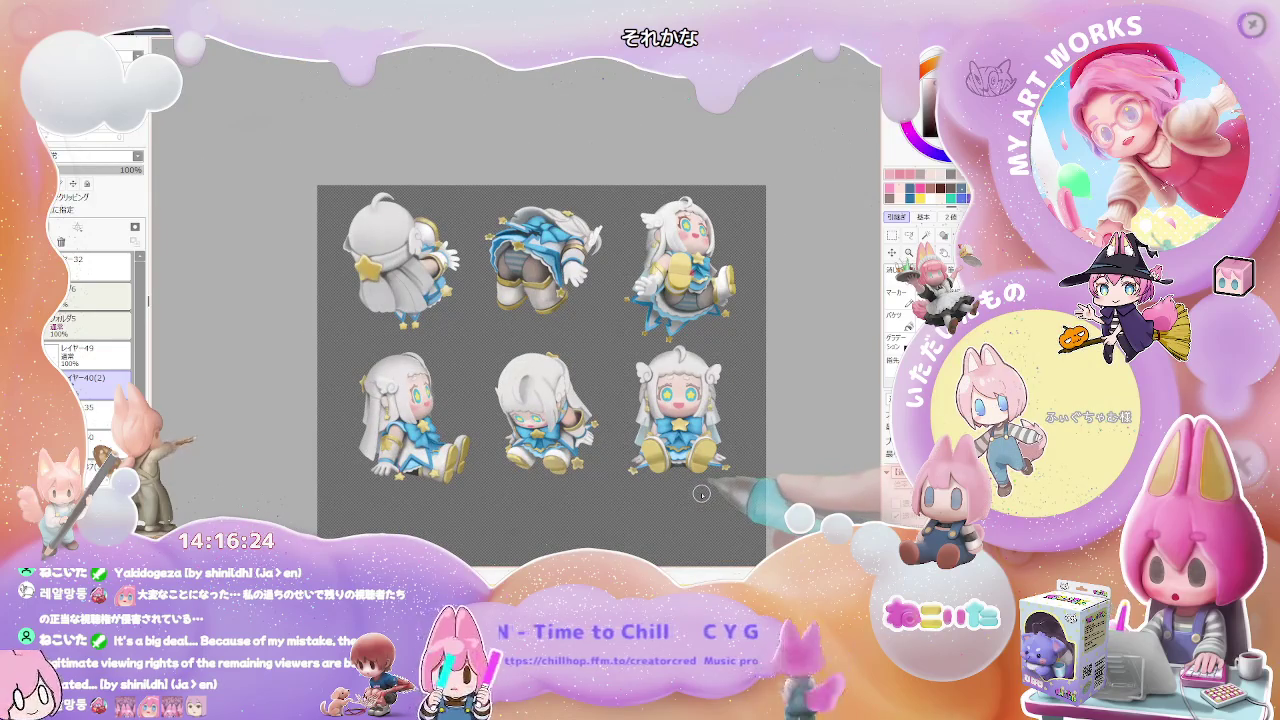
pyautogui.scroll(2, 701, 493)
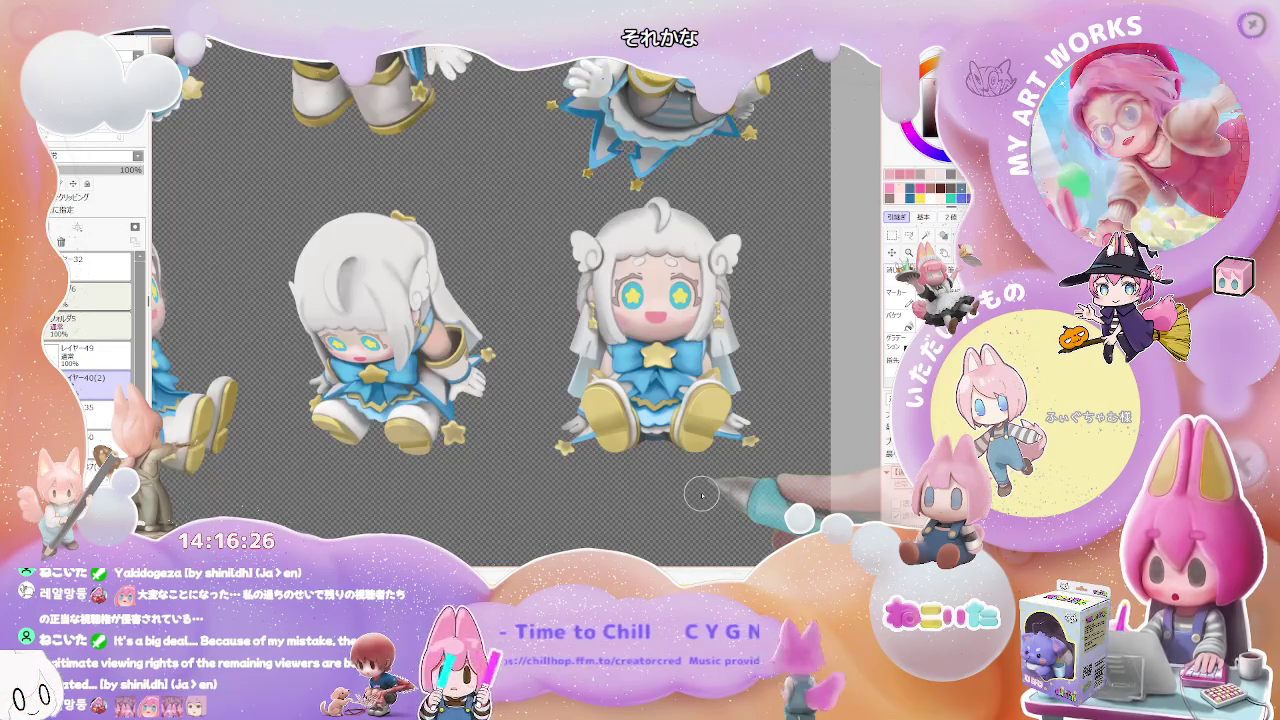
pyautogui.scroll(-1, 690, 470)
pyautogui.scroll(-1, 660, 455)
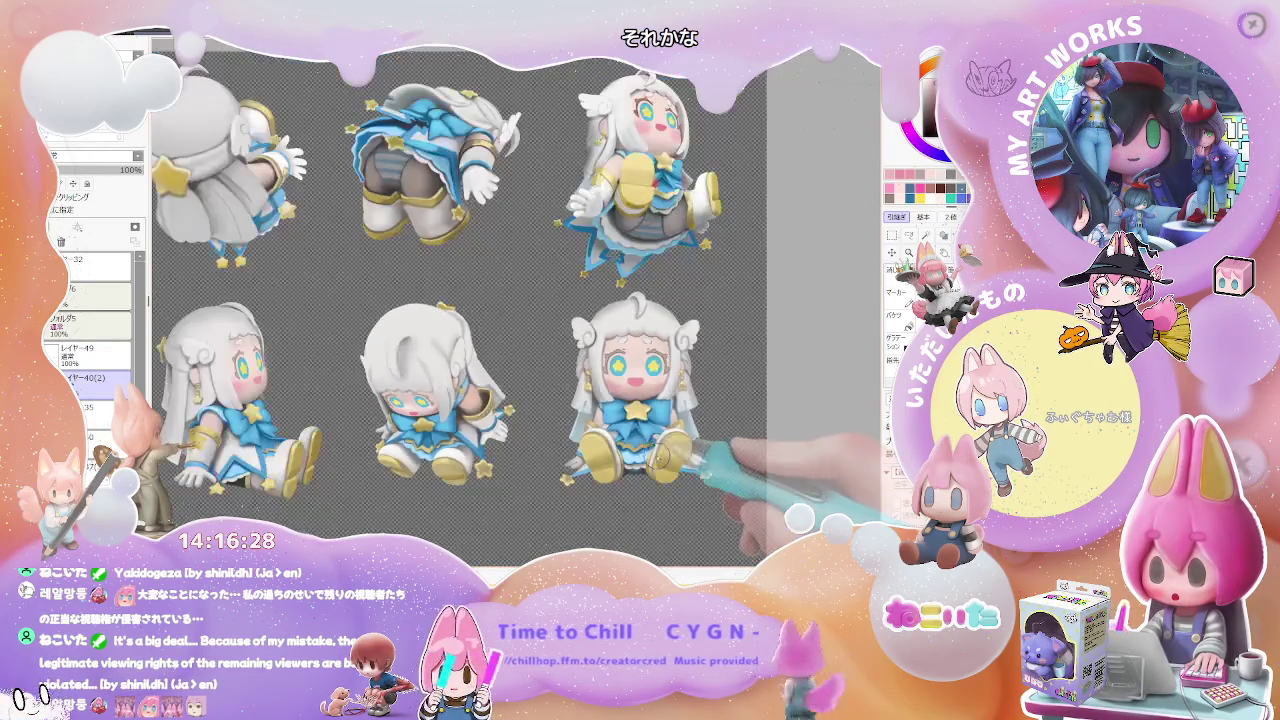
pyautogui.press('End')
pyautogui.press('End')
pyautogui.press('End')
pyautogui.press('End')
pyautogui.scroll(1, 443, 423)
pyautogui.press('End')
pyautogui.press('End')
pyautogui.scroll(2, 443, 423)
pyautogui.scroll(2, 443, 423)
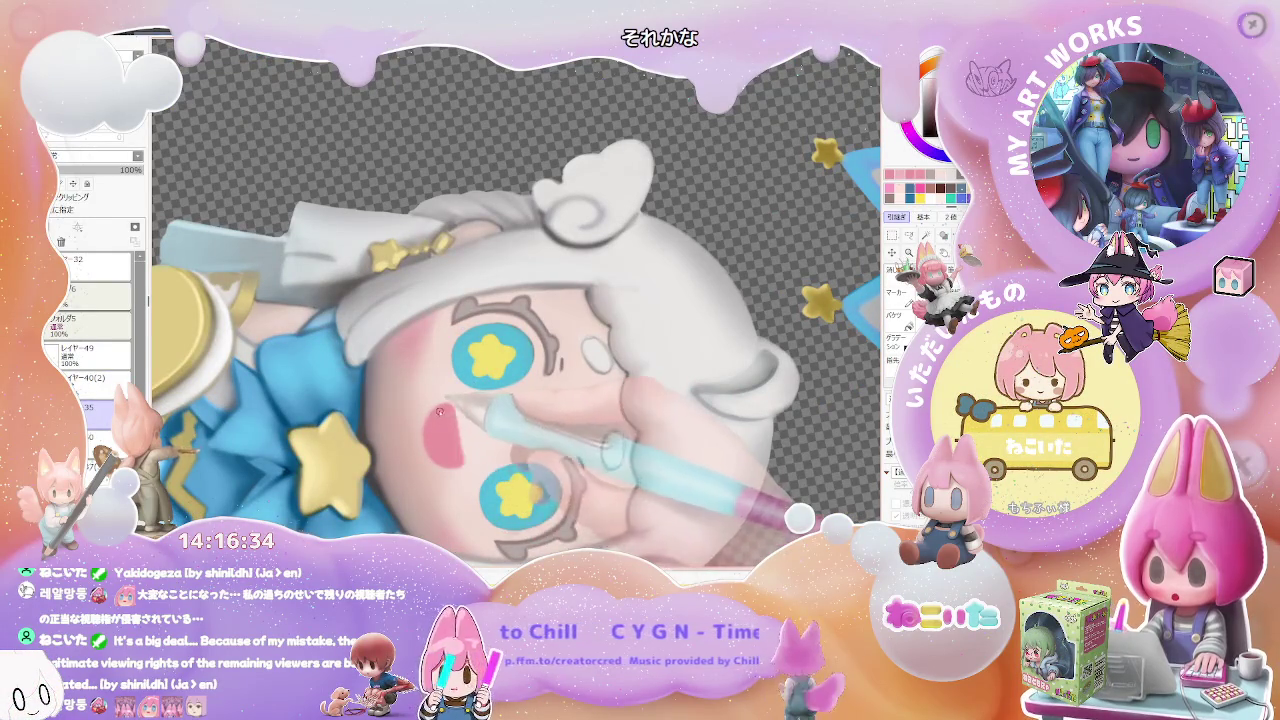
pyautogui.scroll(-1, 433, 459)
pyautogui.scroll(-2, 433, 459)
pyautogui.press('End')
pyautogui.scroll(-1, 470, 300)
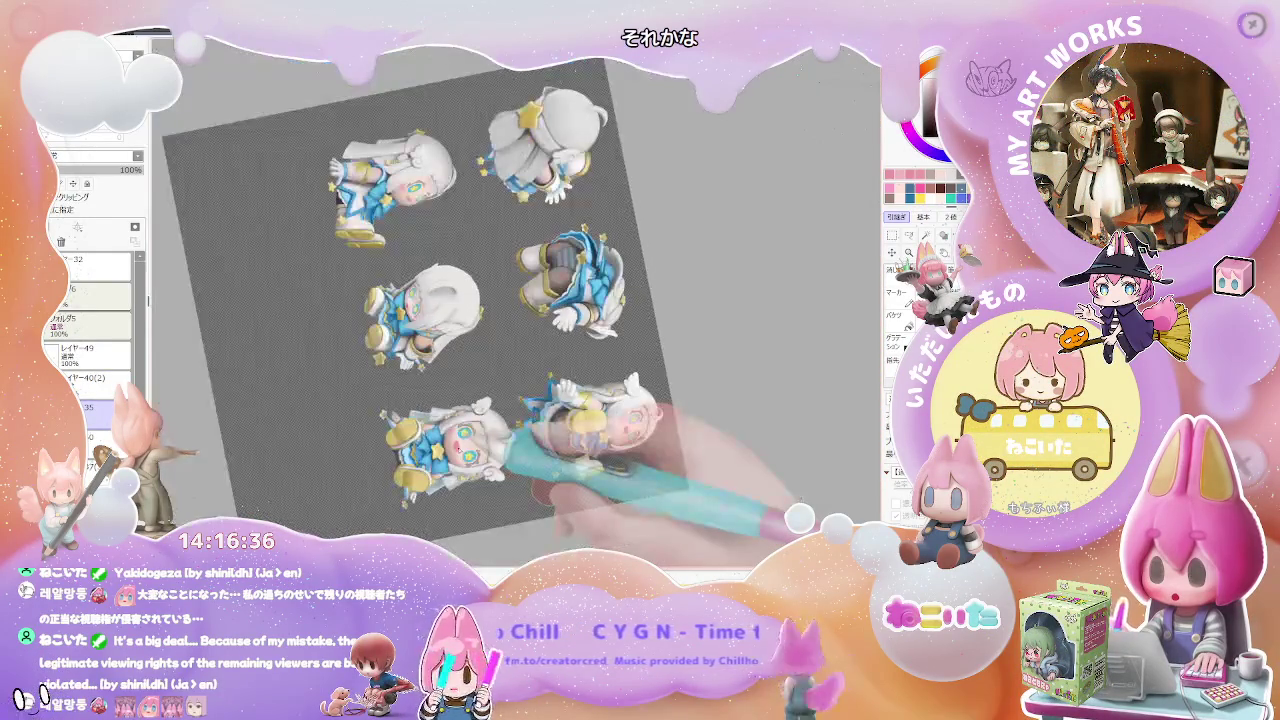
pyautogui.press('End')
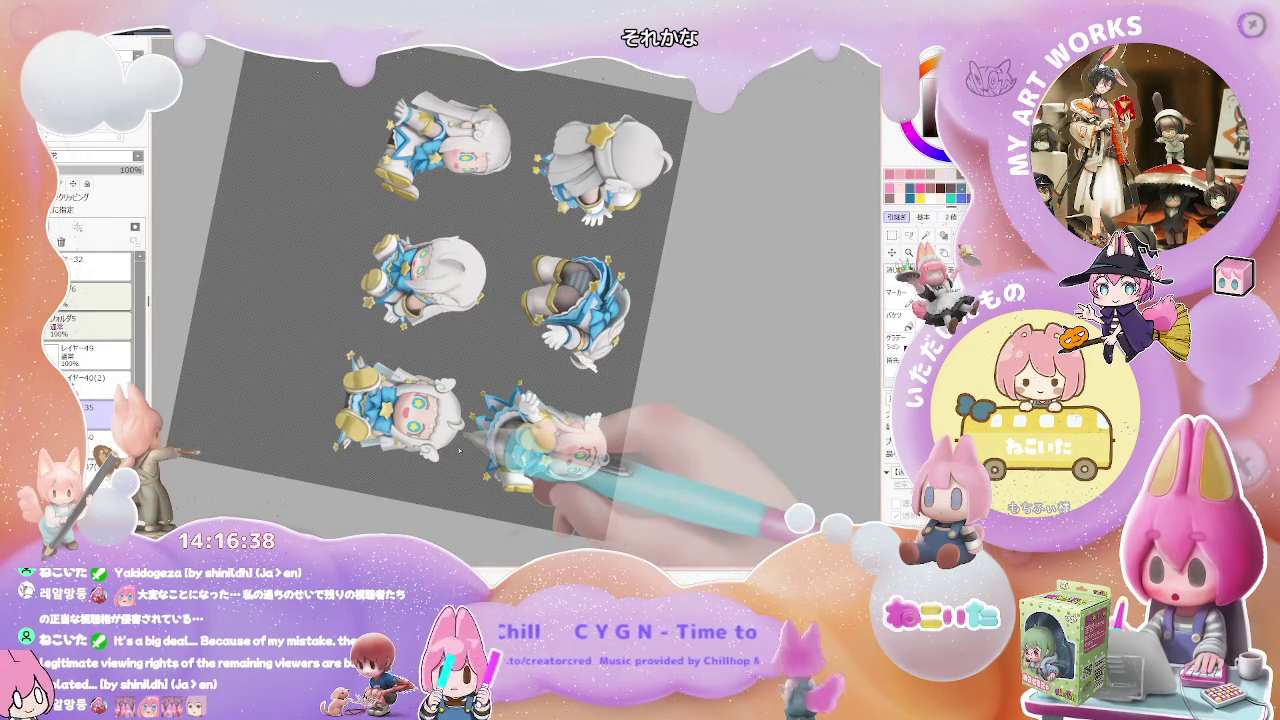
pyautogui.scroll(2, 460, 451)
pyautogui.scroll(1, 400, 410)
pyautogui.scroll(1, 350, 371)
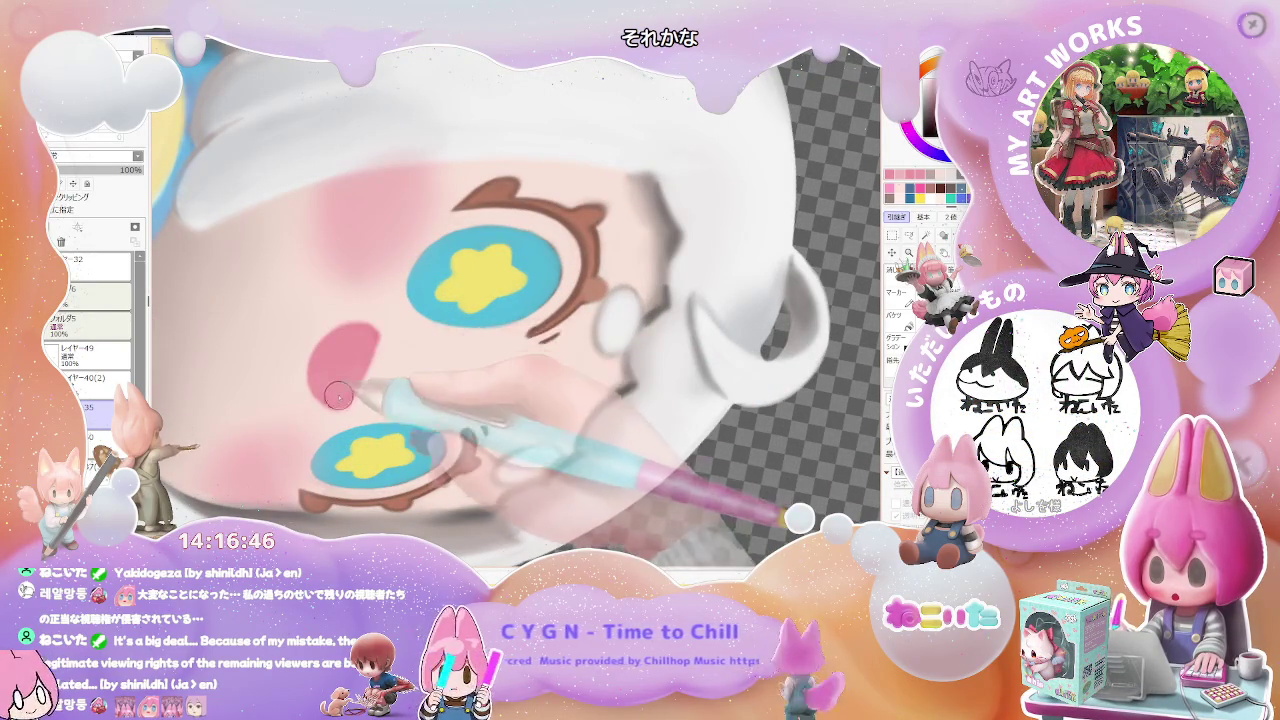
# Zoom in on the star-pupil eye, select layer レイヤー40(2) and shrink the brush for fine lines.
pyautogui.scroll(-1, 380, 410)
pyautogui.scroll(-1, 480, 420)
pyautogui.scroll(-1, 540, 400)
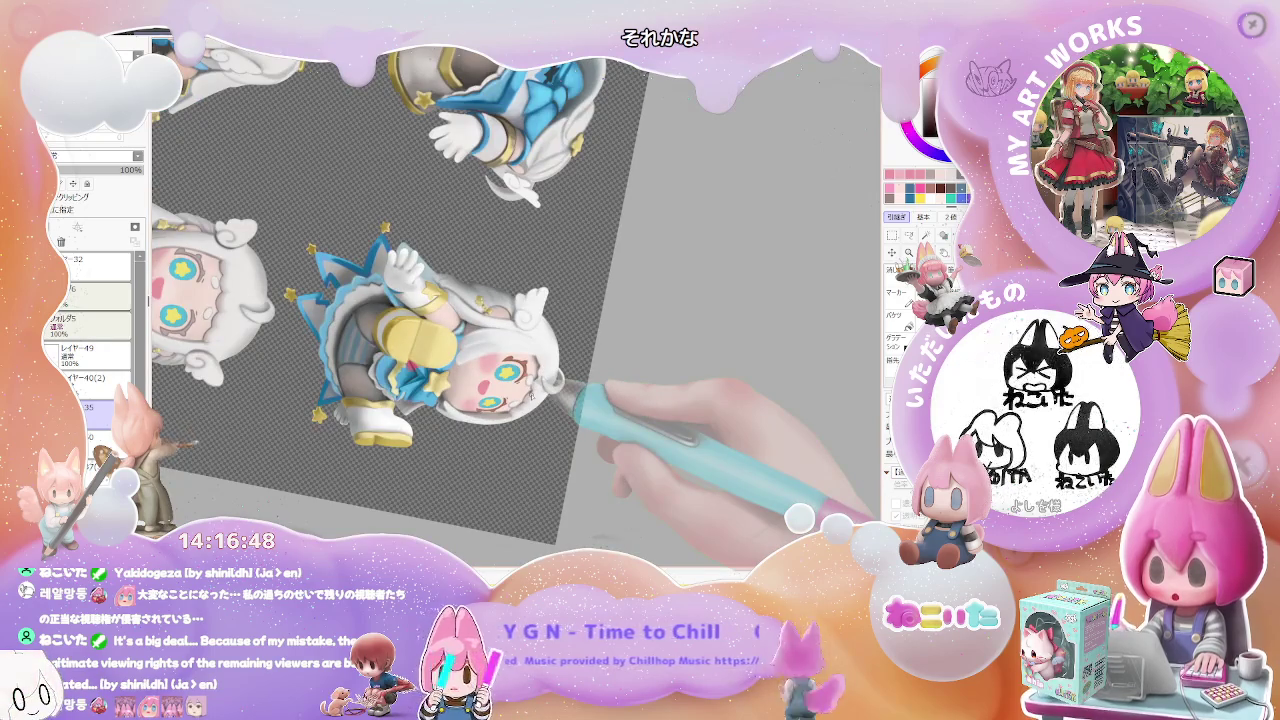
pyautogui.scroll(1, 402, 406)
pyautogui.scroll(1, 470, 408)
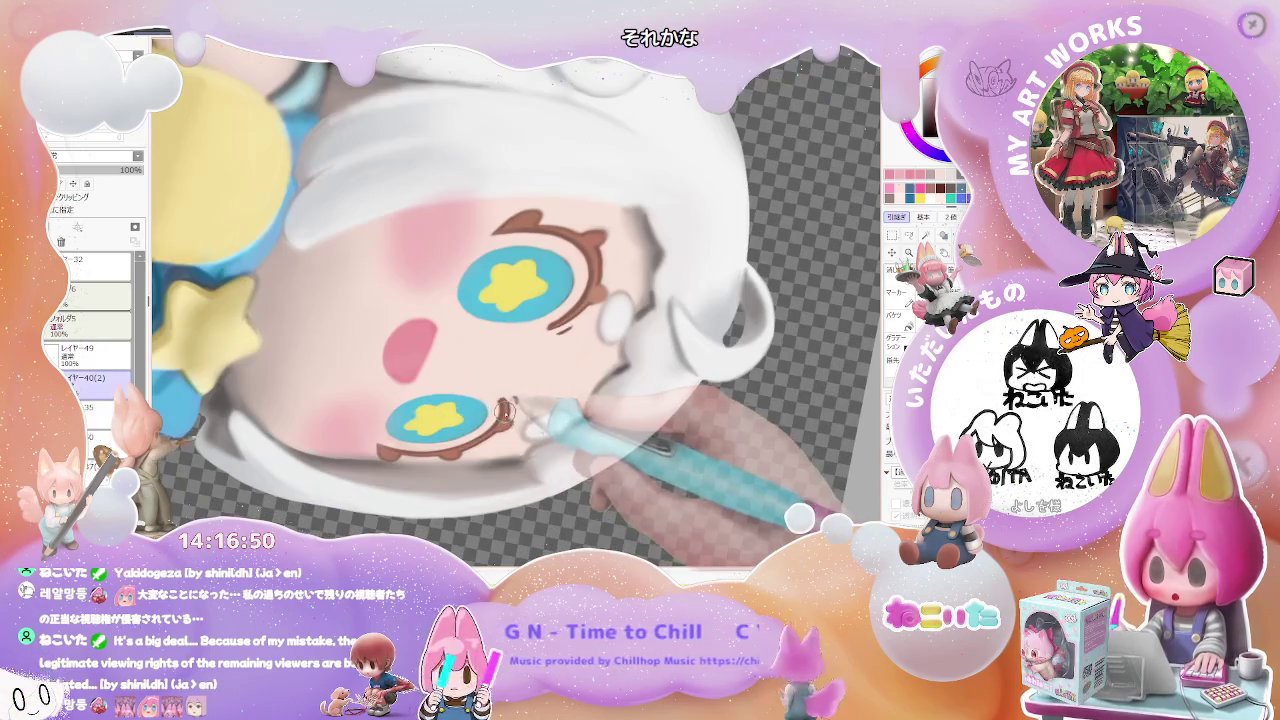
pyautogui.scroll(1, 494, 403)
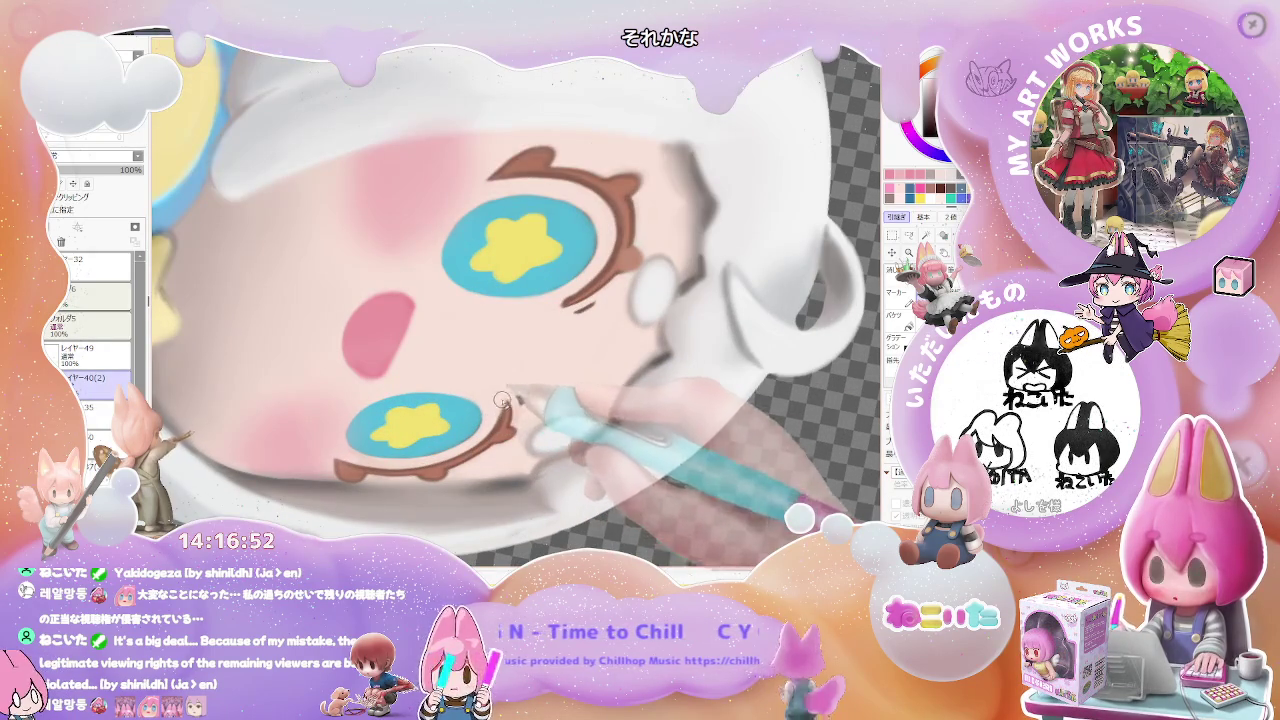
pyautogui.scroll(-1, 505, 402)
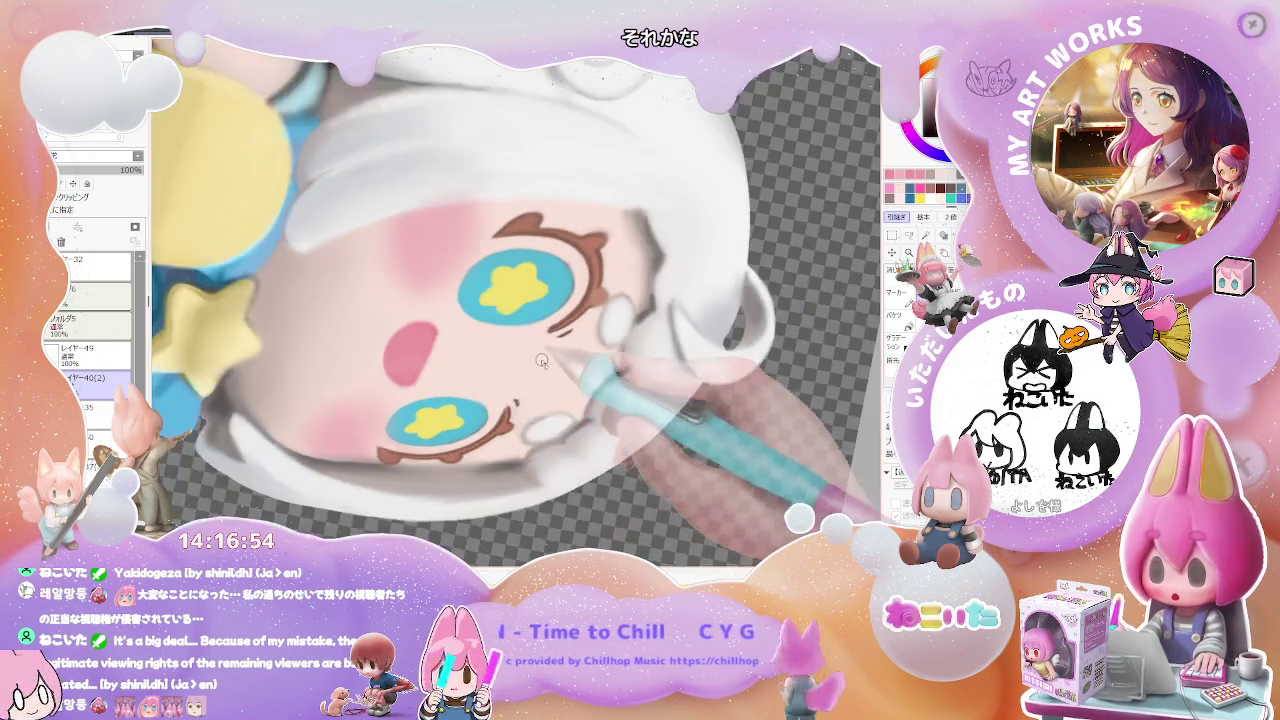
pyautogui.scroll(1, 548, 322)
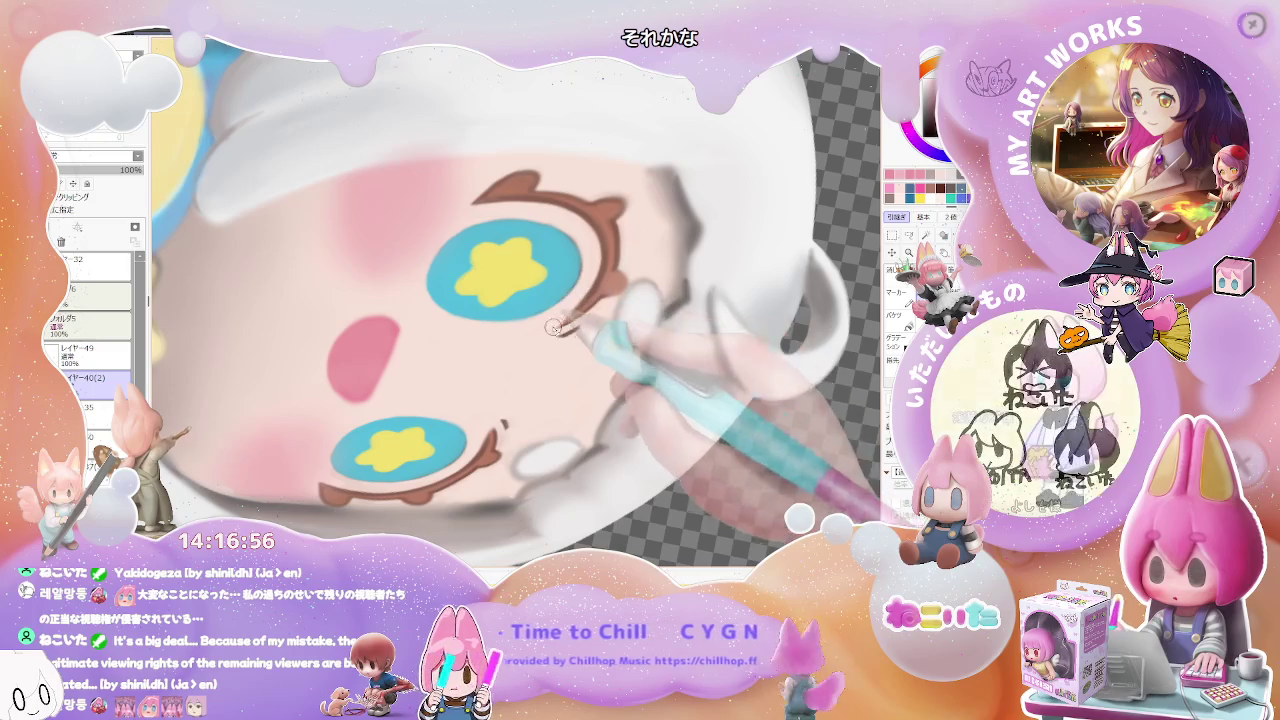
pyautogui.scroll(-1, 560, 323)
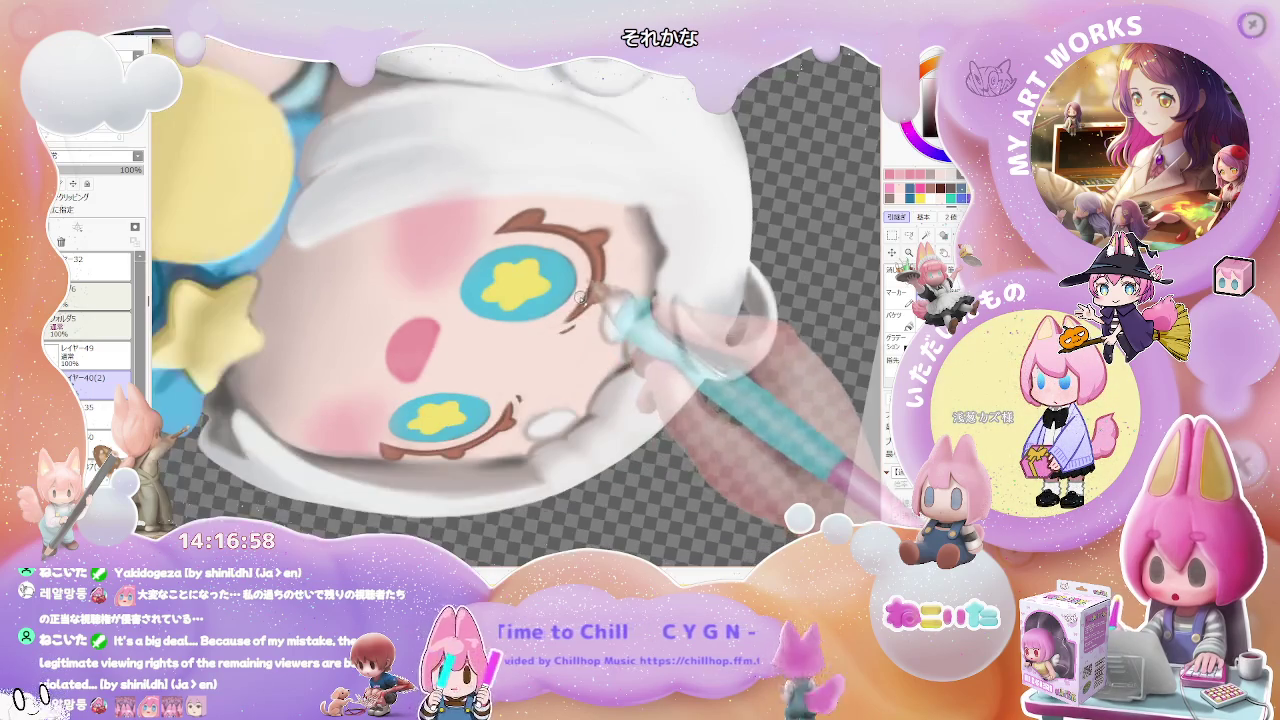
pyautogui.scroll(-1, 590, 322)
pyautogui.scroll(-1, 590, 322)
pyautogui.scroll(-1, 660, 380)
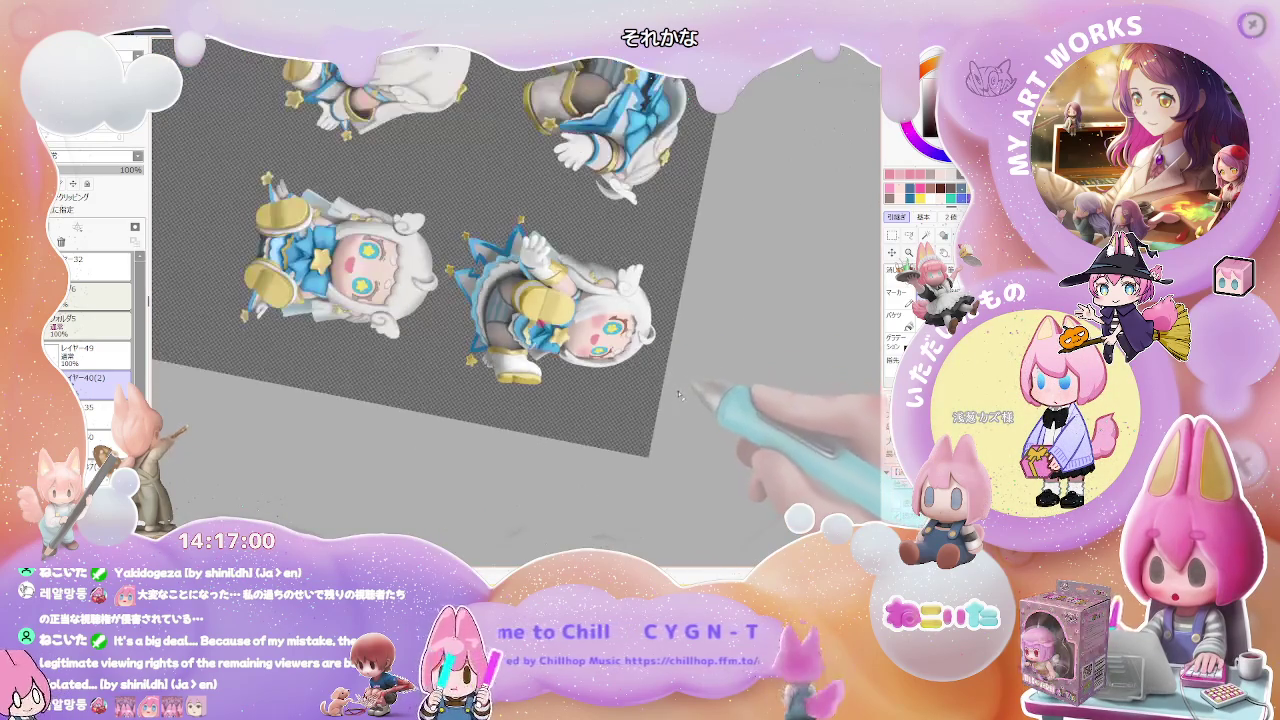
pyautogui.scroll(1, 520, 320)
pyautogui.scroll(1, 420, 280)
pyautogui.scroll(1, 389, 267)
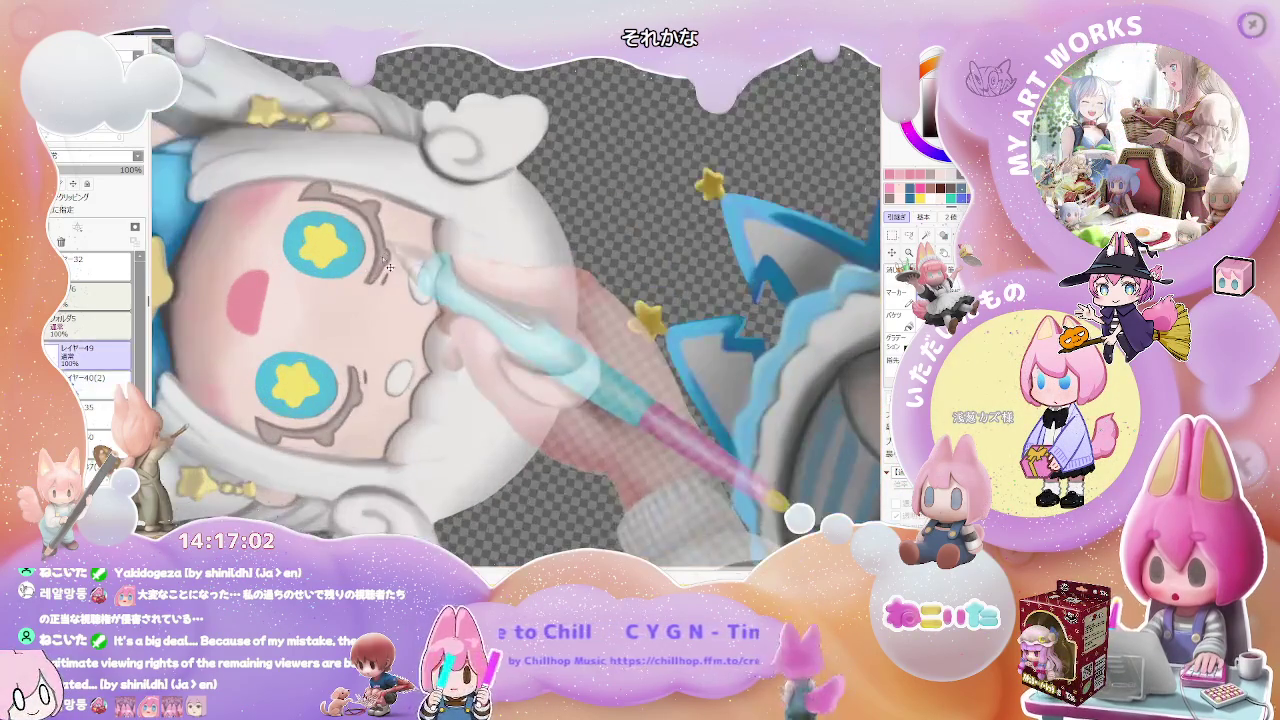
pyautogui.scroll(-1, 386, 256)
pyautogui.scroll(-1, 420, 330)
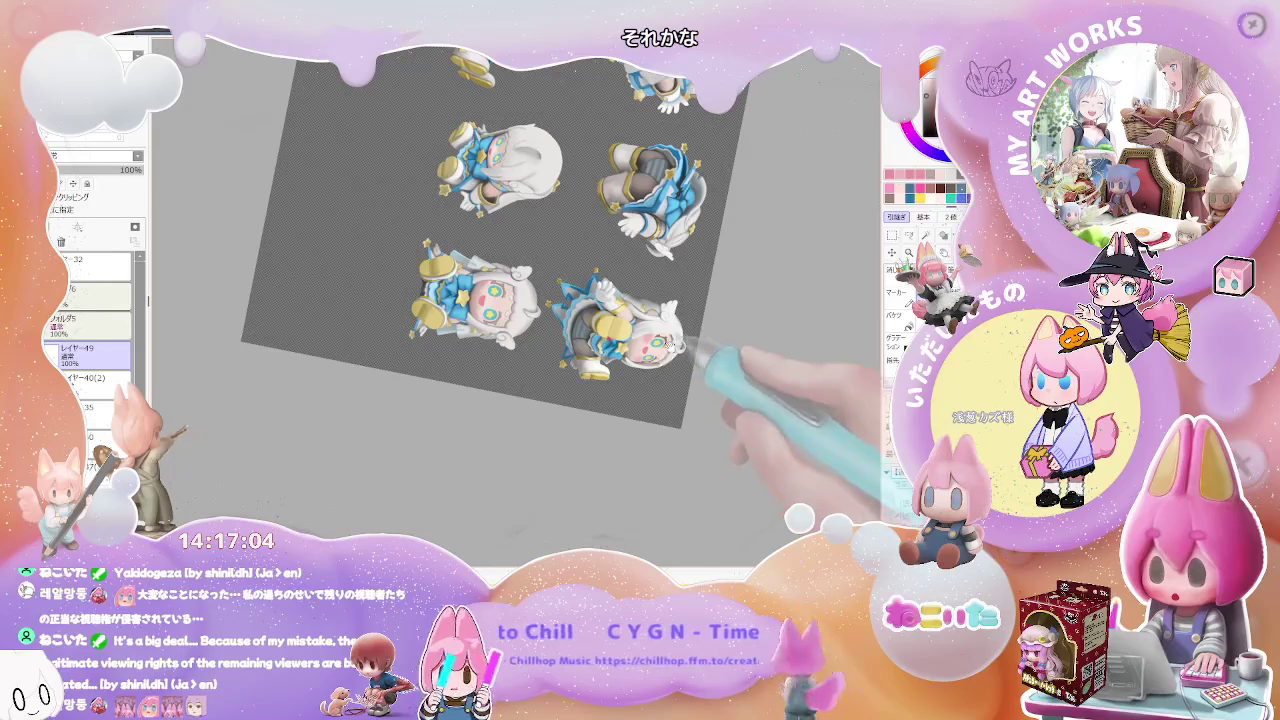
pyautogui.scroll(1, 448, 418)
pyautogui.scroll(2, 459, 413)
pyautogui.scroll(1, 462, 395)
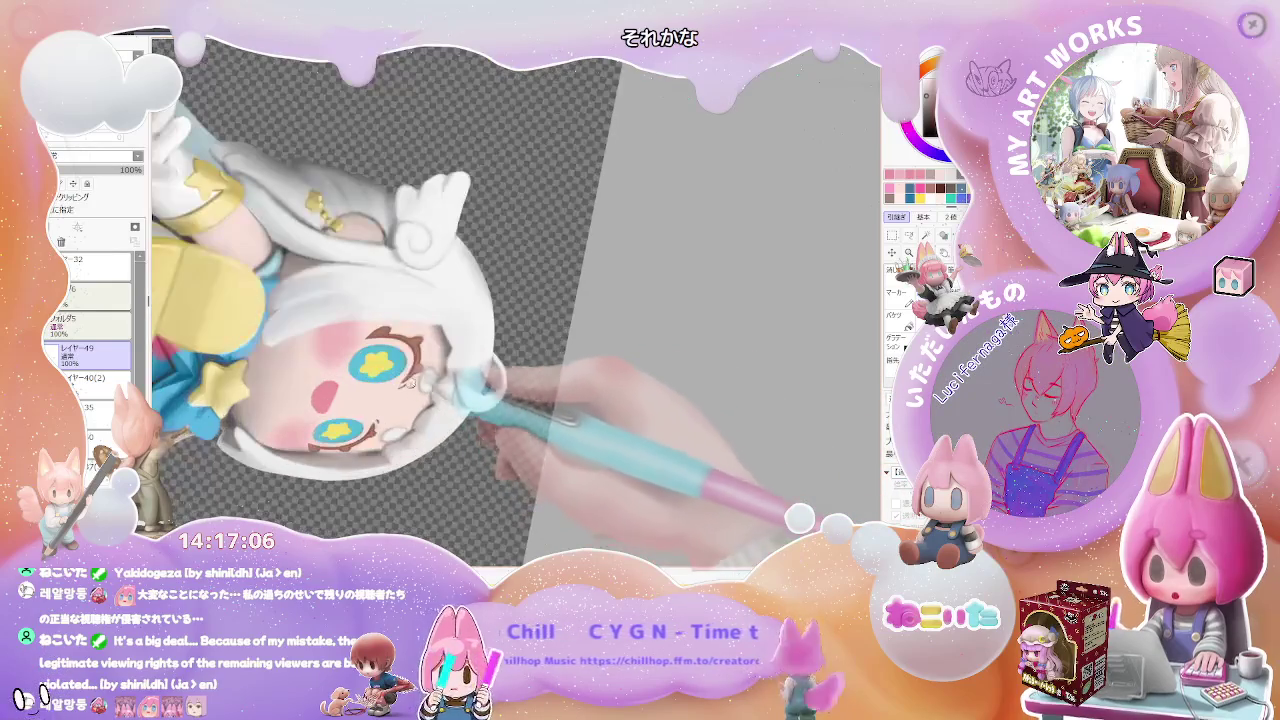
pyautogui.scroll(1, 416, 367)
pyautogui.keyDown('ctrl'); pyautogui.keyDown('shift'); pyautogui.click(420, 365); pyautogui.keyUp('shift'); pyautogui.keyUp('ctrl')
pyautogui.moveTo(418, 368); pyautogui.dragTo(410, 345)
pyautogui.keyDown('ctrl'); pyautogui.keyDown('shift'); pyautogui.click(437, 348); pyautogui.keyUp('shift'); pyautogui.keyUp('ctrl')
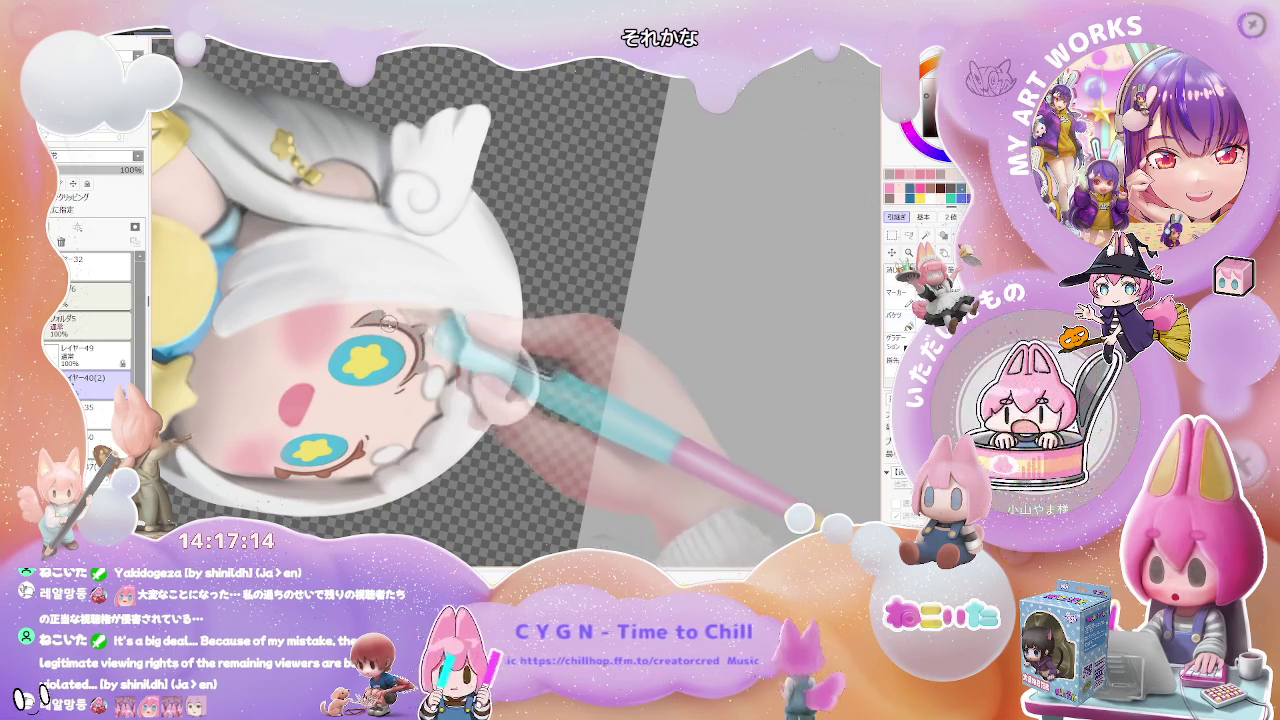
# Extend the eyebrow stroke above the left eye and reset the canvas rotation to upright.
pyautogui.scroll(1, 419, 372)
pyautogui.moveTo(372, 318); pyautogui.dragTo(403, 332)
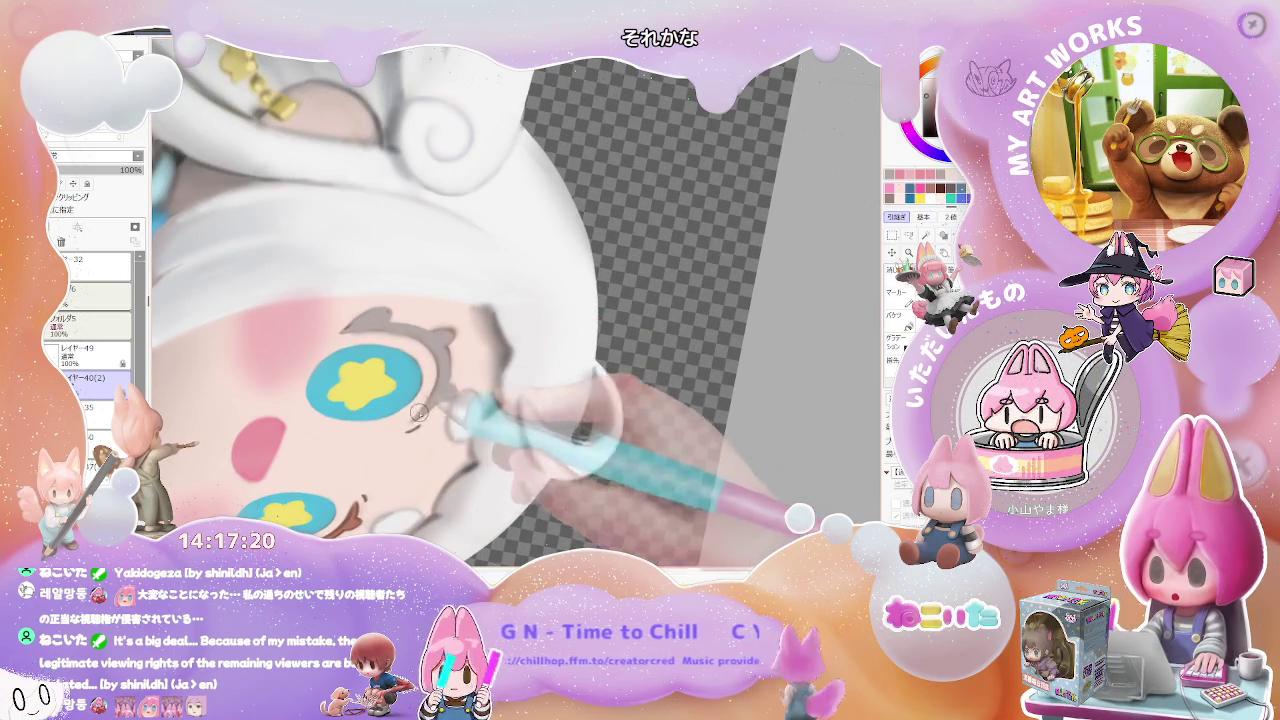
pyautogui.scroll(-3, 459, 374)
pyautogui.scroll(-3, 480, 375)
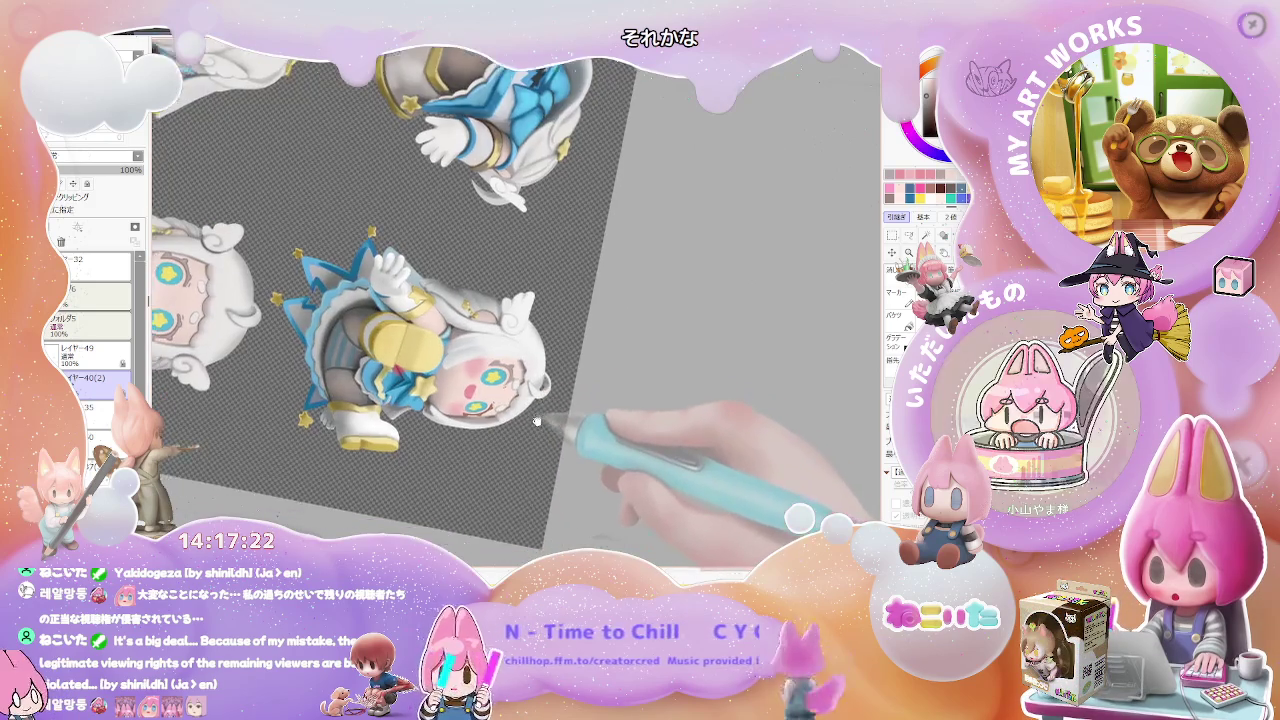
pyautogui.scroll(3, 533, 375)
pyautogui.scroll(3, 515, 340)
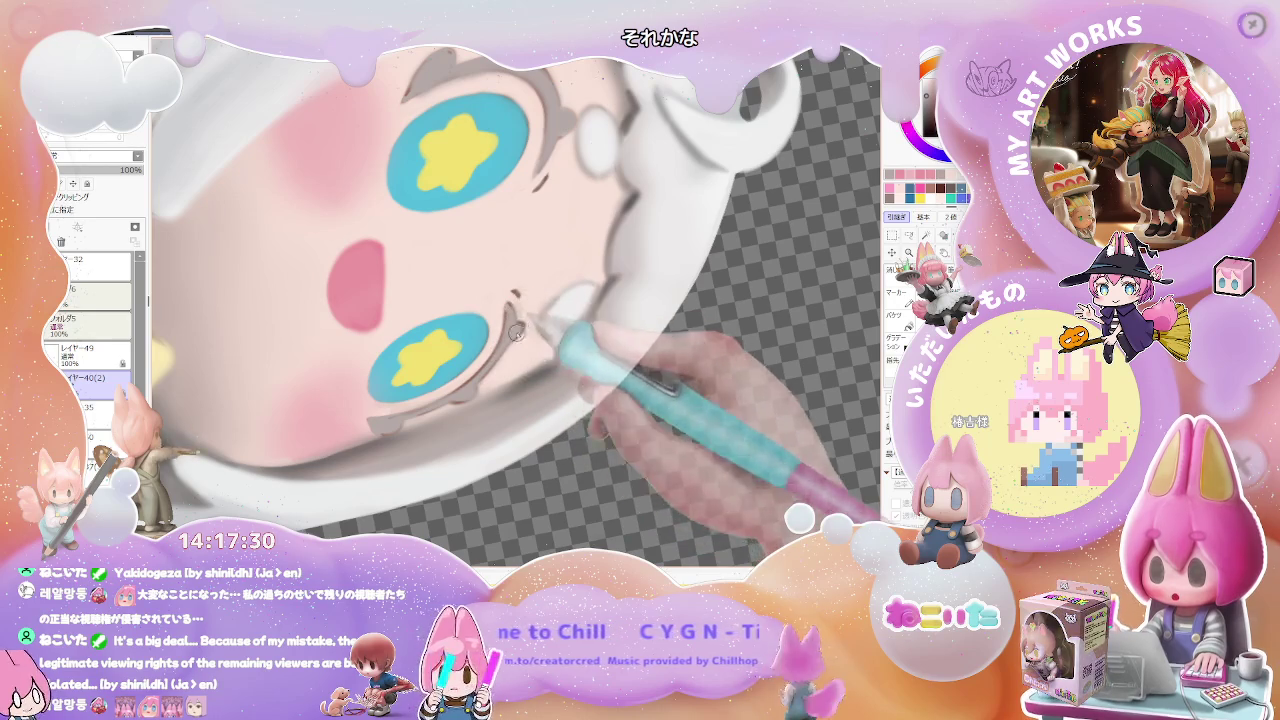
pyautogui.scroll(-3, 517, 333)
pyautogui.scroll(-2, 517, 333)
pyautogui.scroll(-2, 540, 380)
pyautogui.scroll(-2, 562, 428)
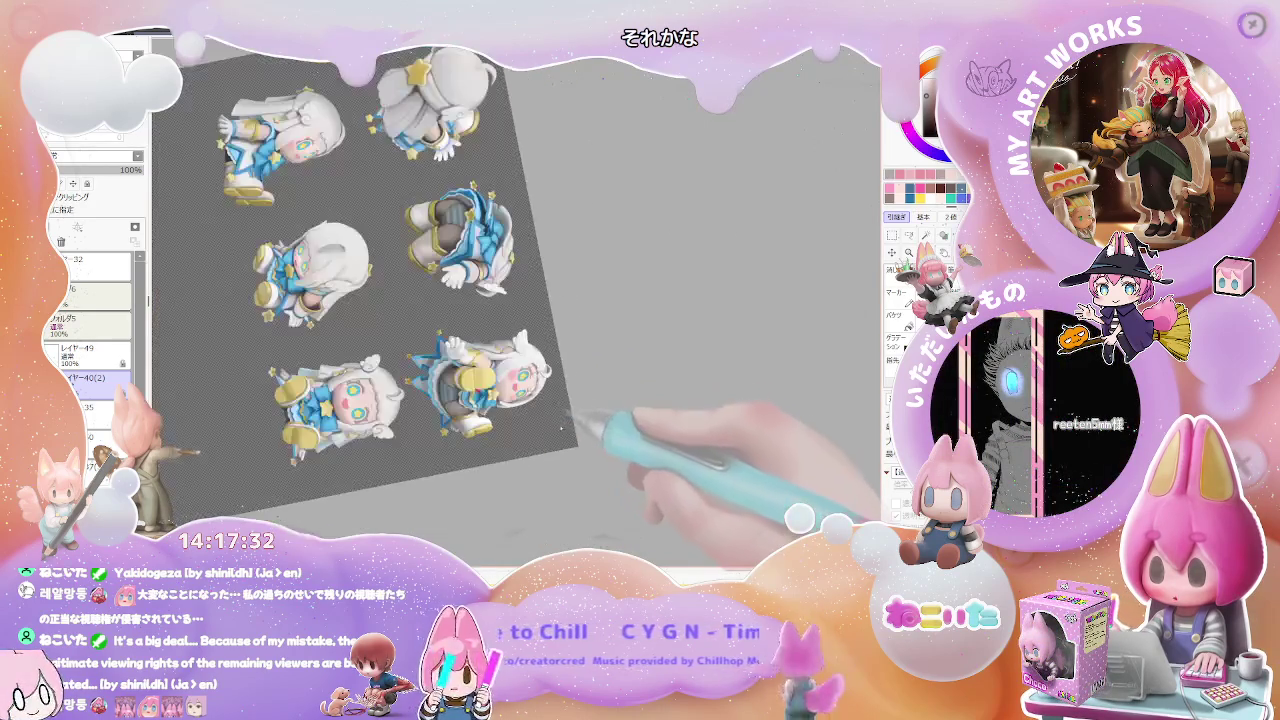
pyautogui.hotkey('ctrl', 'Tab')
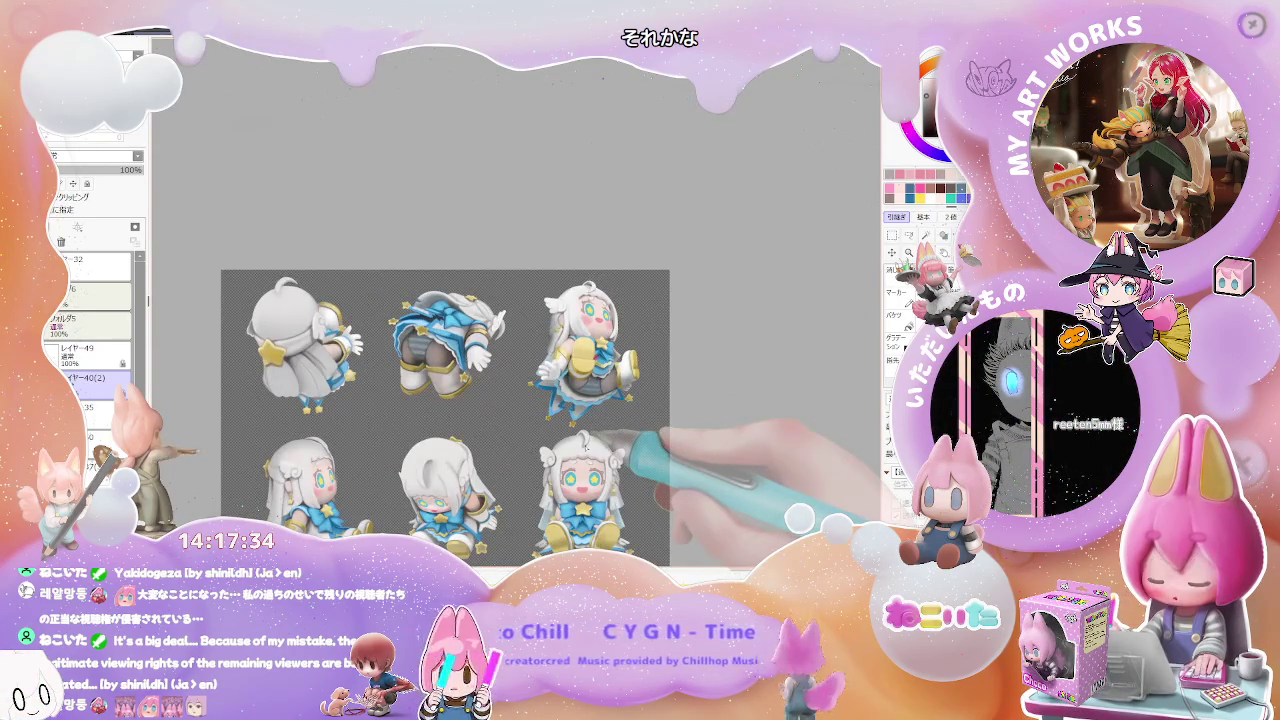
pyautogui.scroll(2, 585, 437)
pyautogui.scroll(2, 585, 445)
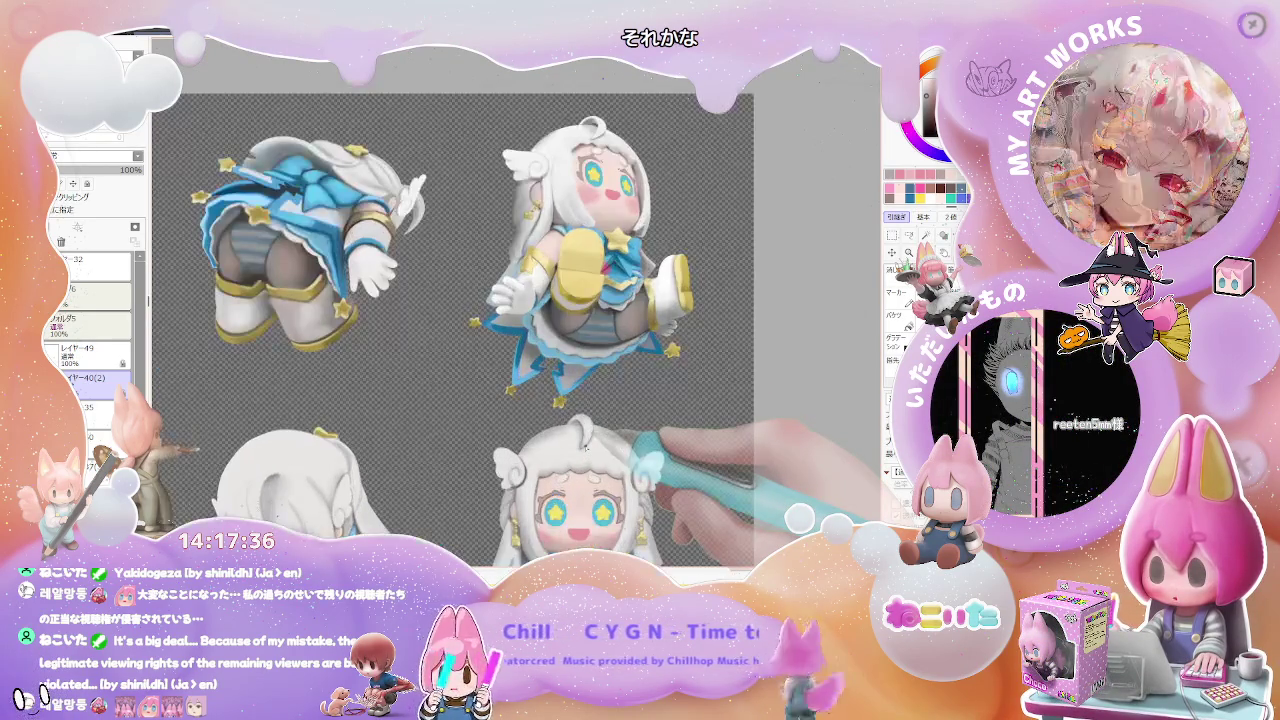
pyautogui.scroll(2, 617, 342)
pyautogui.scroll(2, 617, 342)
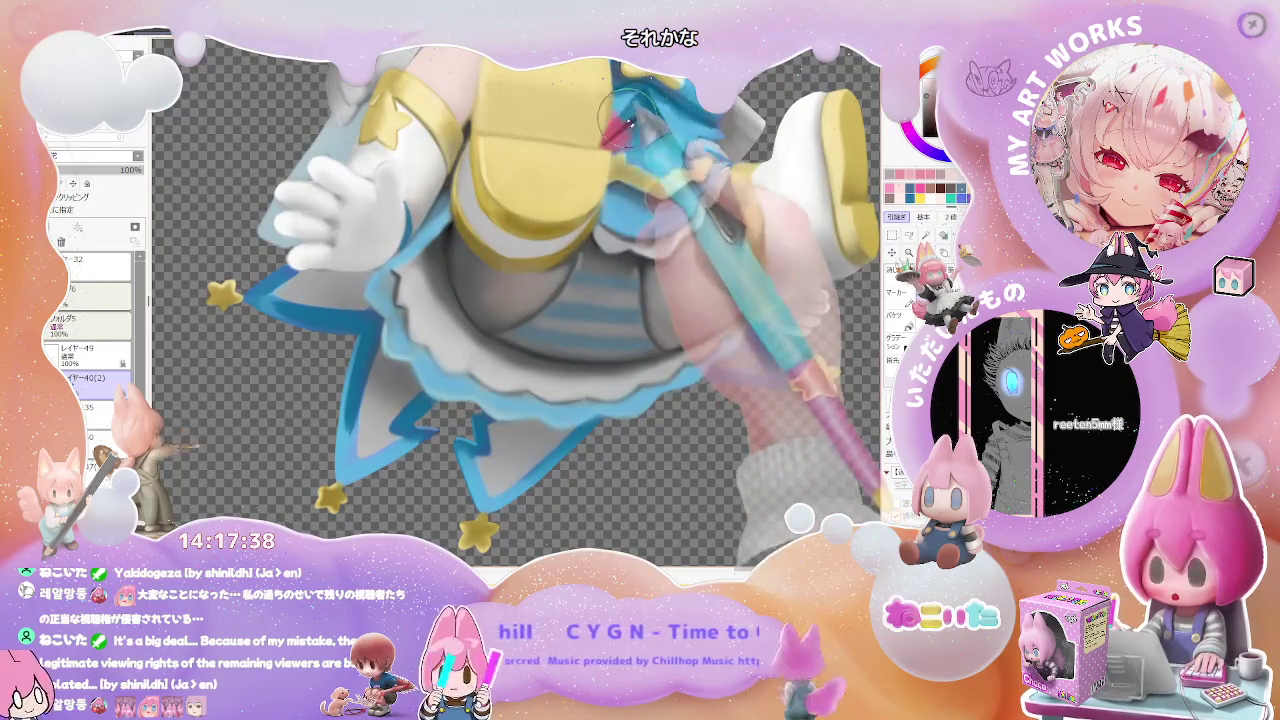
pyautogui.scroll(-2, 600, 270)
pyautogui.scroll(-2, 476, 347)
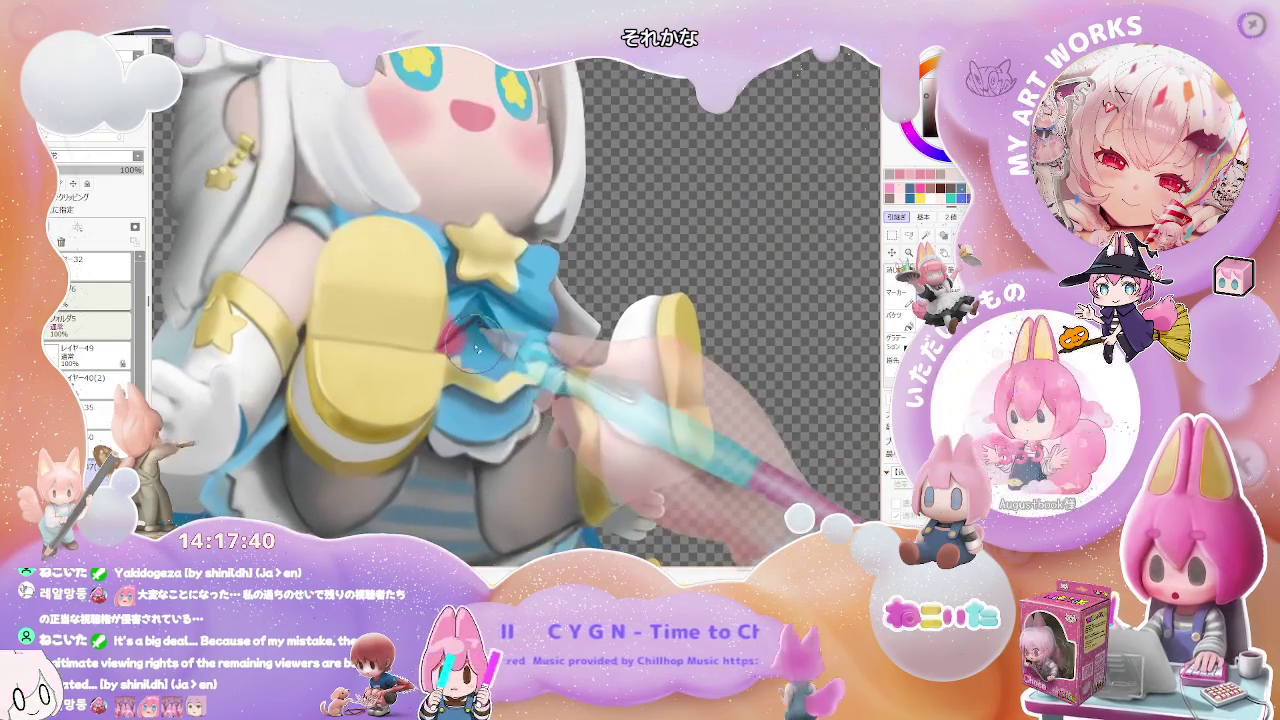
pyautogui.scroll(1, 470, 342)
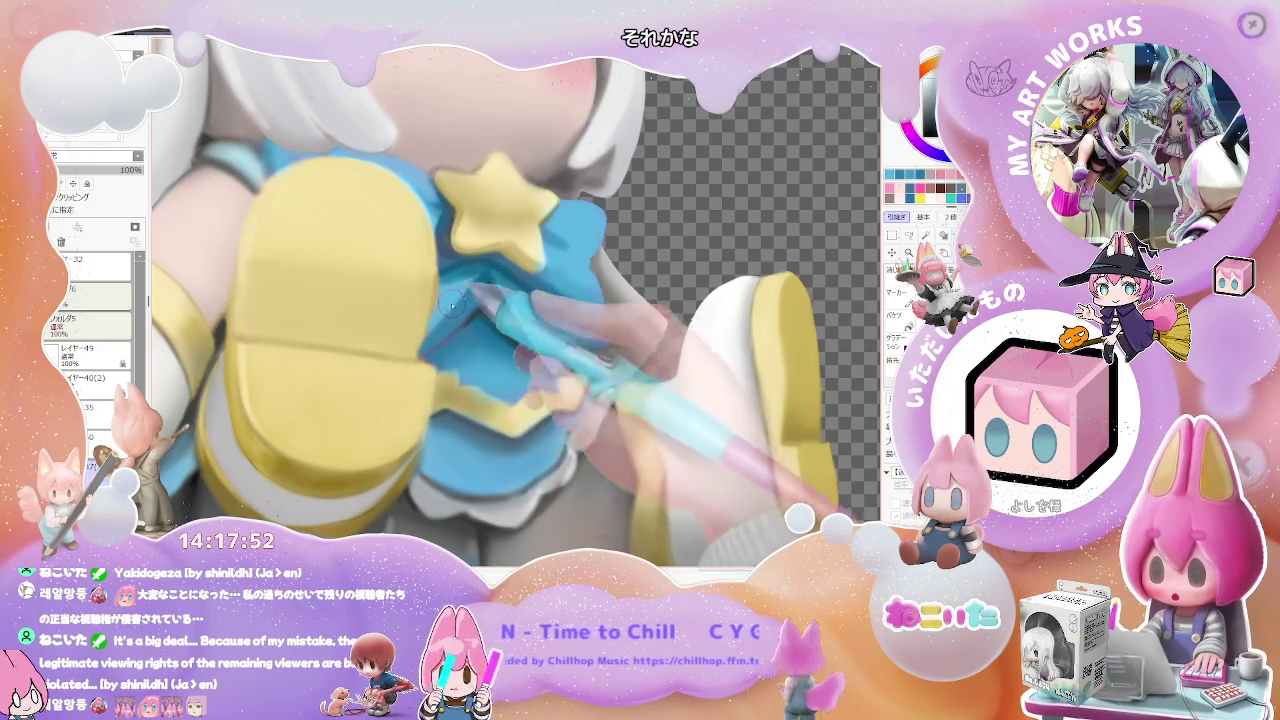
pyautogui.scroll(-2, 452, 306)
pyautogui.scroll(-2, 440, 330)
pyautogui.scroll(-2, 410, 360)
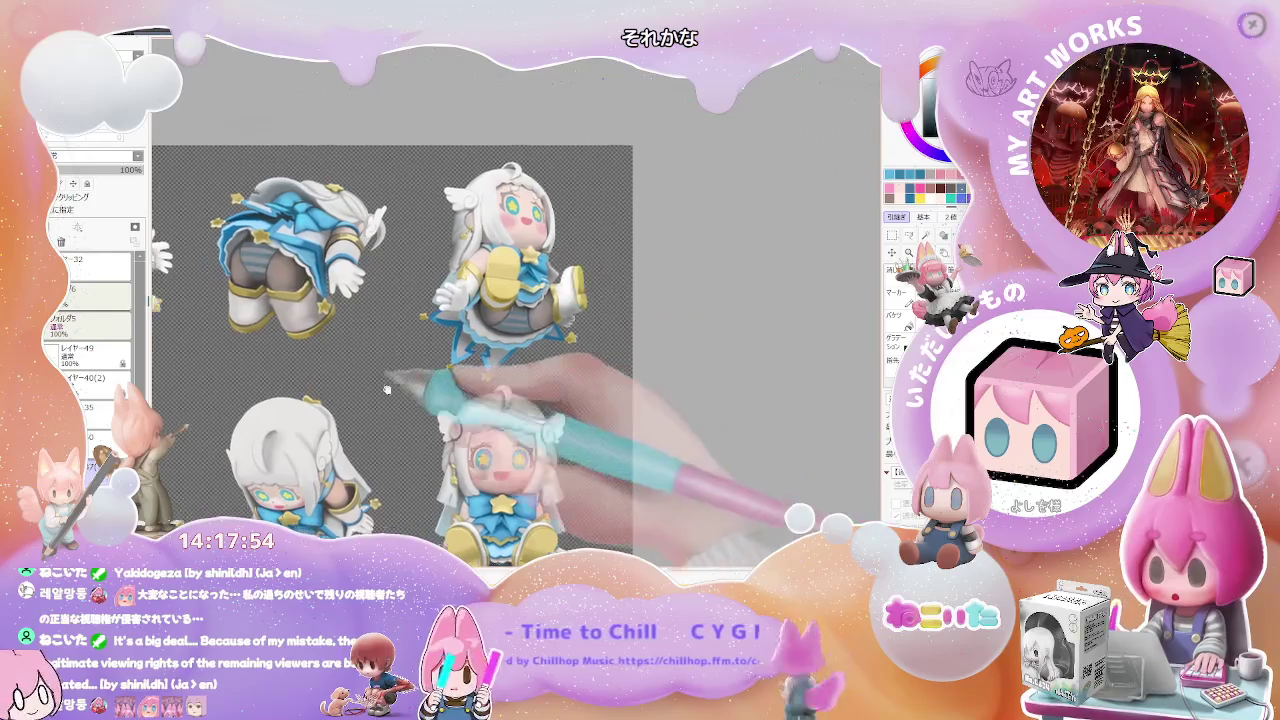
pyautogui.scroll(2, 381, 449)
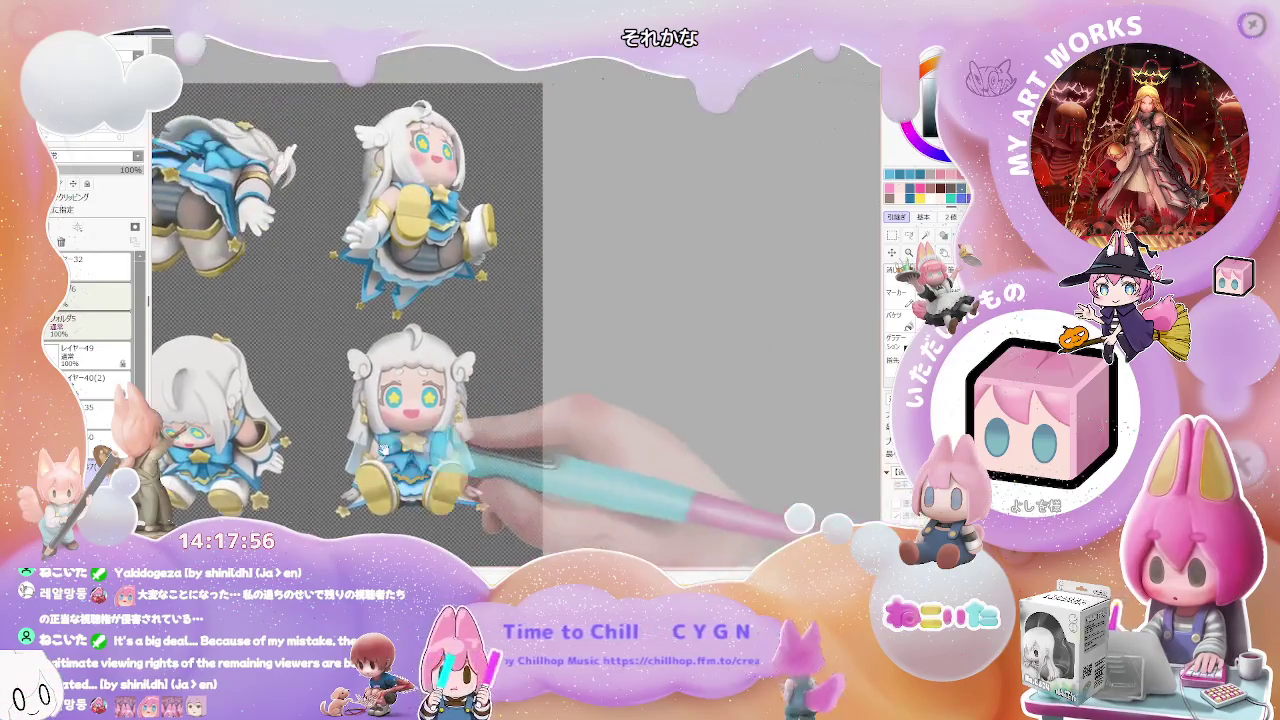
pyautogui.scroll(2, 384, 449)
pyautogui.scroll(2, 390, 320)
pyautogui.scroll(2, 394, 192)
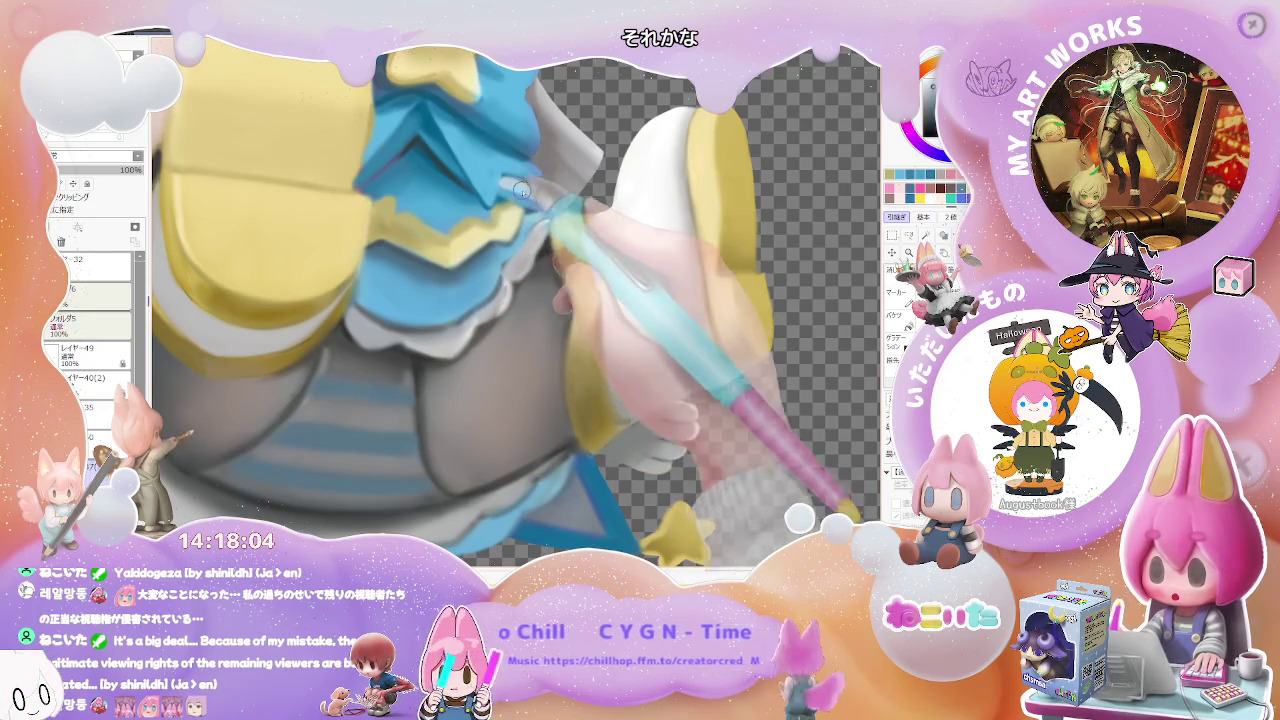
pyautogui.hotkey('ctrl', '-')
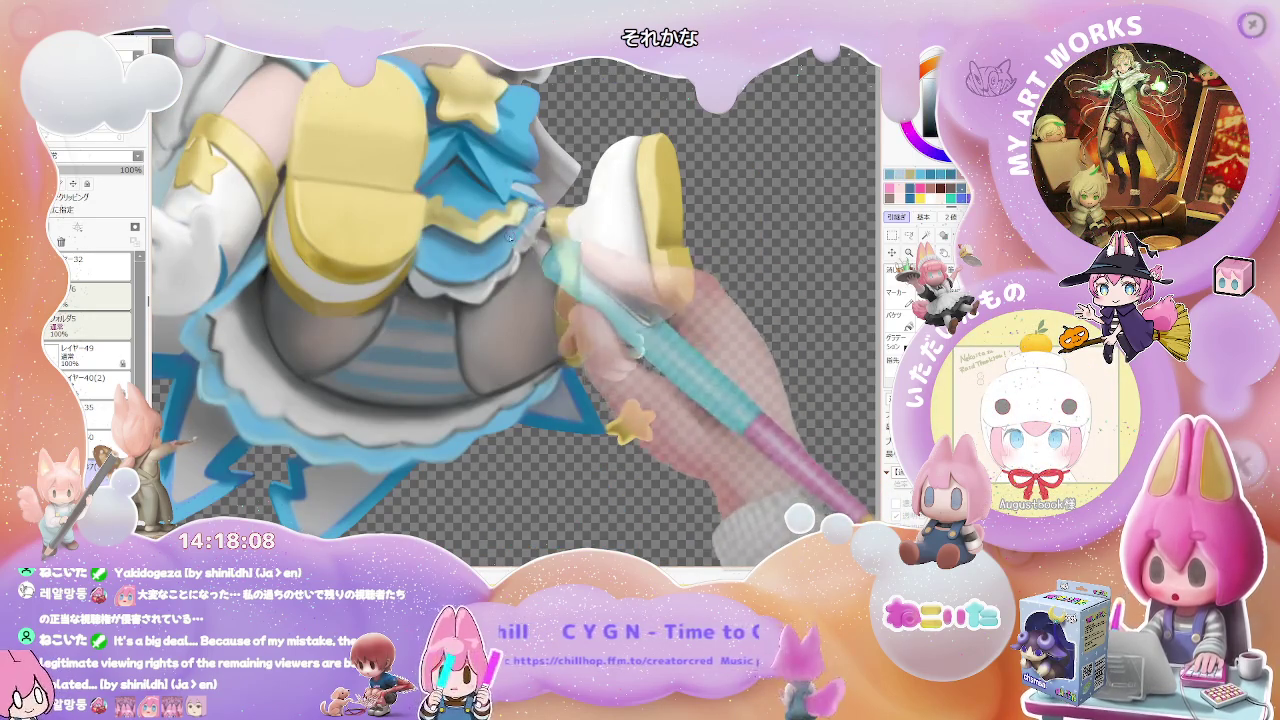
pyautogui.hotkey('ctrl', '+')
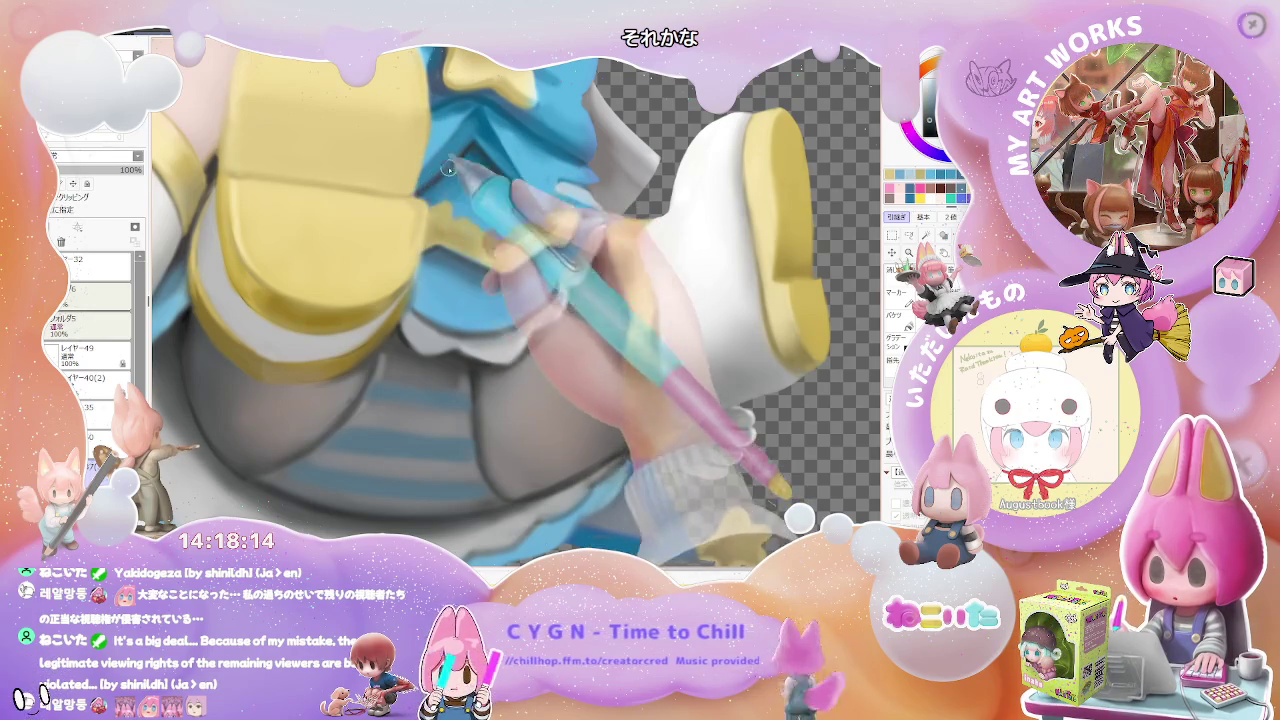
pyautogui.hotkey('ctrl', '-')
pyautogui.hotkey('ctrl', '-')
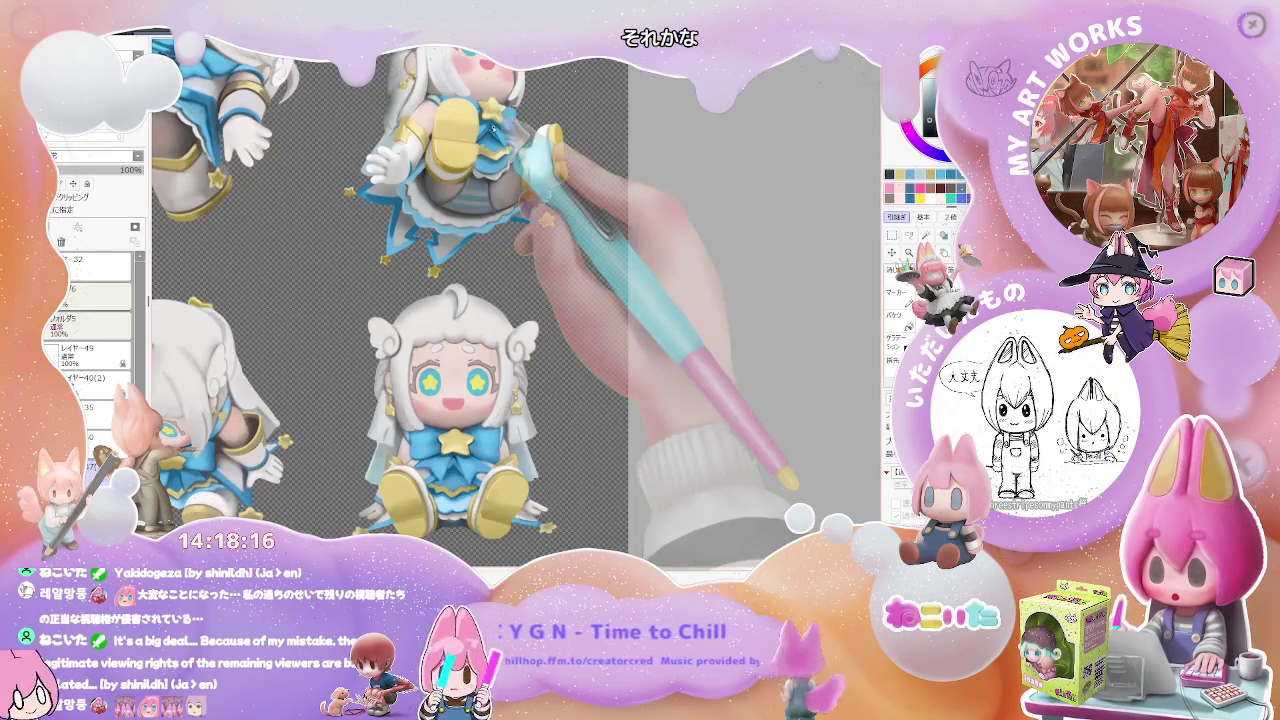
pyautogui.hotkey('ctrl', '-')
pyautogui.hotkey('ctrl', '-')
pyautogui.hotkey('ctrl', '+')
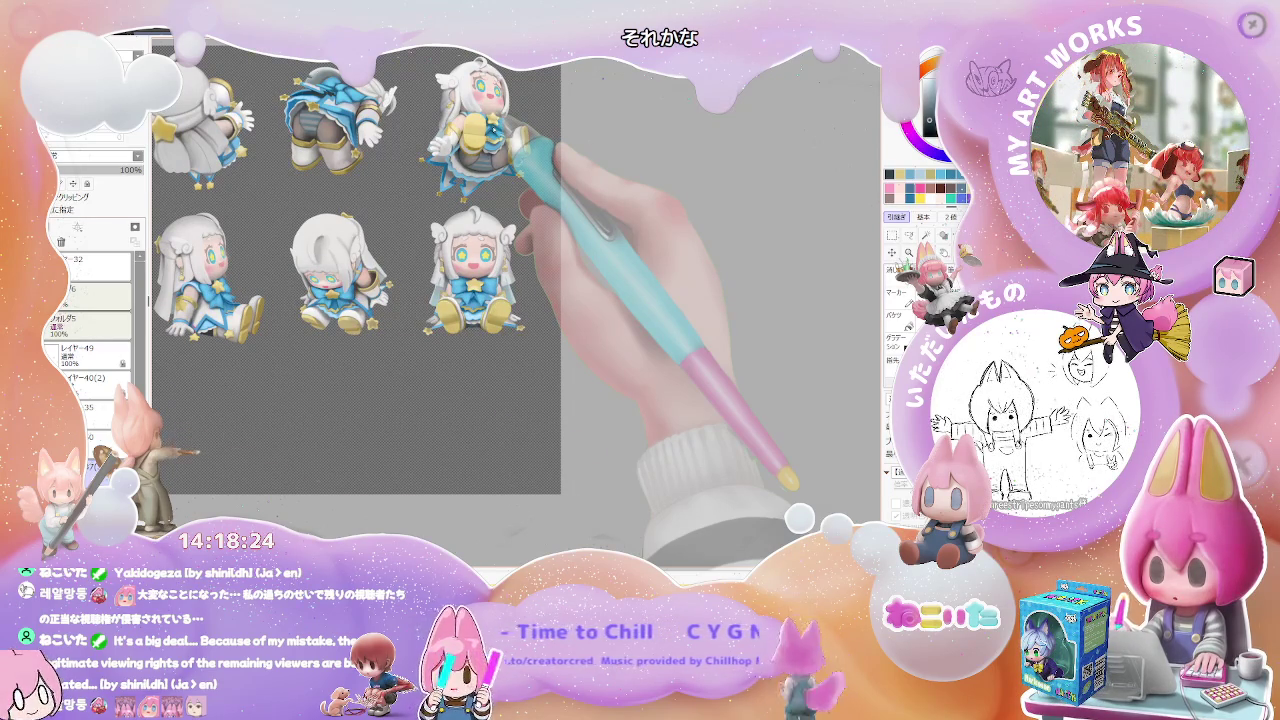
pyautogui.click(88, 322)
pyautogui.scroll(3, 90, 320)
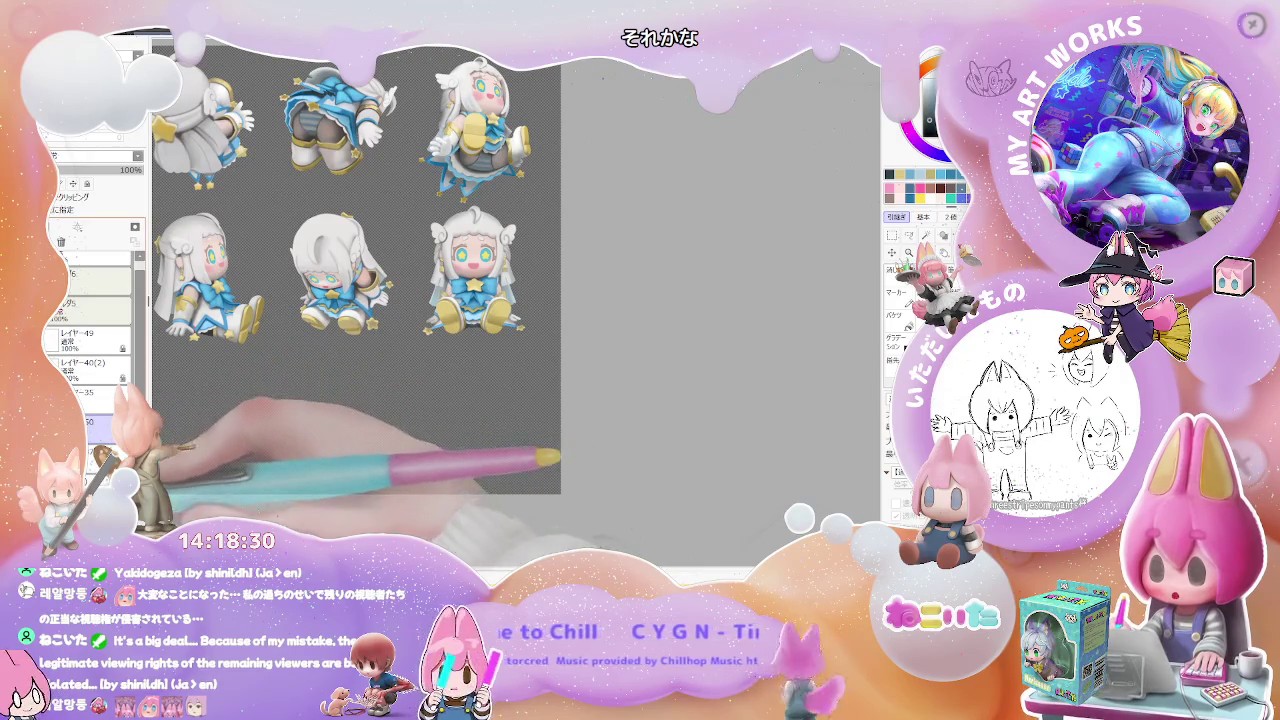
pyautogui.scroll(-2, 90, 330)
# Compare the blonde/pink variant with the white-haired one, ending on the white-haired version.
pyautogui.click(52, 372)
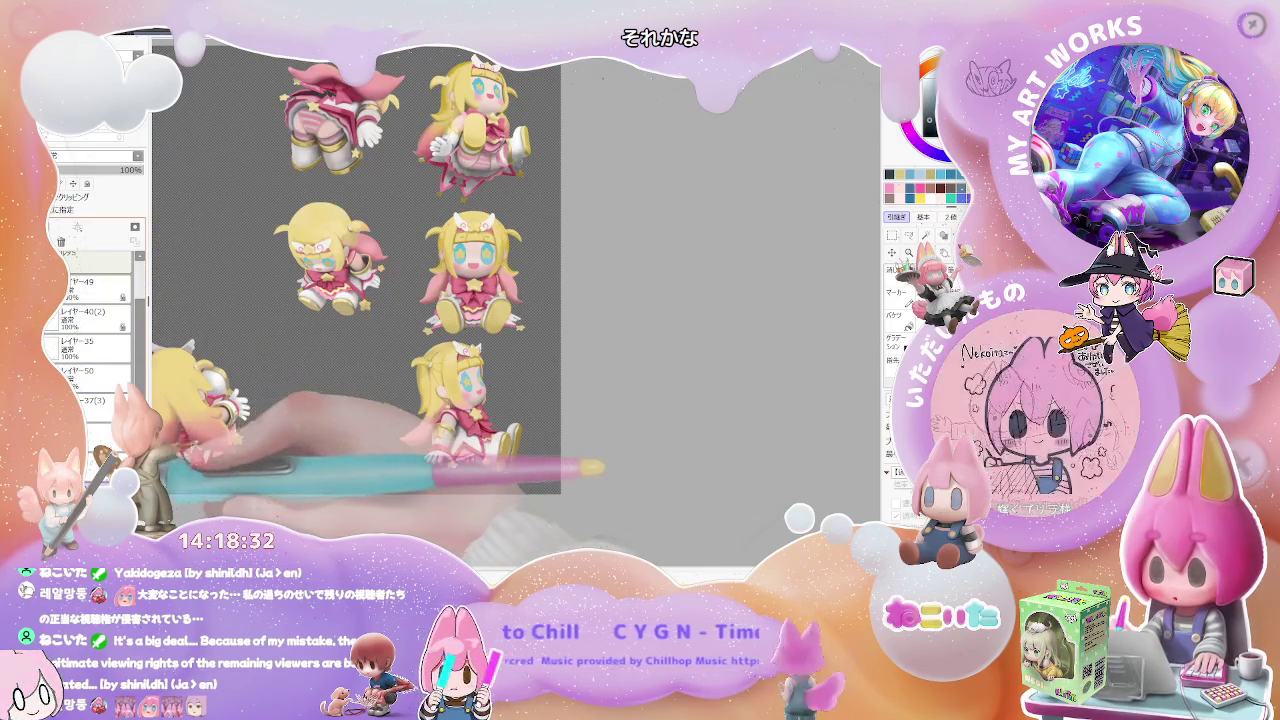
pyautogui.click(52, 372)
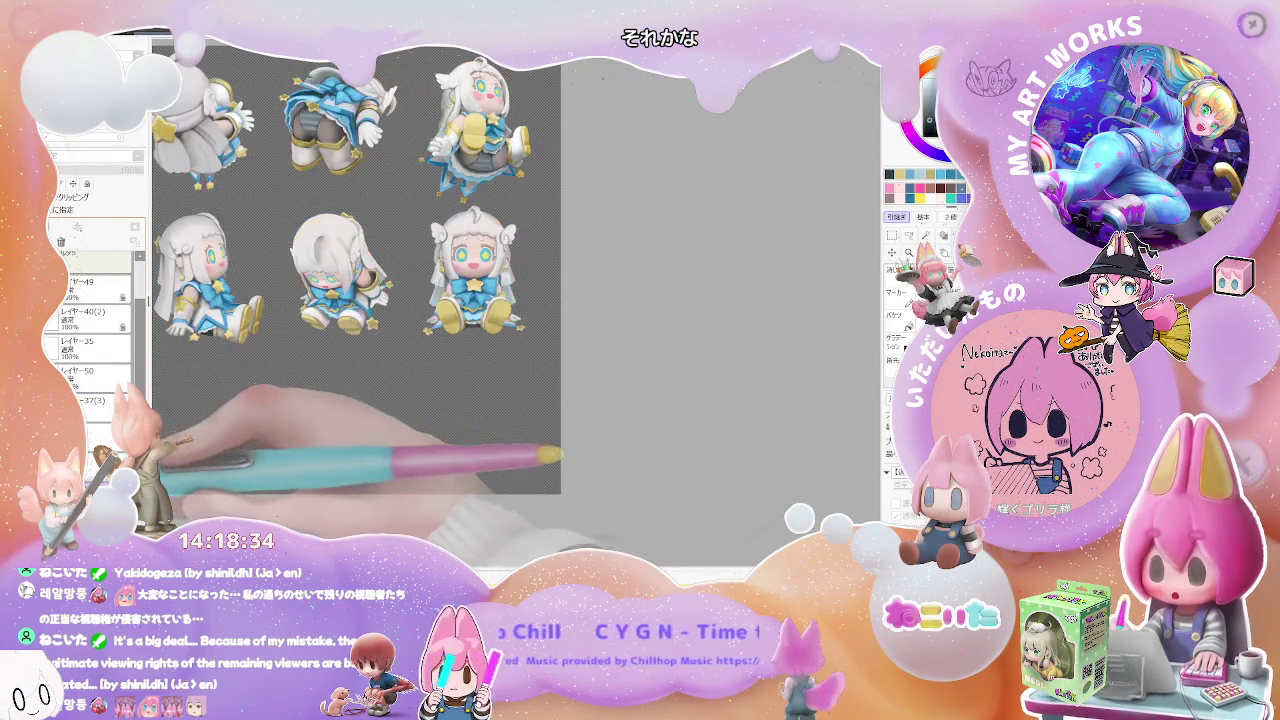
pyautogui.scroll(2, 83, 337)
pyautogui.click(90, 297)
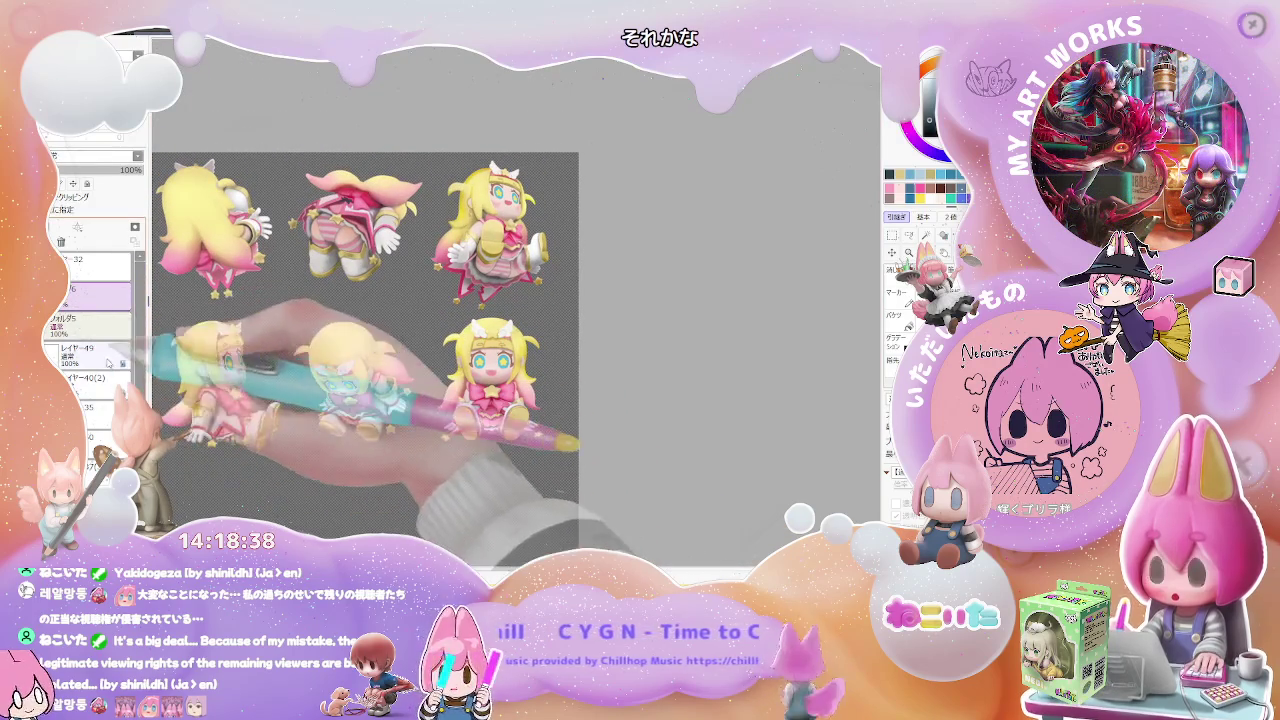
pyautogui.scroll(-2, 90, 350)
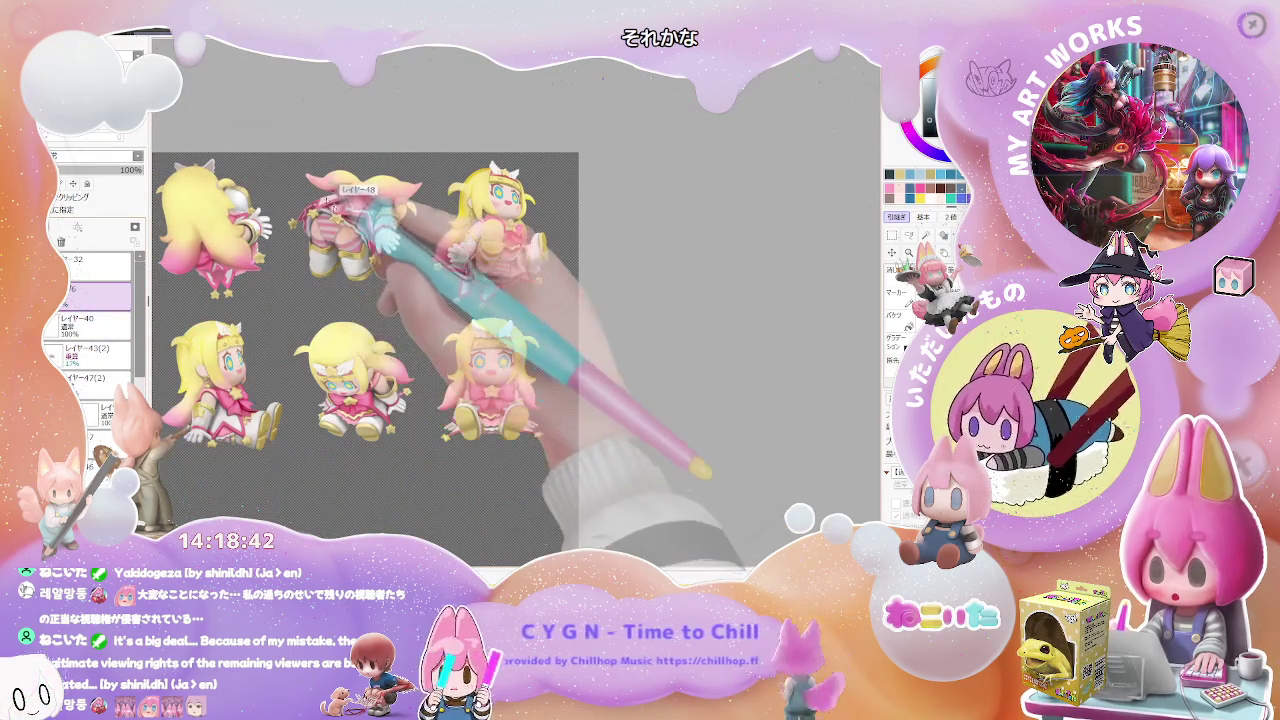
pyautogui.scroll(-1, 90, 340)
pyautogui.click(75, 270)
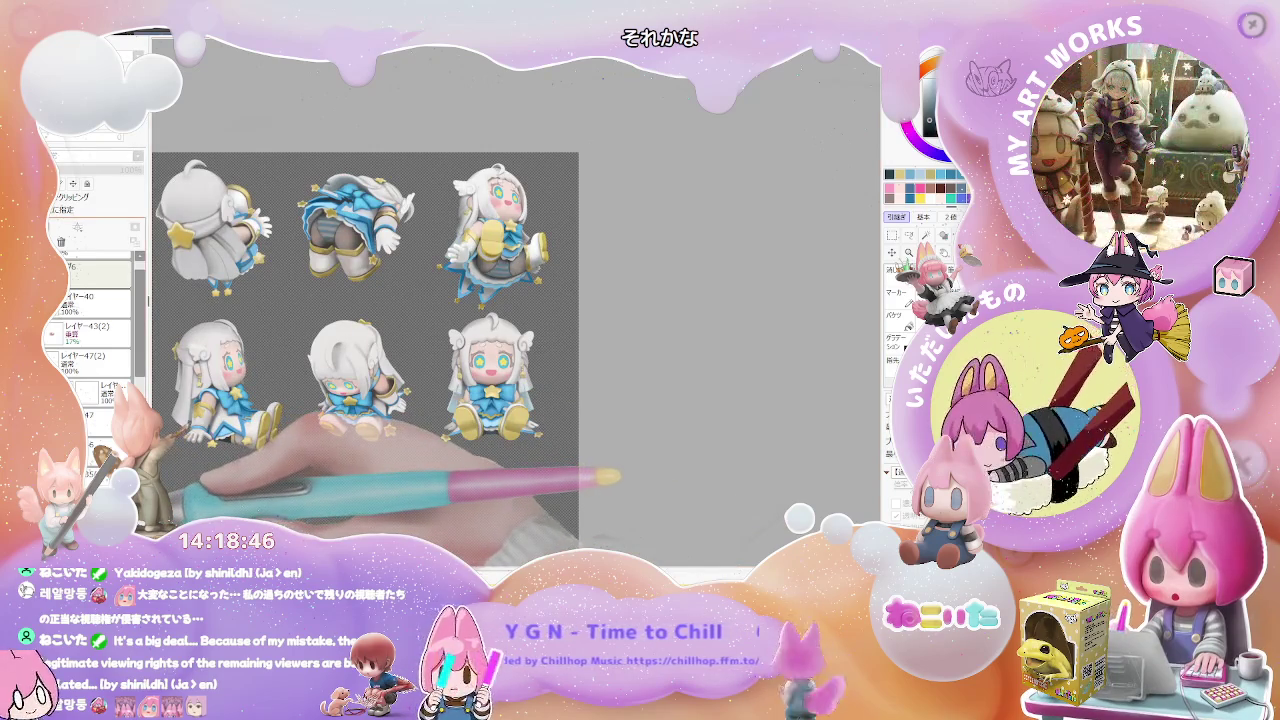
# Delete layer 48(2) so the pink-red trim shows on the figure's outfit.
pyautogui.scroll(-2, 90, 340)
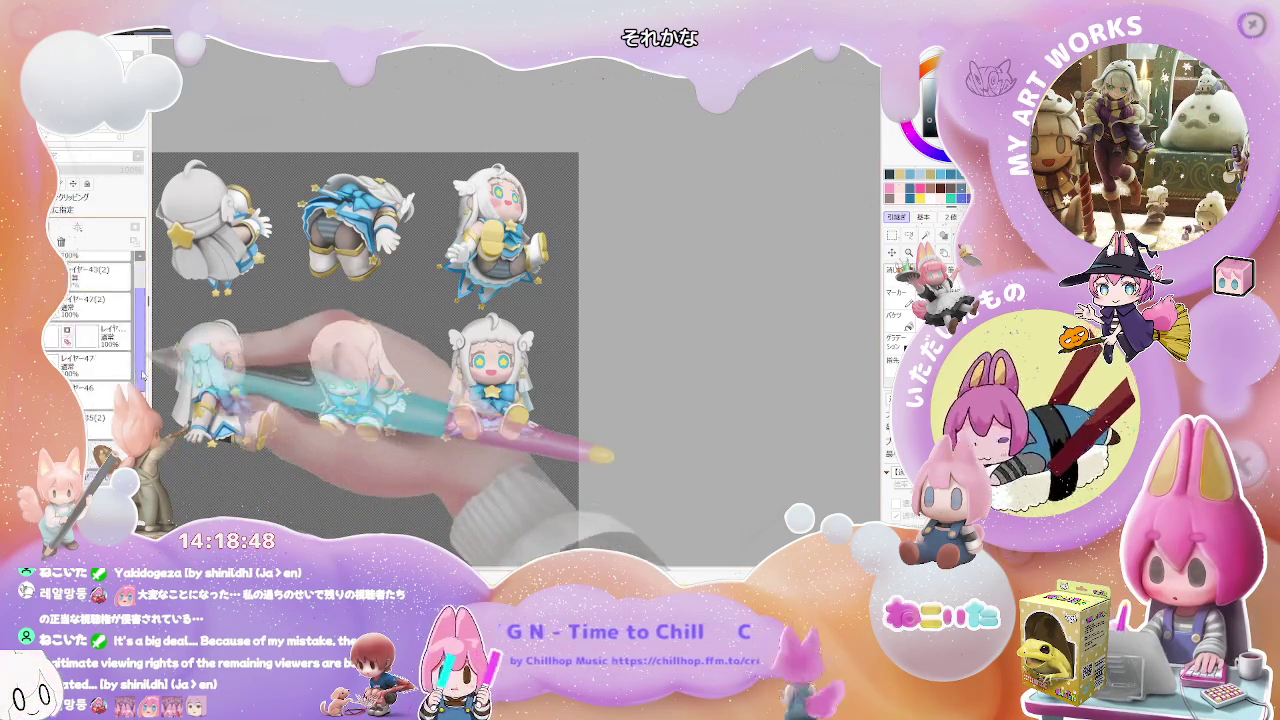
pyautogui.scroll(-2, 90, 340)
pyautogui.scroll(-2, 90, 330)
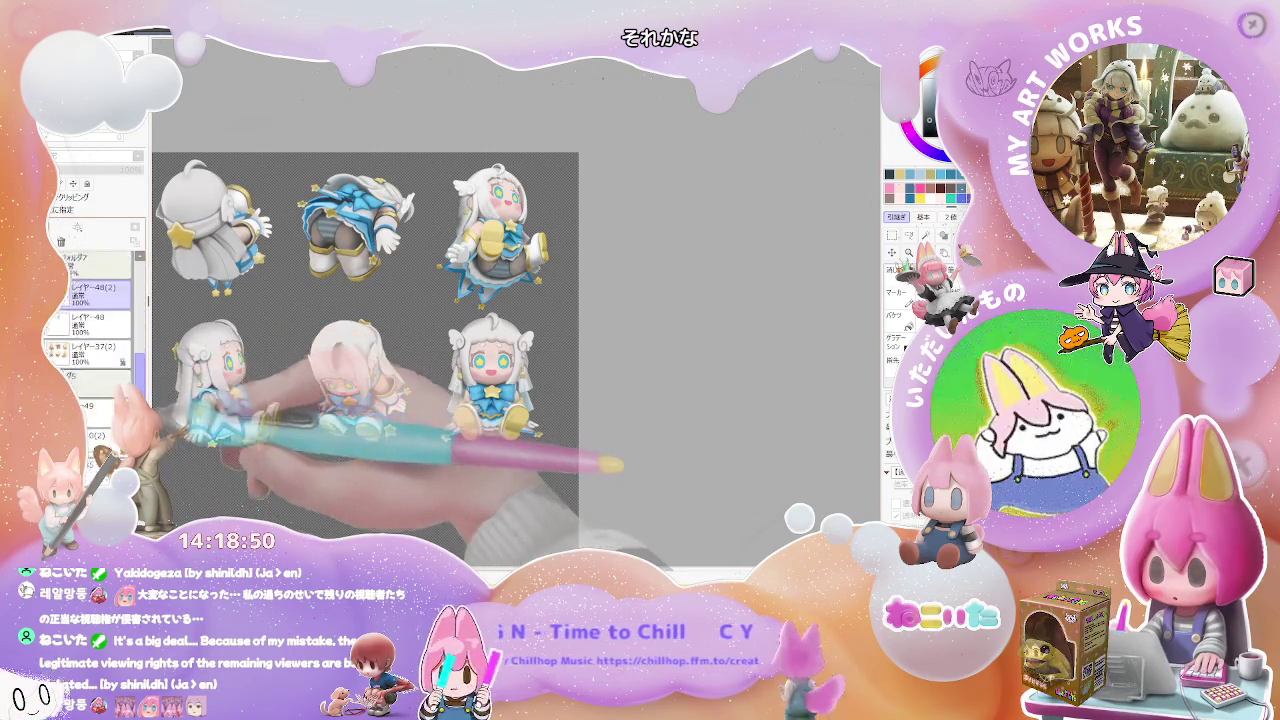
pyautogui.scroll(-2, 90, 330)
pyautogui.scroll(-1, 90, 330)
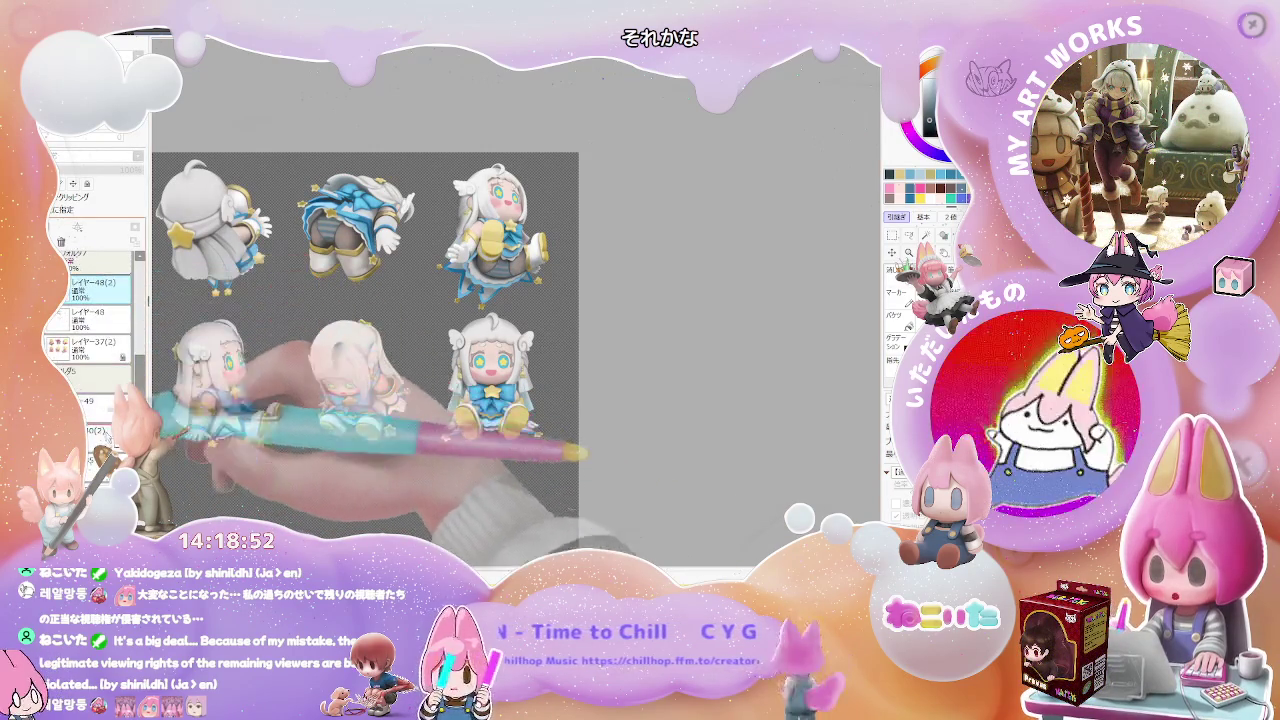
pyautogui.press('Delete')
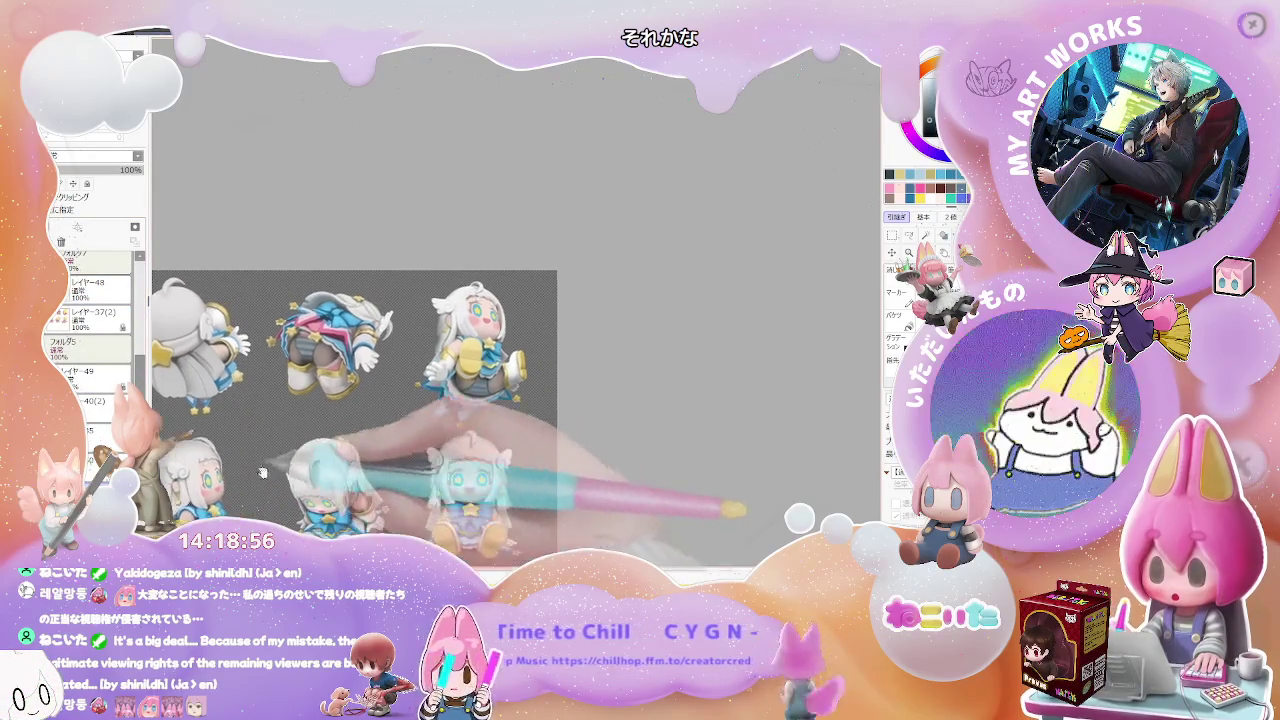
pyautogui.scroll(2, 342, 318)
pyautogui.scroll(2, 342, 318)
pyautogui.scroll(2, 342, 319)
pyautogui.scroll(-1, 400, 340)
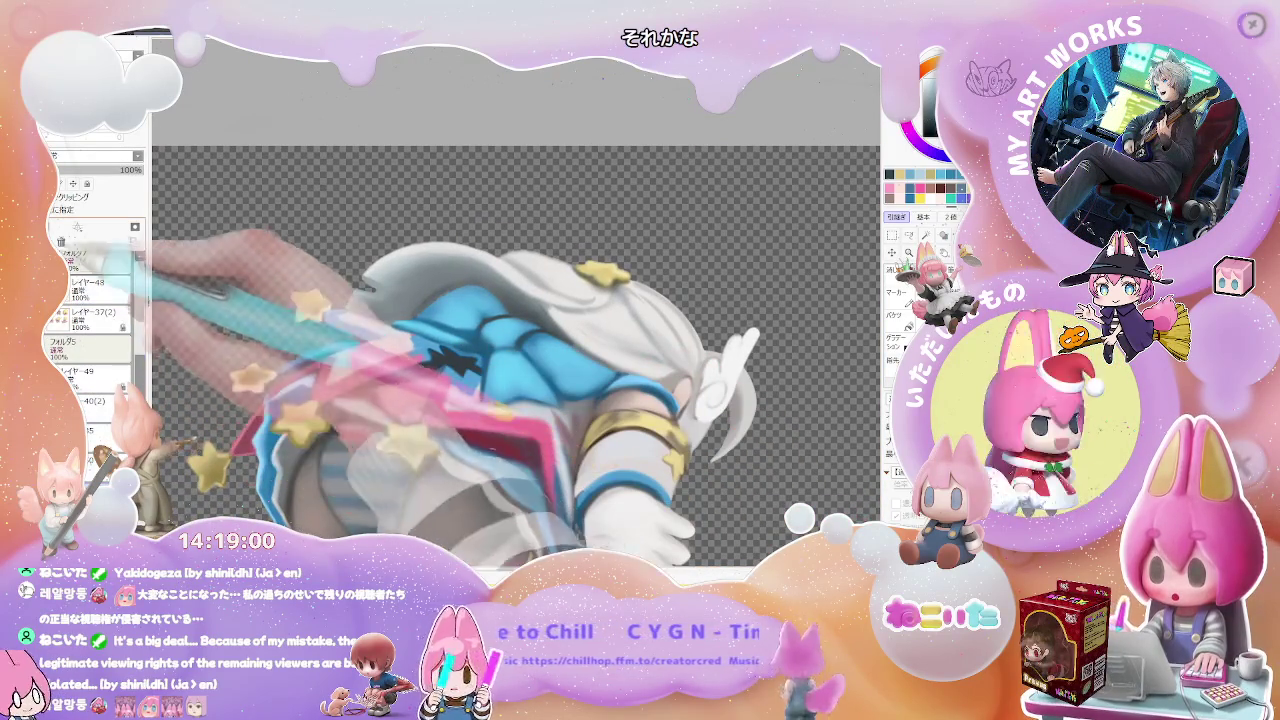
# Zoom in and out around the back-view figure's blue hat brim and star-edged skirt.
pyautogui.scroll(1, 322, 394)
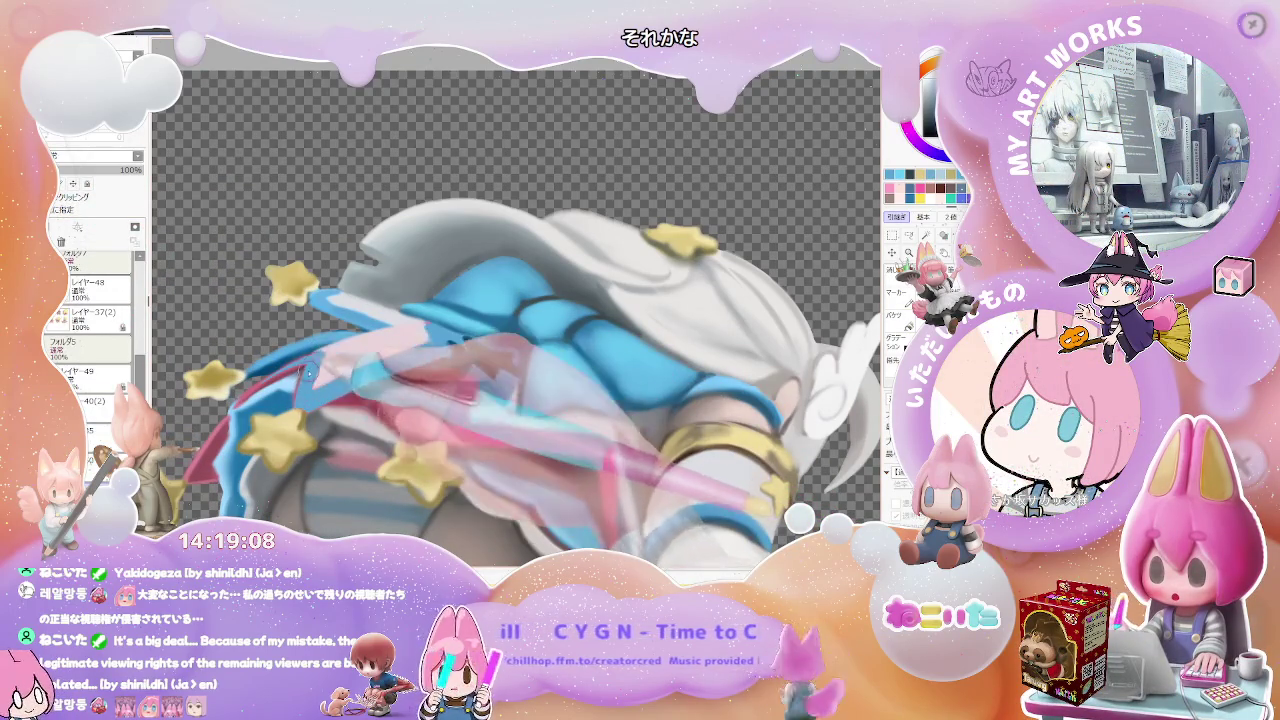
pyautogui.scroll(2, 249, 396)
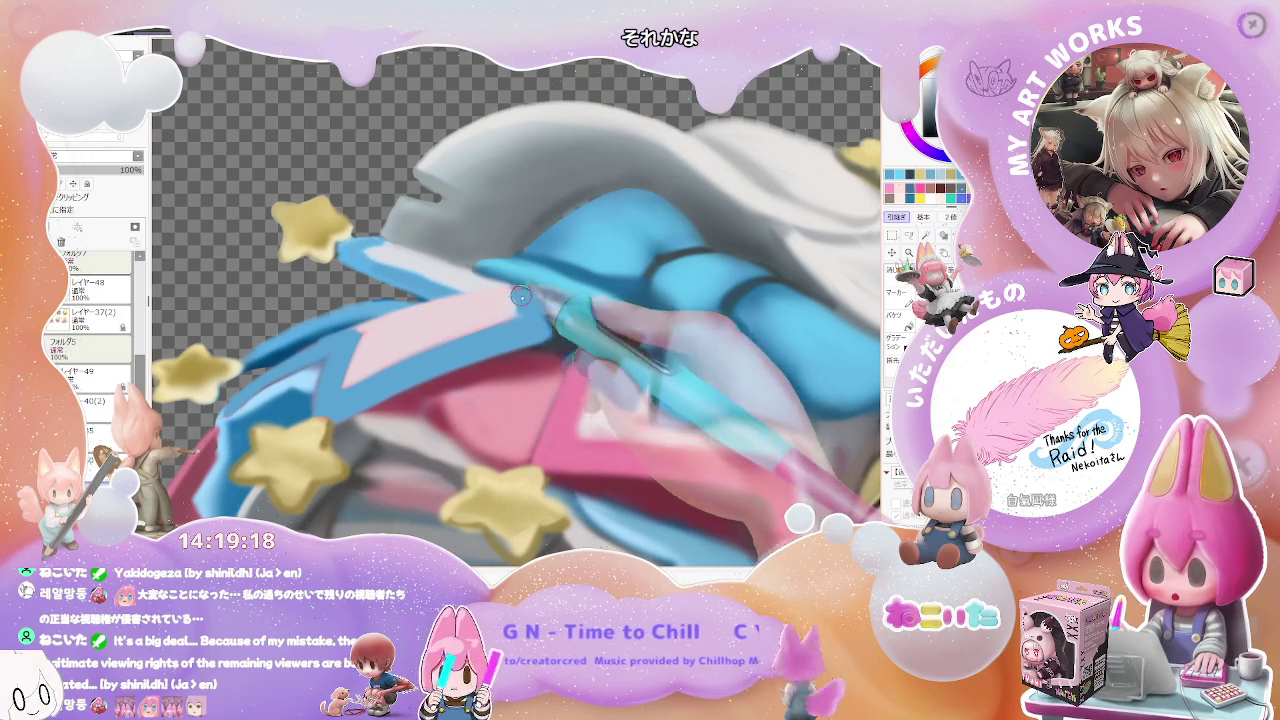
pyautogui.scroll(-1, 516, 292)
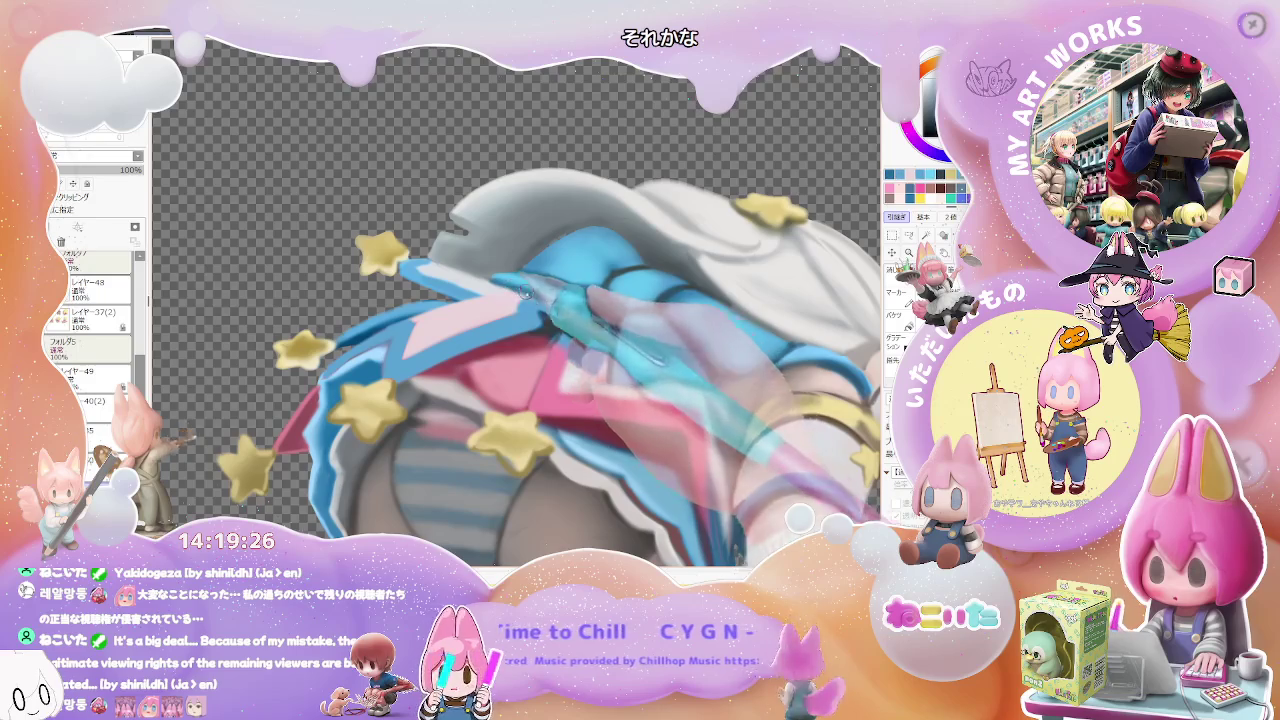
pyautogui.scroll(-1, 523, 292)
pyautogui.scroll(1, 510, 288)
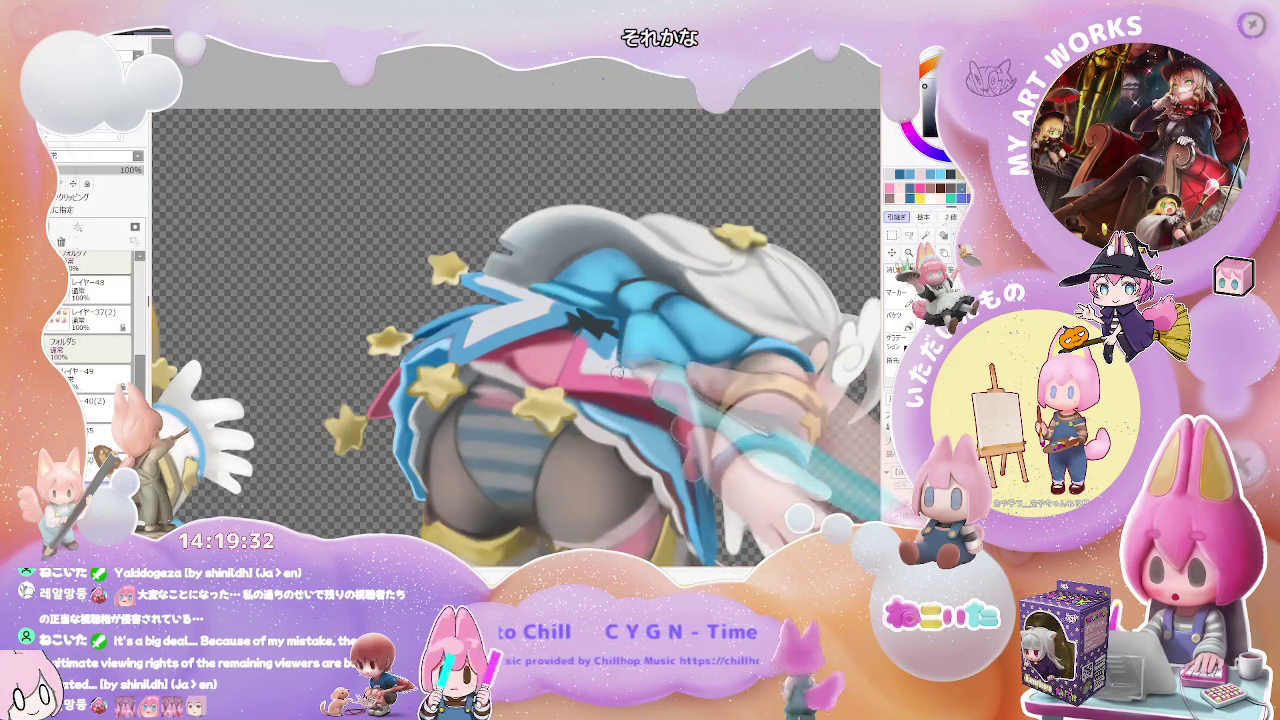
pyautogui.scroll(-1, 664, 377)
pyautogui.scroll(1, 622, 355)
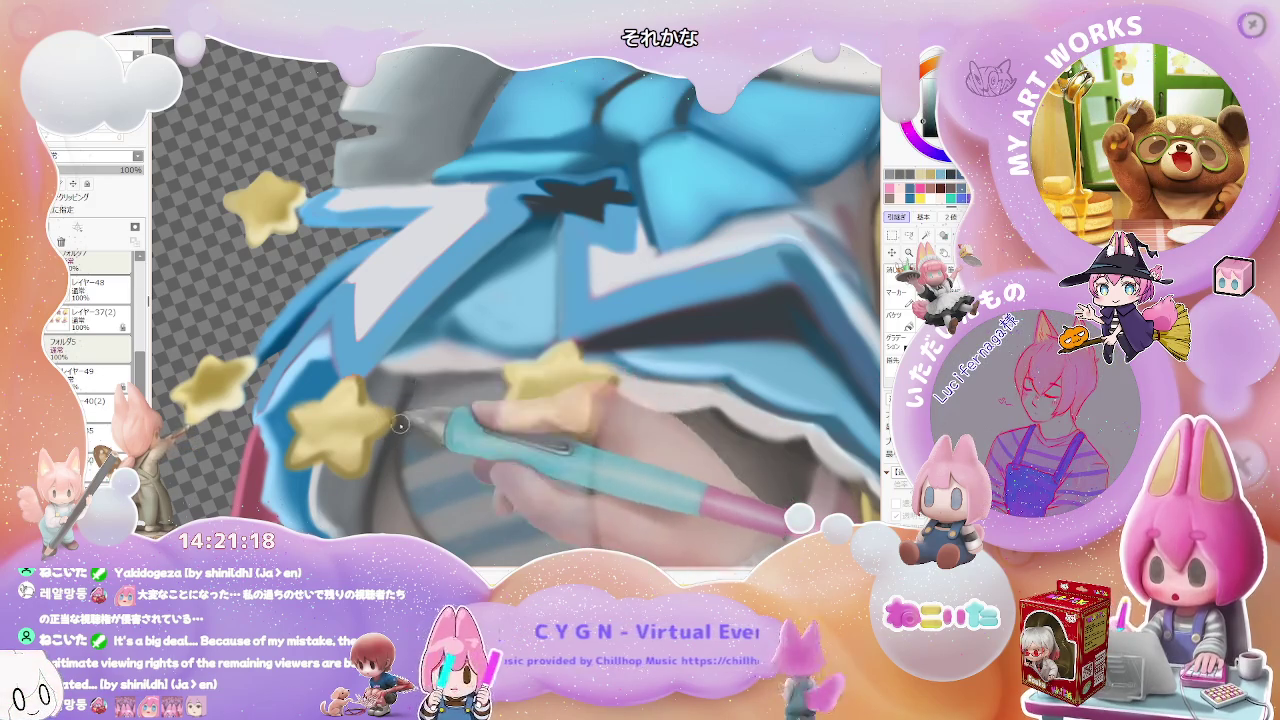
# Set the brush to size 14 and keep refining the hat brim and yellow stars.
pyautogui.scroll(-2, 476, 380)
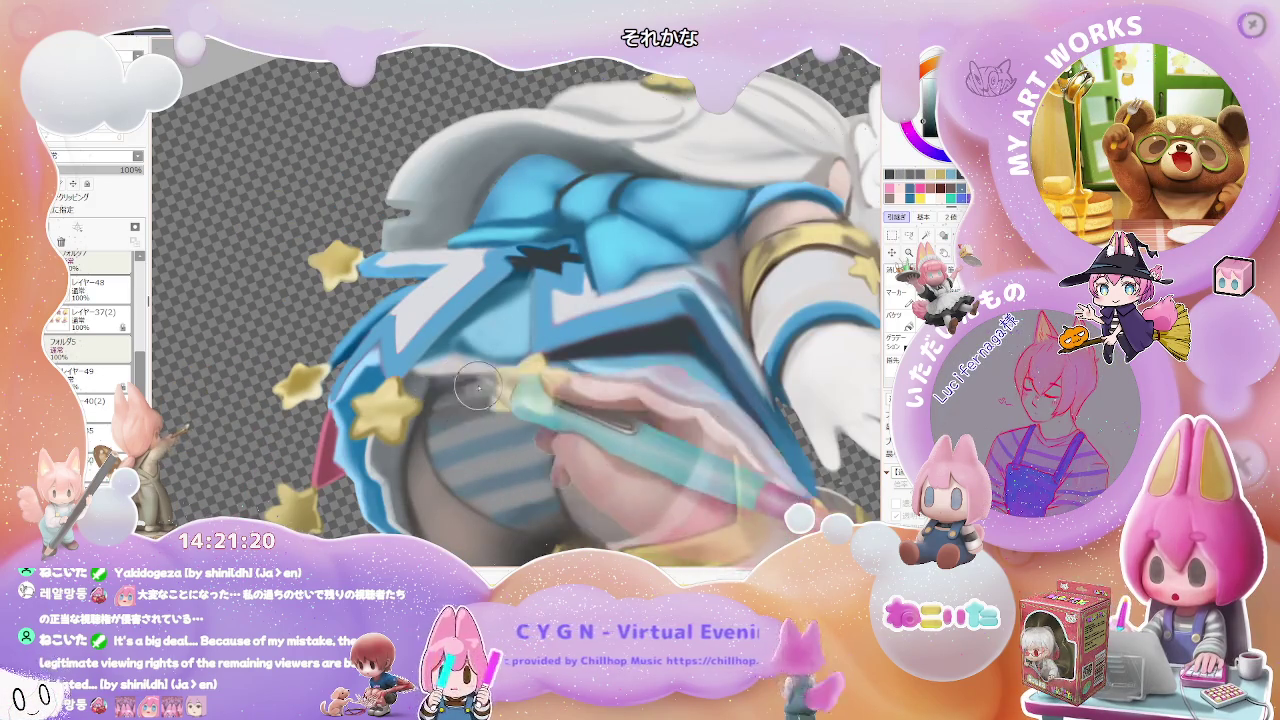
pyautogui.scroll(-2, 485, 378)
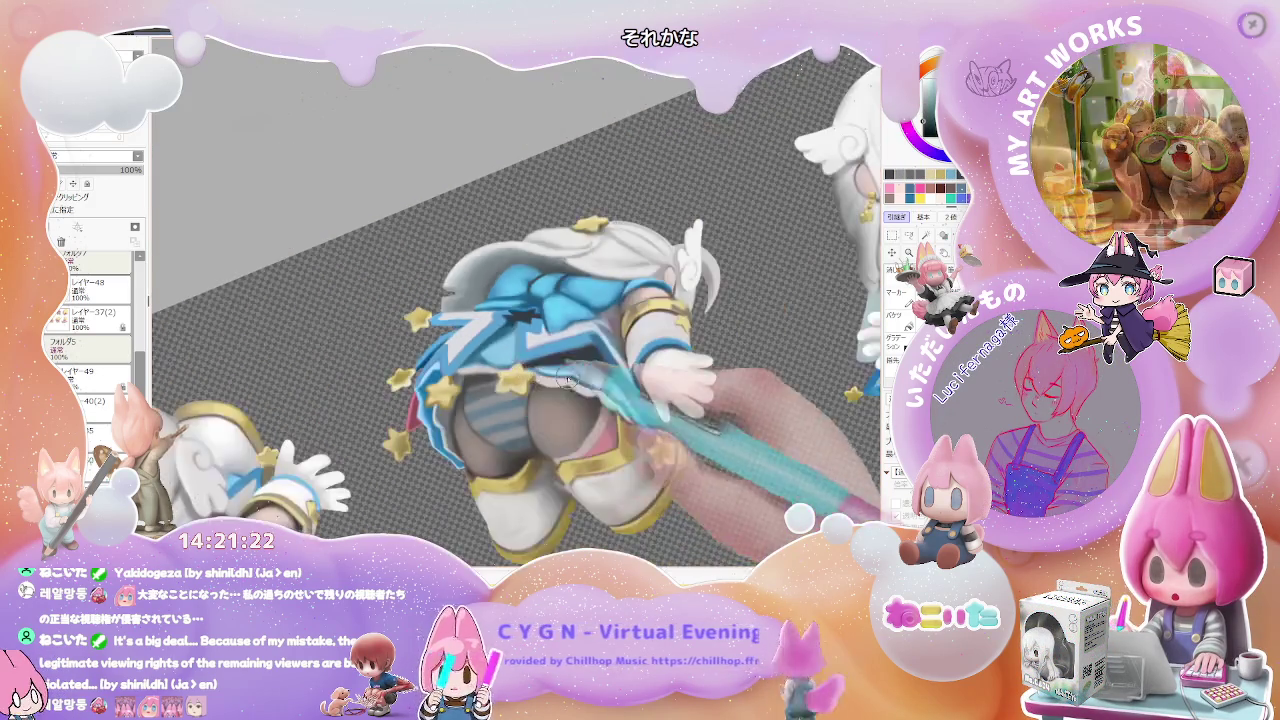
pyautogui.scroll(-2, 485, 378)
pyautogui.scroll(1, 600, 382)
pyautogui.scroll(2, 500, 384)
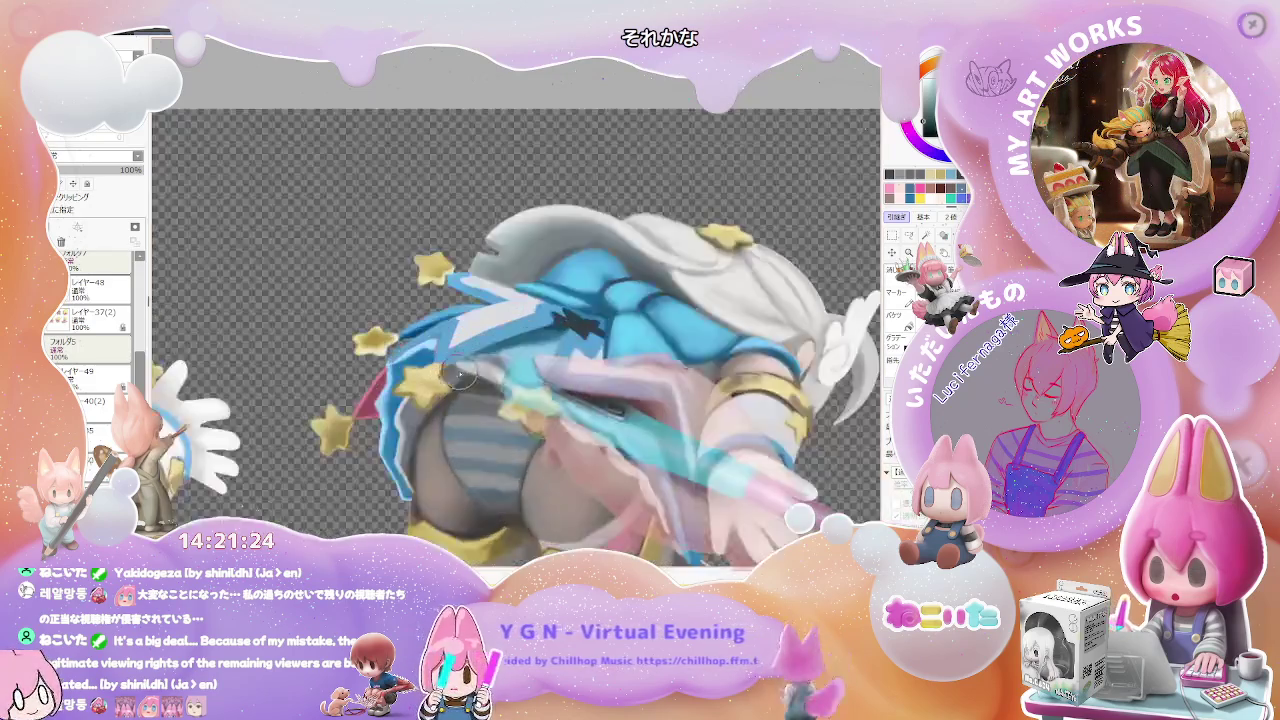
pyautogui.scroll(2, 426, 385)
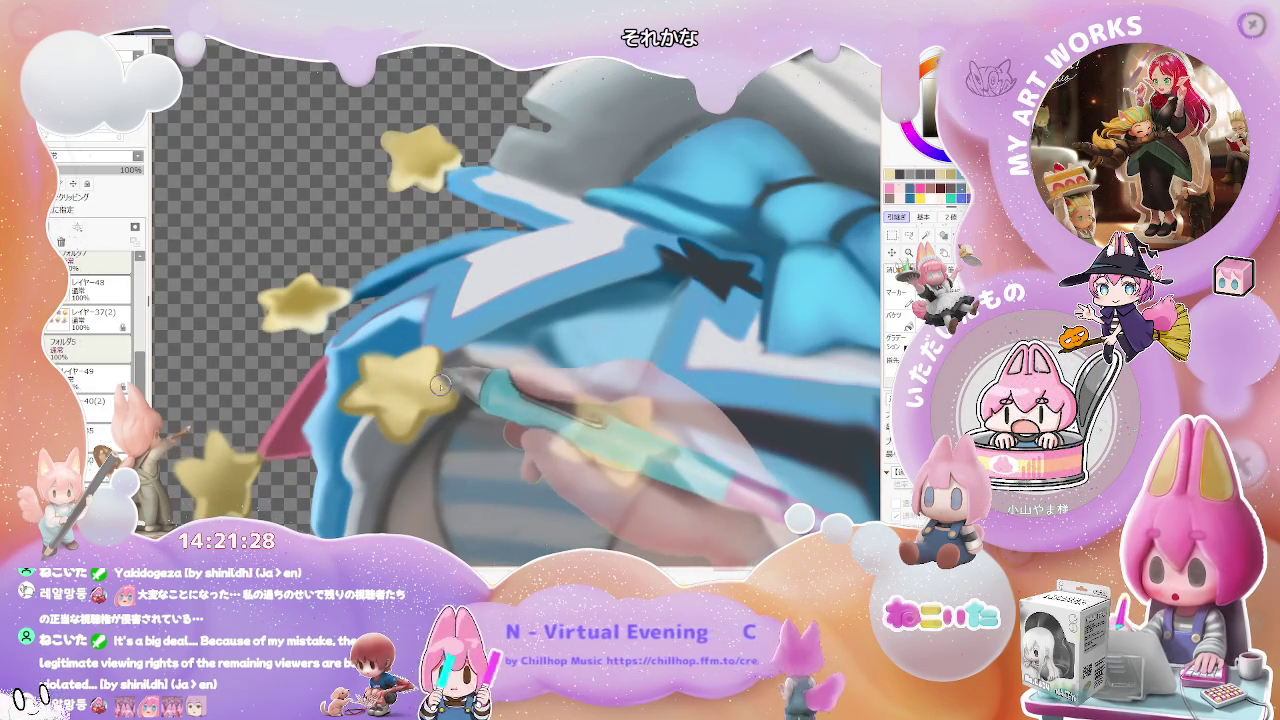
pyautogui.scroll(-1, 447, 397)
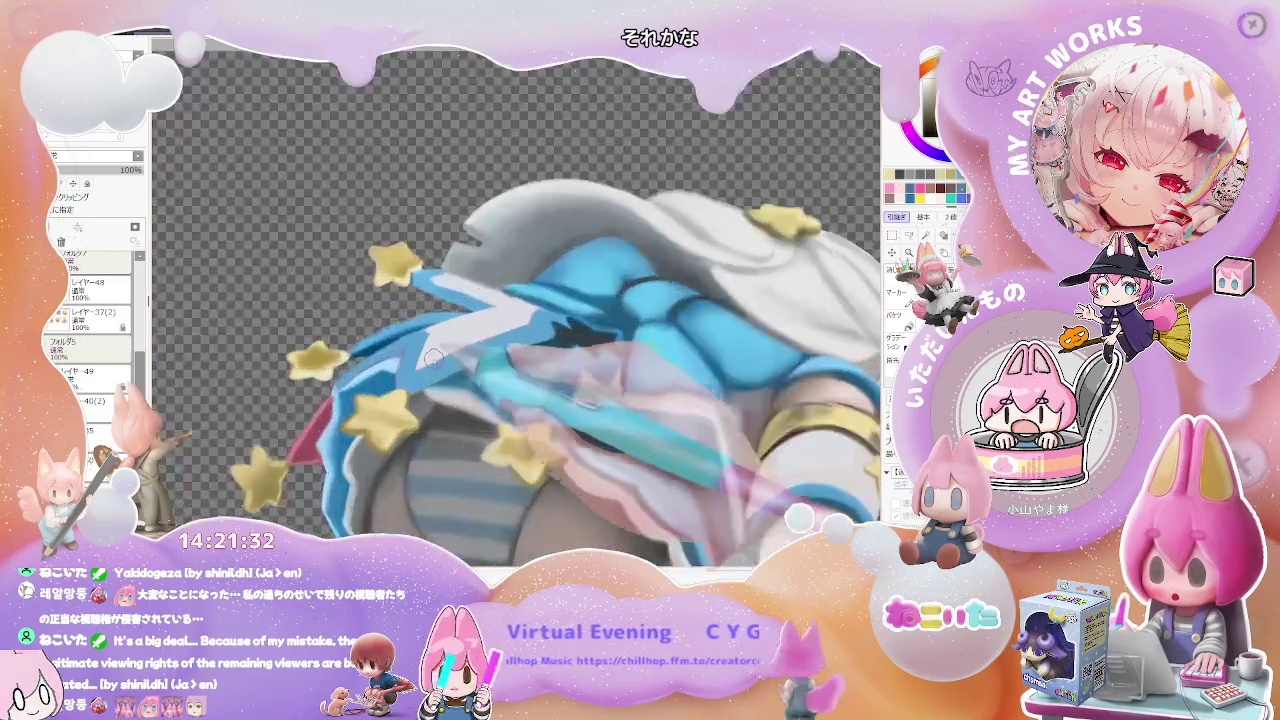
pyautogui.scroll(2, 433, 356)
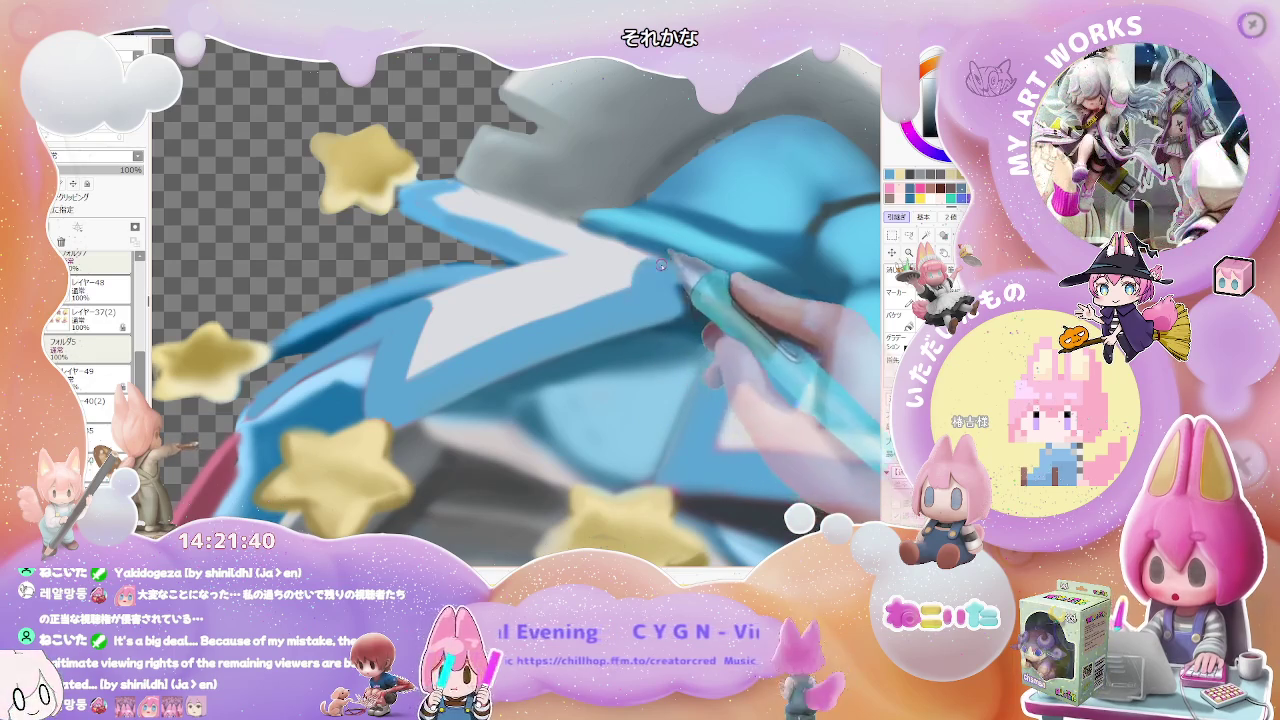
pyautogui.scroll(-3, 673, 264)
pyautogui.scroll(3, 673, 264)
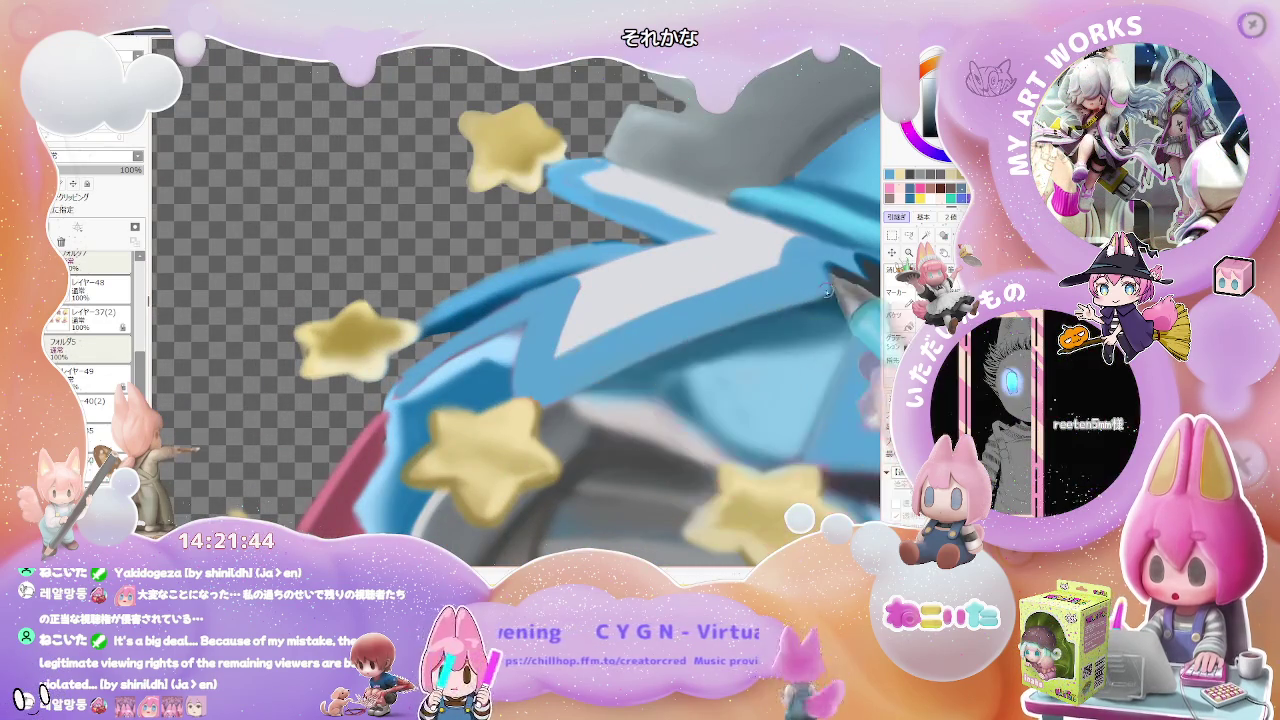
pyautogui.press(']')
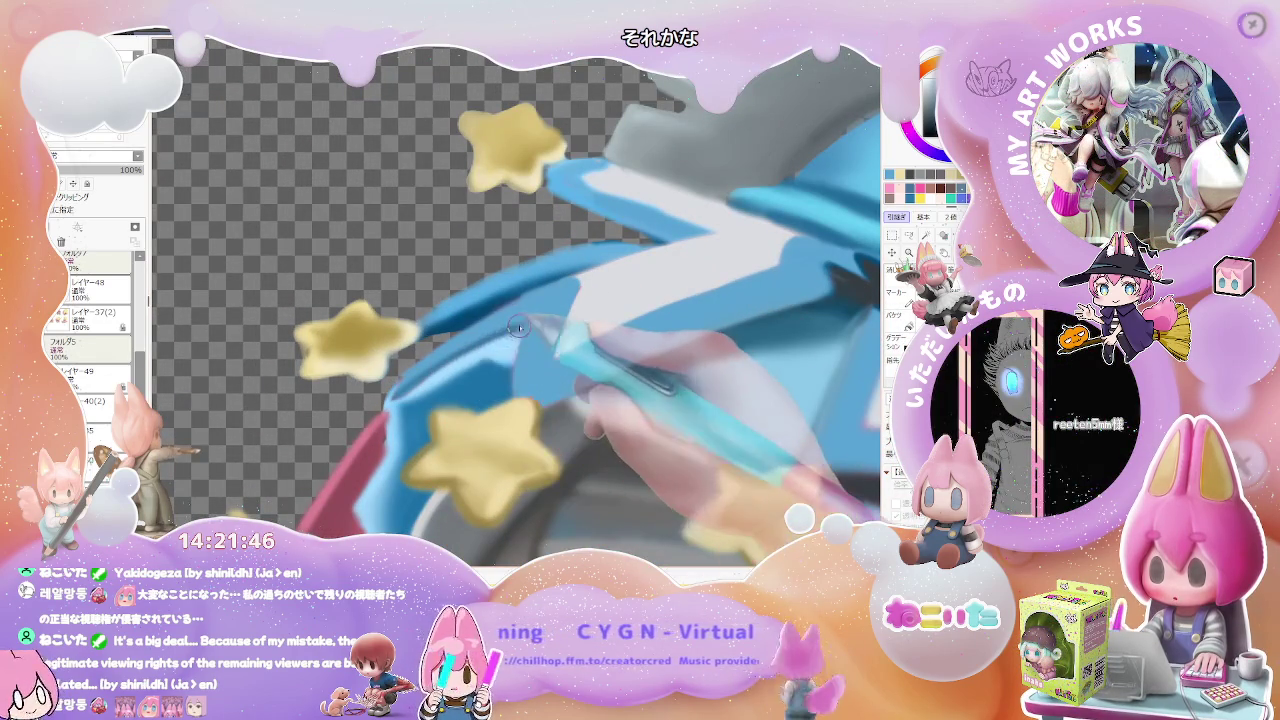
pyautogui.scroll(-1, 519, 334)
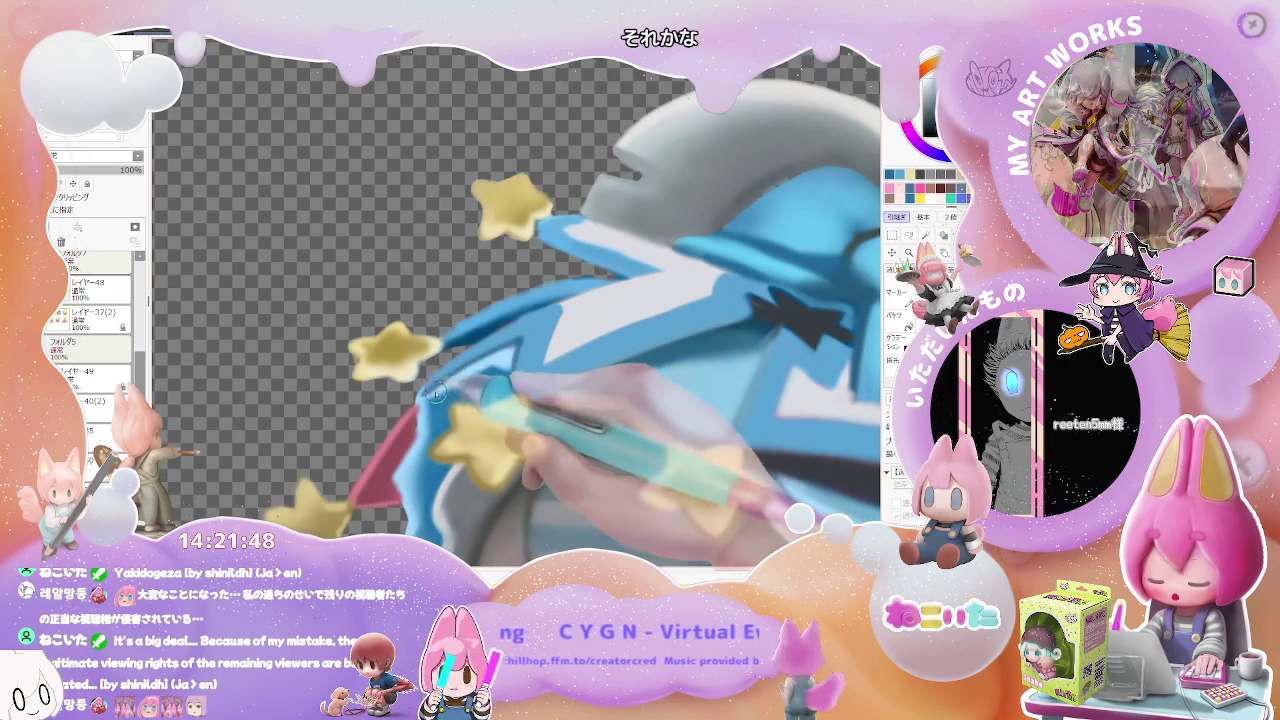
pyautogui.scroll(-1, 416, 417)
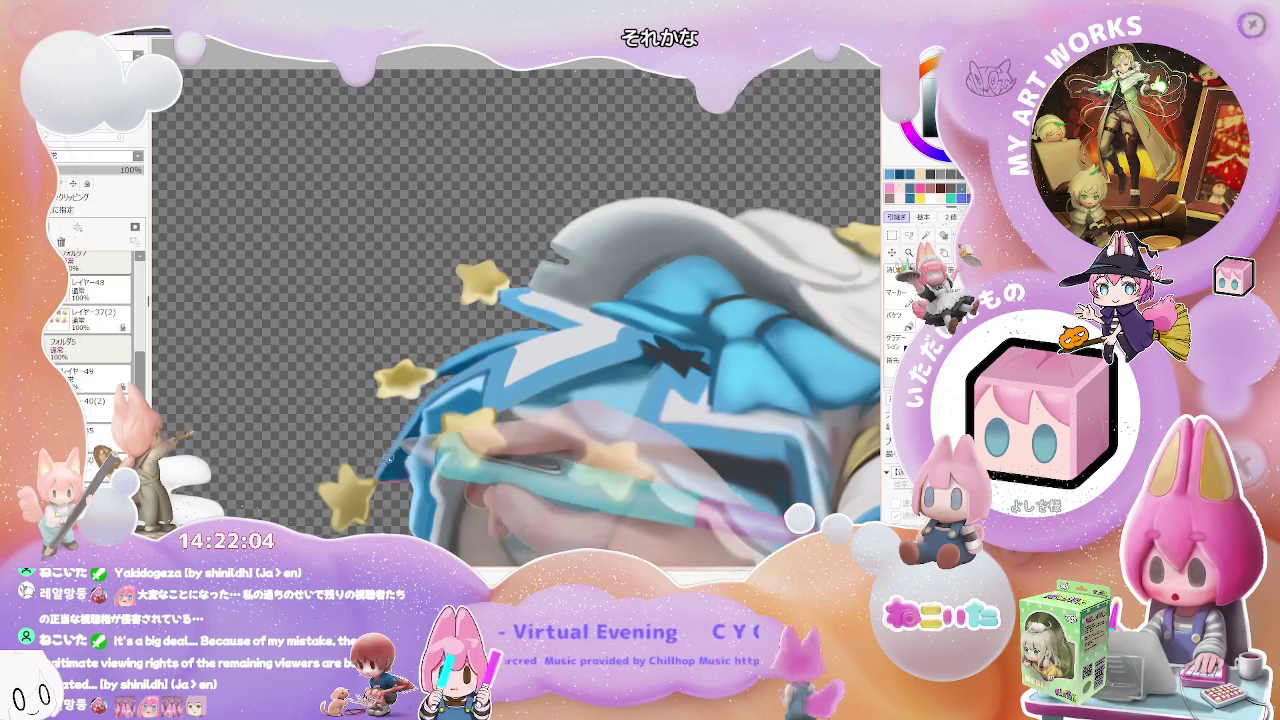
pyautogui.scroll(2, 380, 478)
pyautogui.scroll(1, 400, 478)
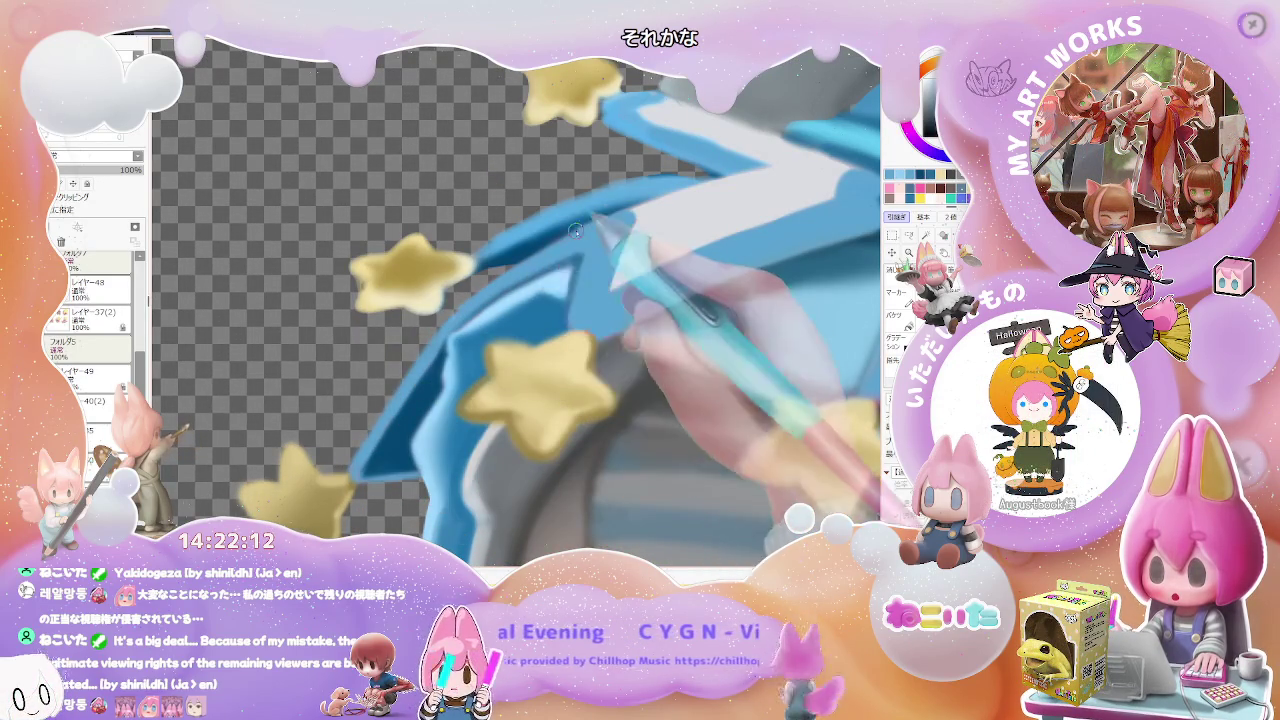
pyautogui.scroll(-1, 682, 238)
pyautogui.scroll(-3, 682, 238)
pyautogui.scroll(-2, 682, 238)
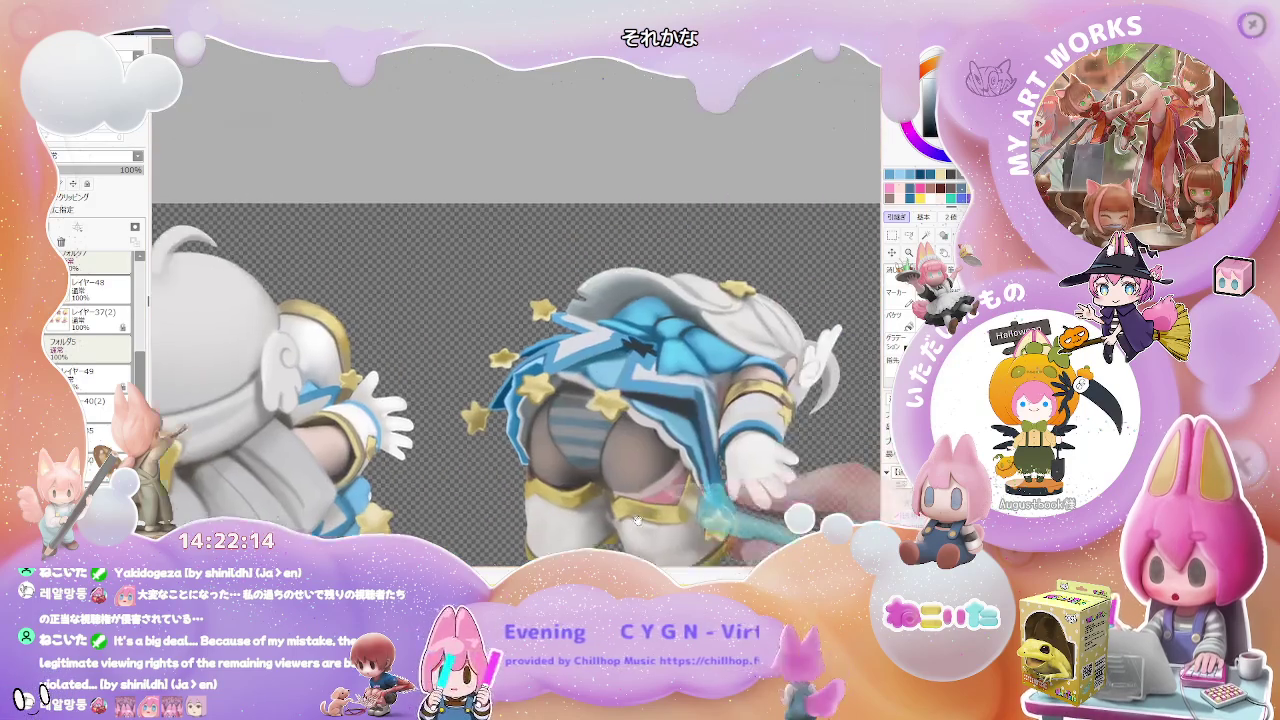
# Paint a stroke along the hat brim on a tilted view, then level the canvas.
pyautogui.press('Home')
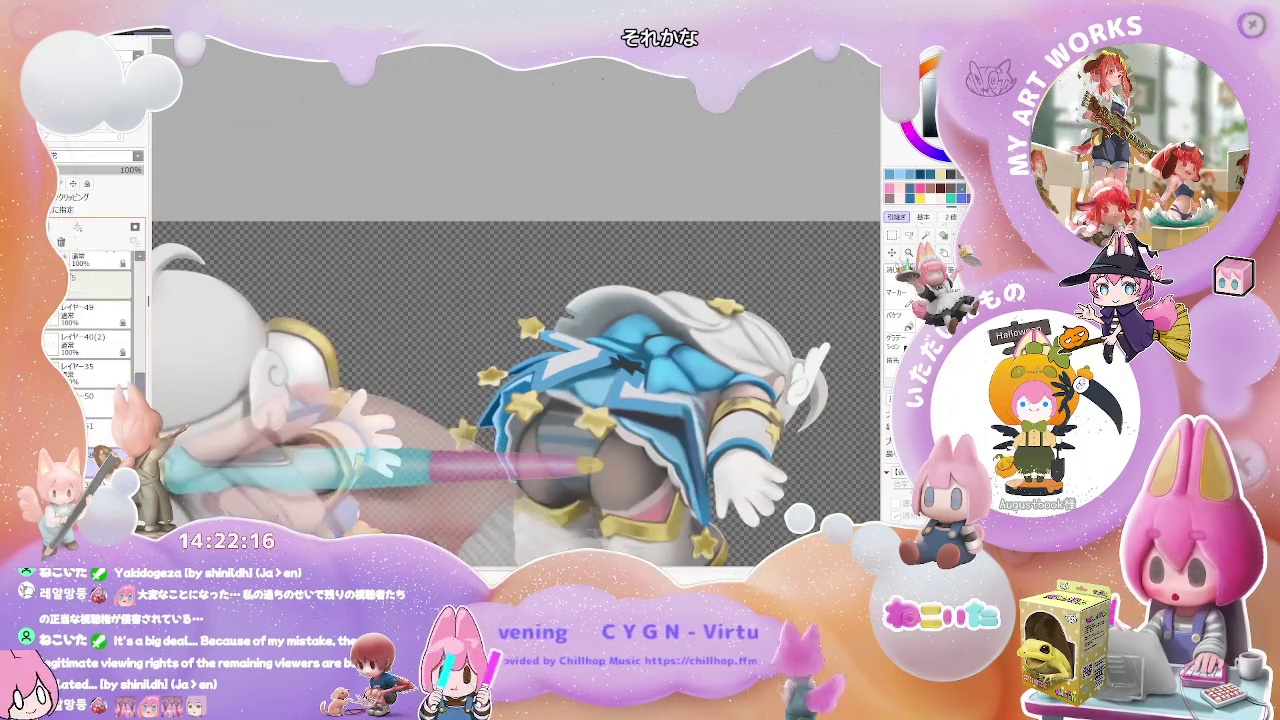
pyautogui.scroll(2, 510, 365)
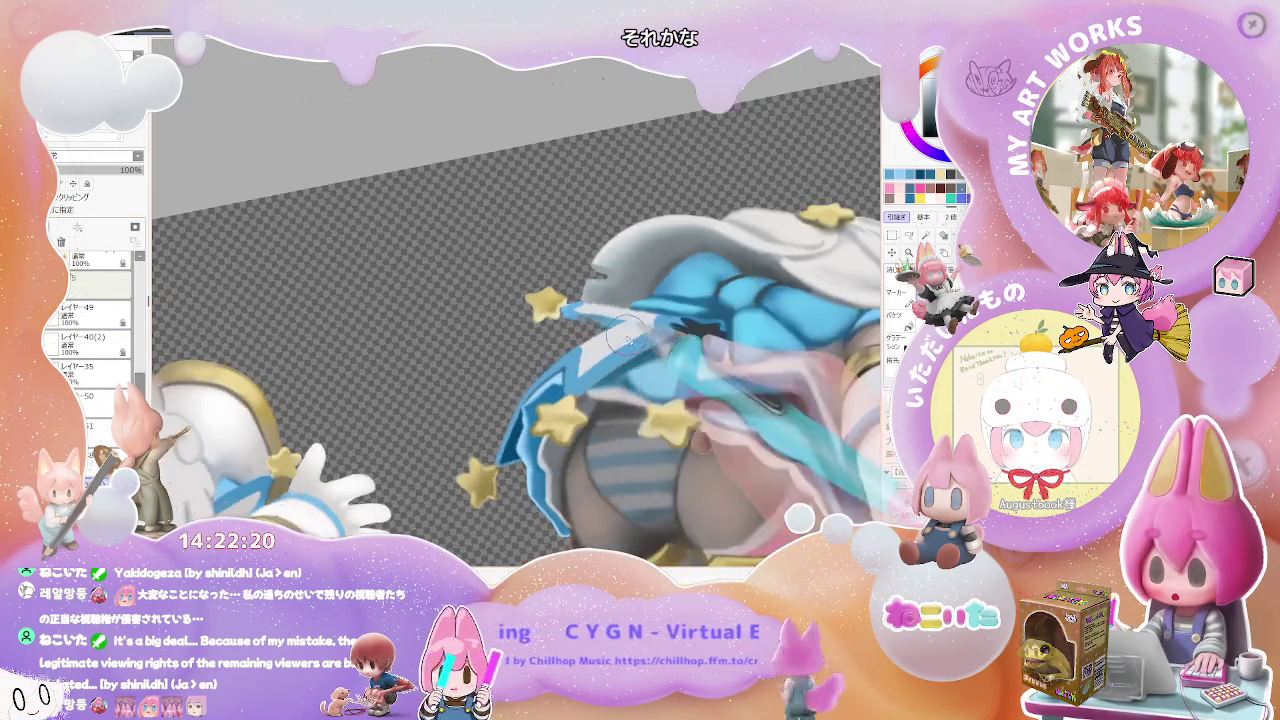
pyautogui.press('Delete')
pyautogui.moveTo(582, 307); pyautogui.dragTo(592, 320)
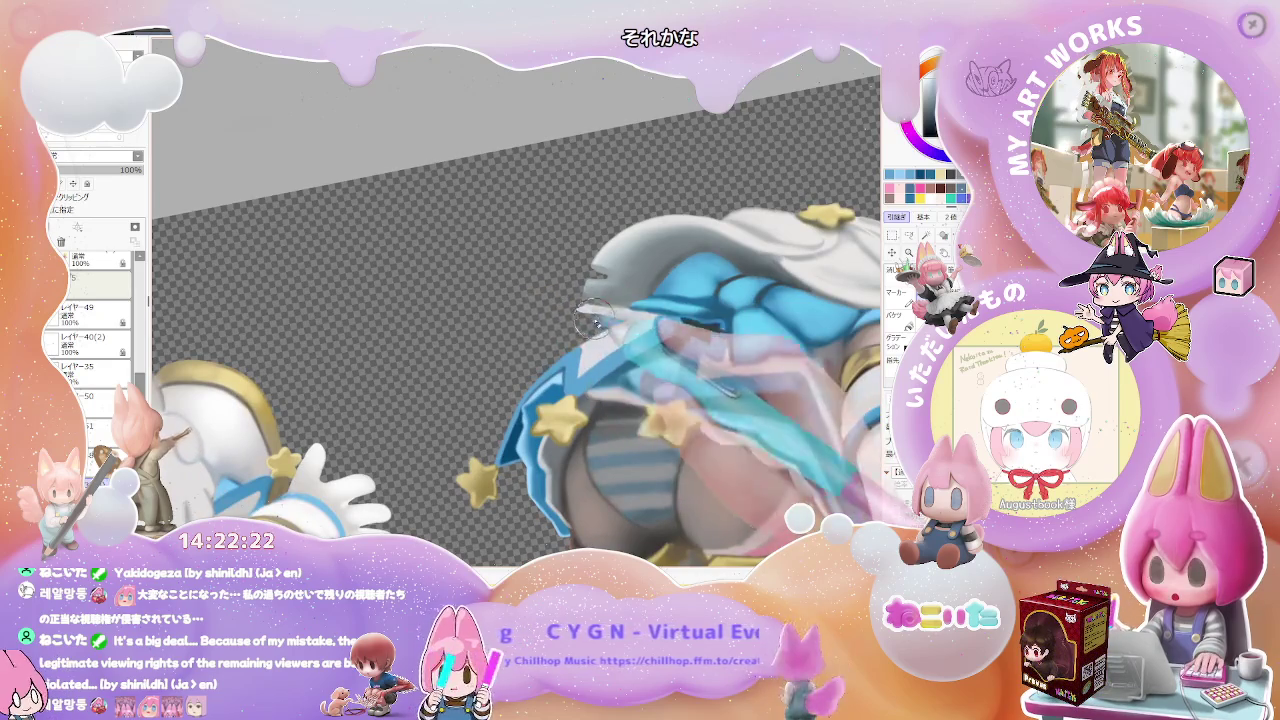
pyautogui.scroll(-3, 587, 330)
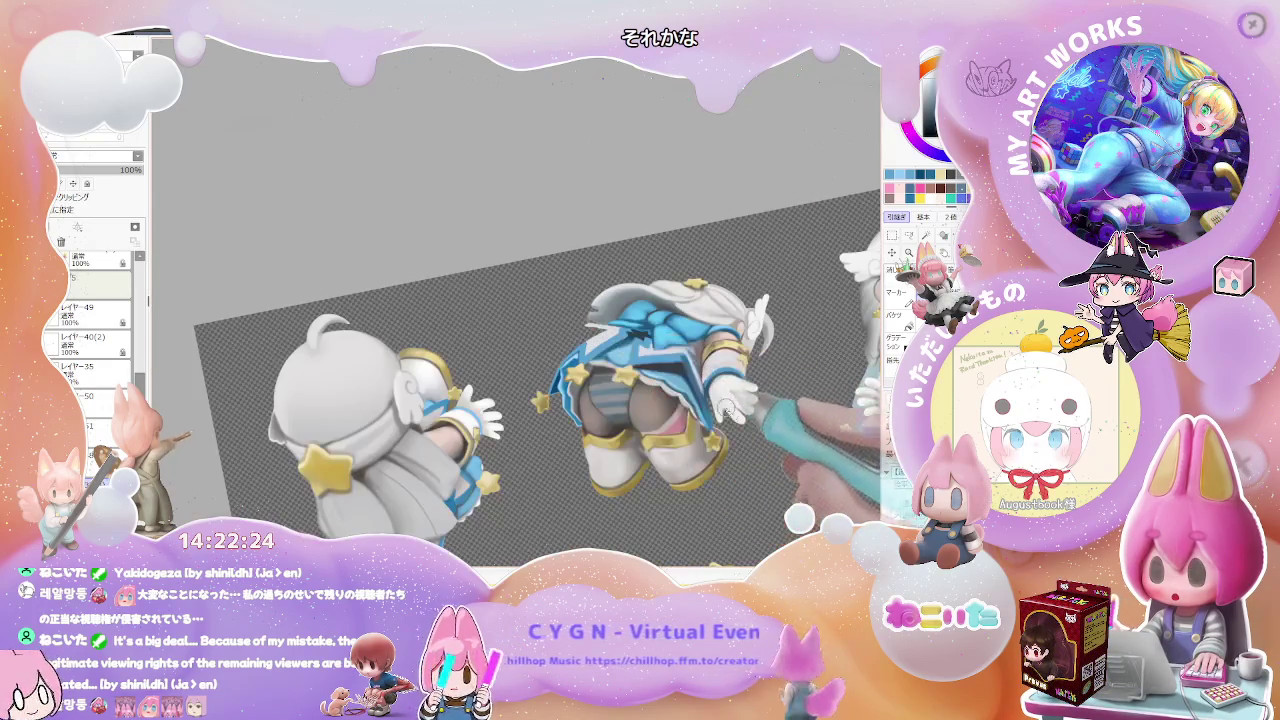
pyautogui.press('Home')
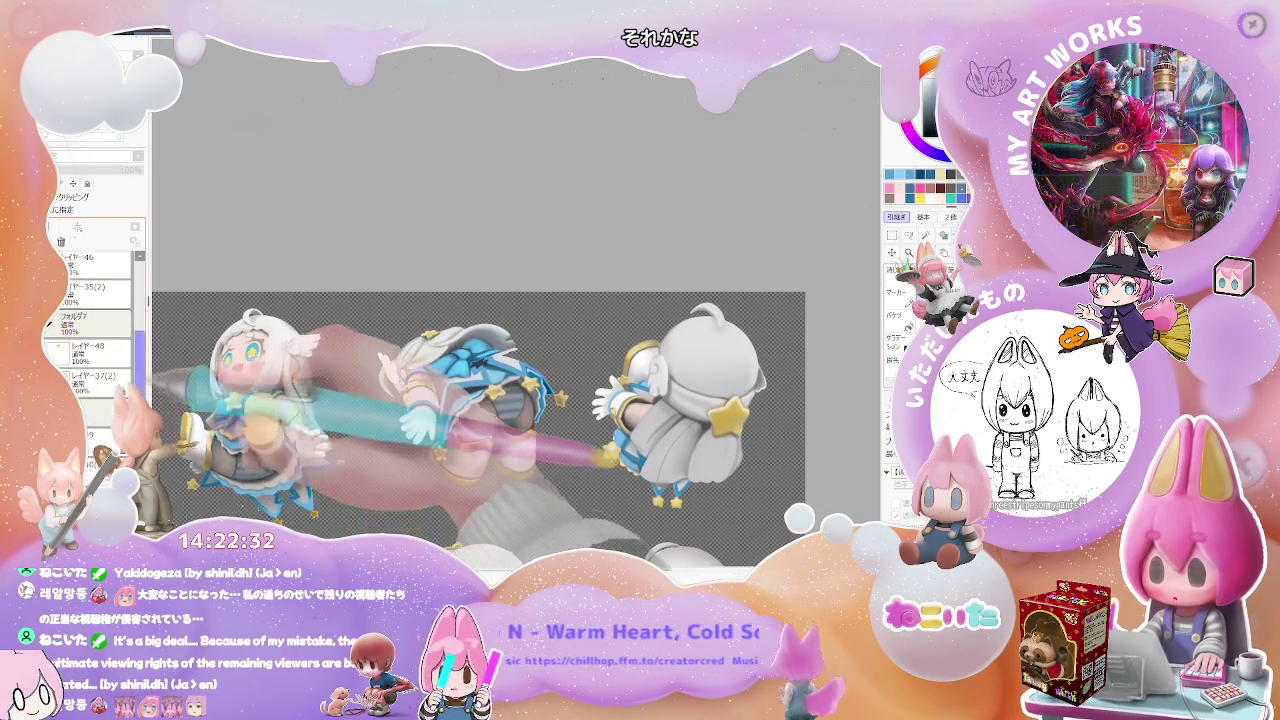
# Select the フォルダ7 layer group and zoom in on the back-view figure's hair and bow.
pyautogui.click(90, 322)
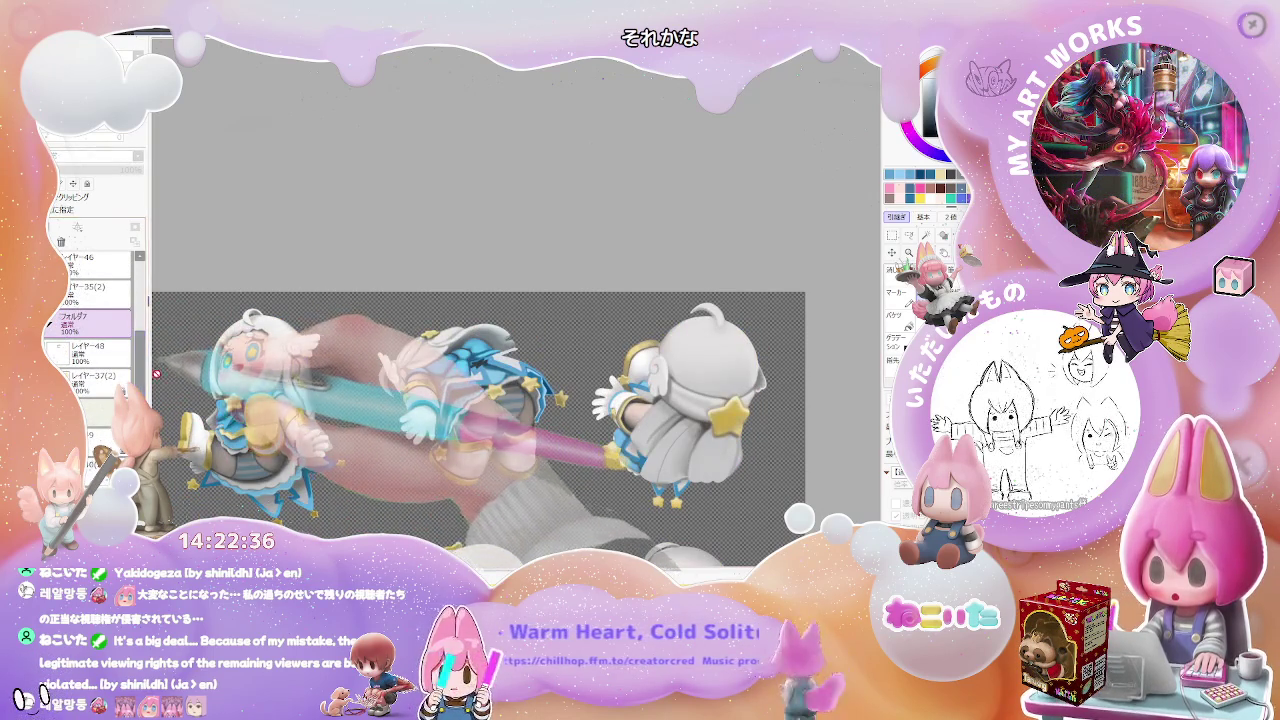
pyautogui.scroll(-3, 90, 330)
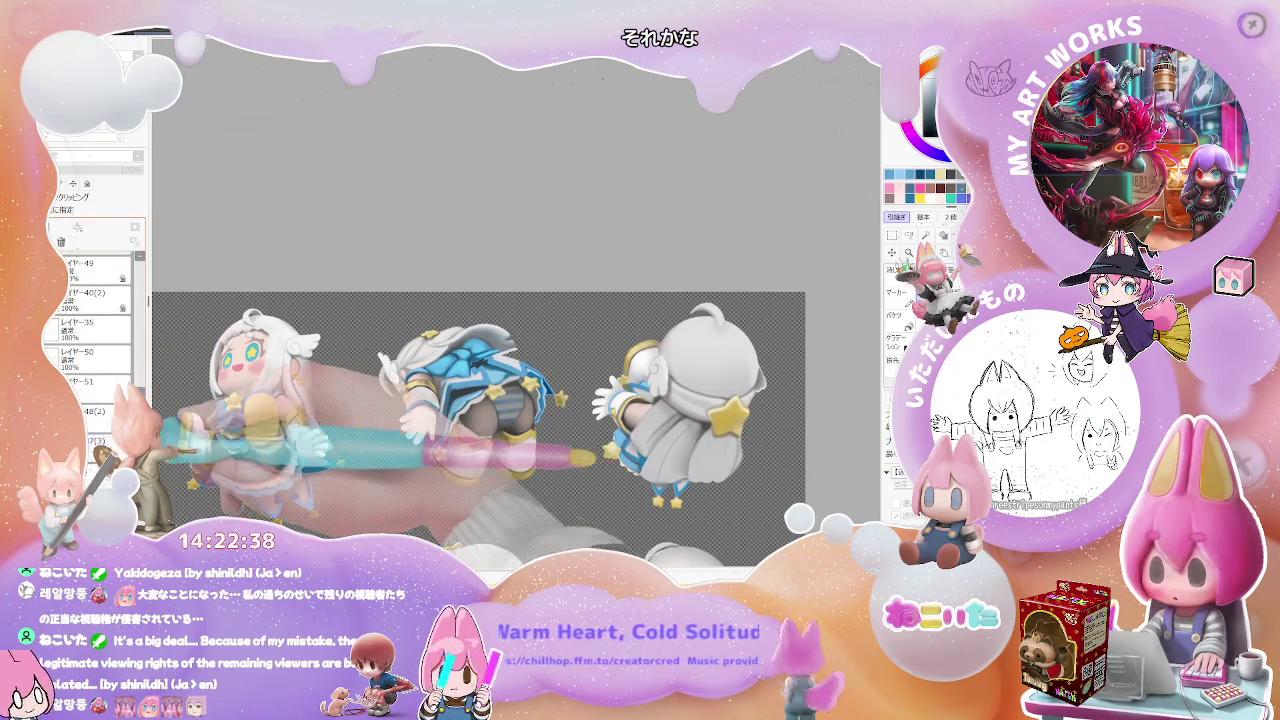
pyautogui.scroll(2, 474, 362)
pyautogui.scroll(2, 474, 362)
pyautogui.scroll(2, 474, 362)
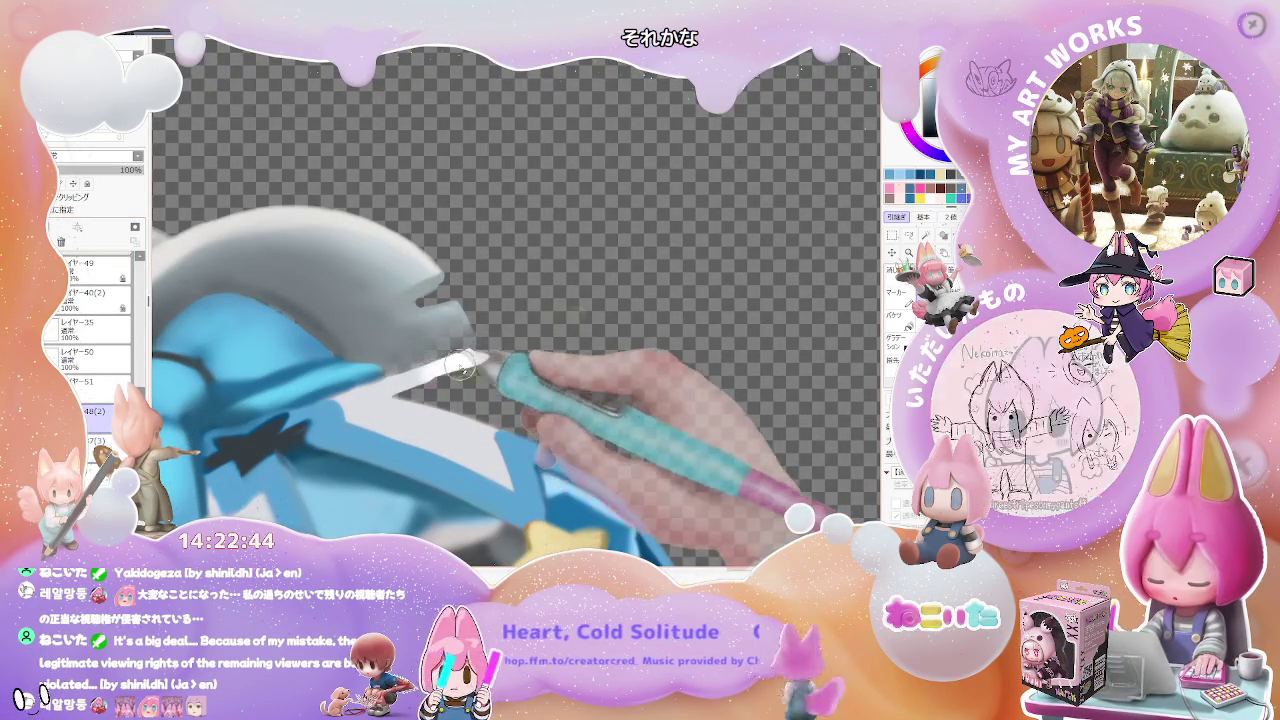
# Switch between layer folders to preview the blonde/pink variant, returning to the white-haired figures.
pyautogui.scroll(-1, 470, 370)
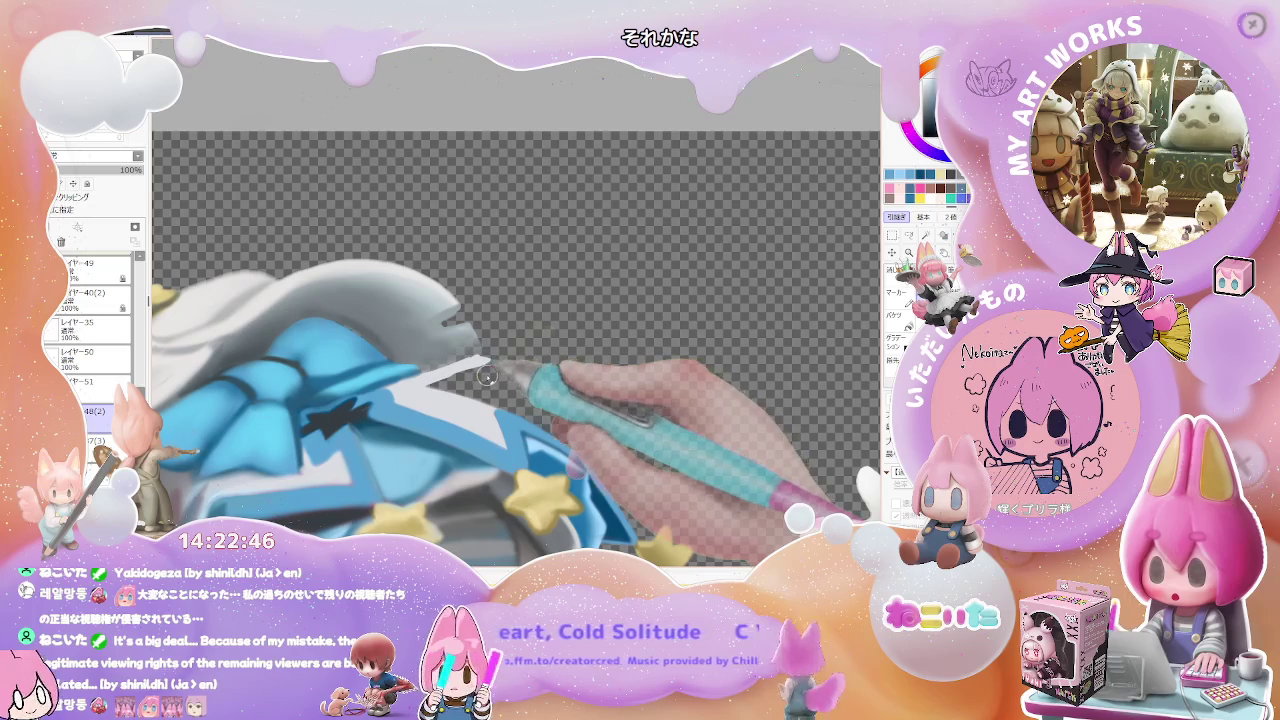
pyautogui.scroll(-3, 138, 373)
pyautogui.scroll(1, 138, 373)
pyautogui.click(95, 326)
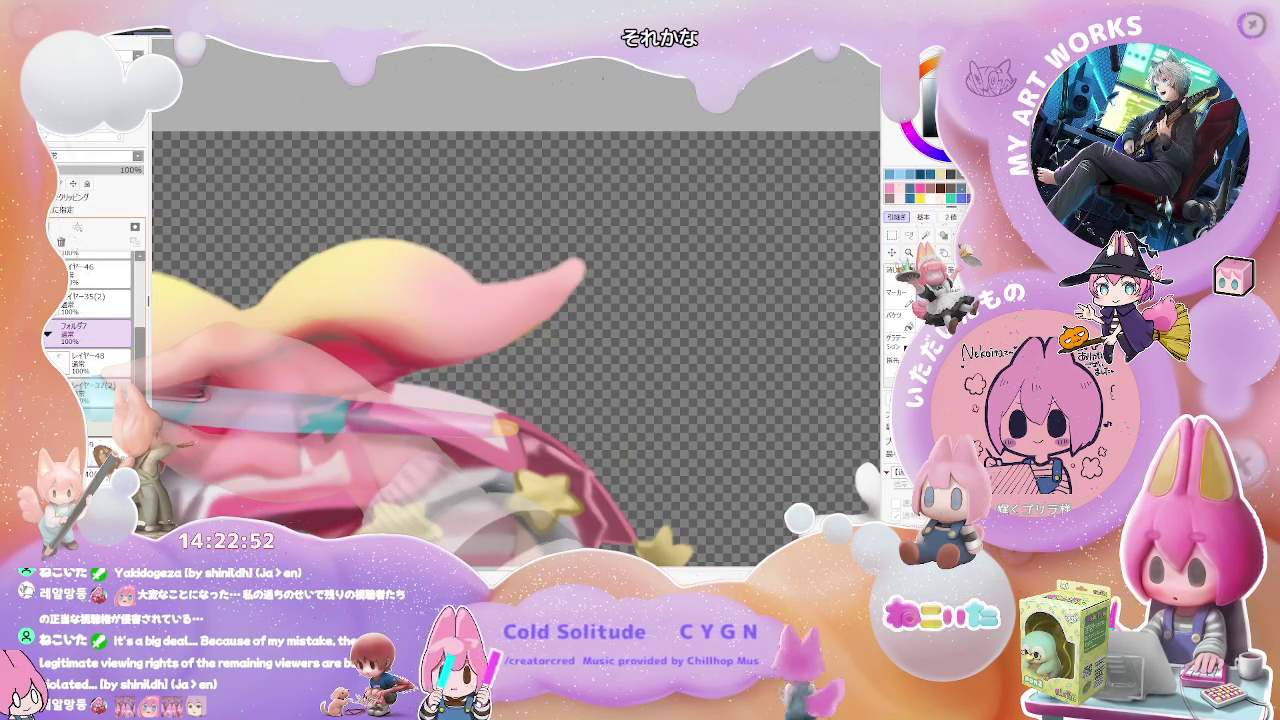
pyautogui.scroll(-3, 95, 330)
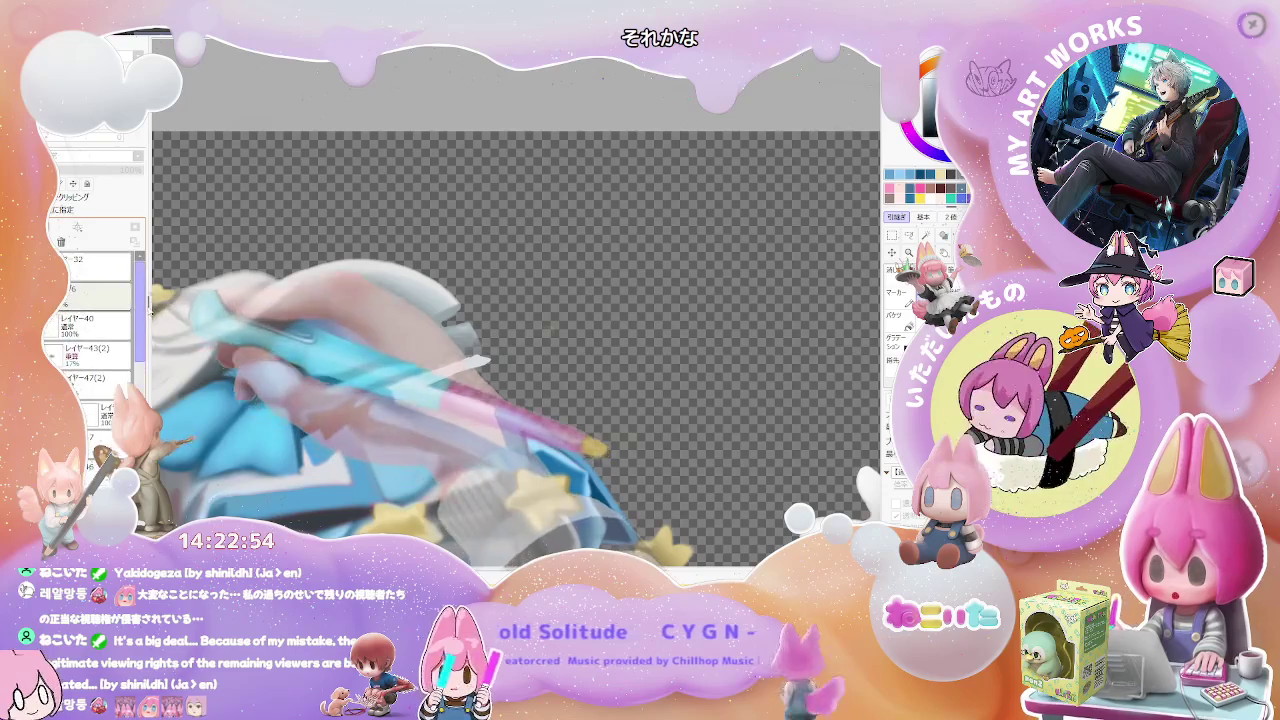
pyautogui.click(95, 290)
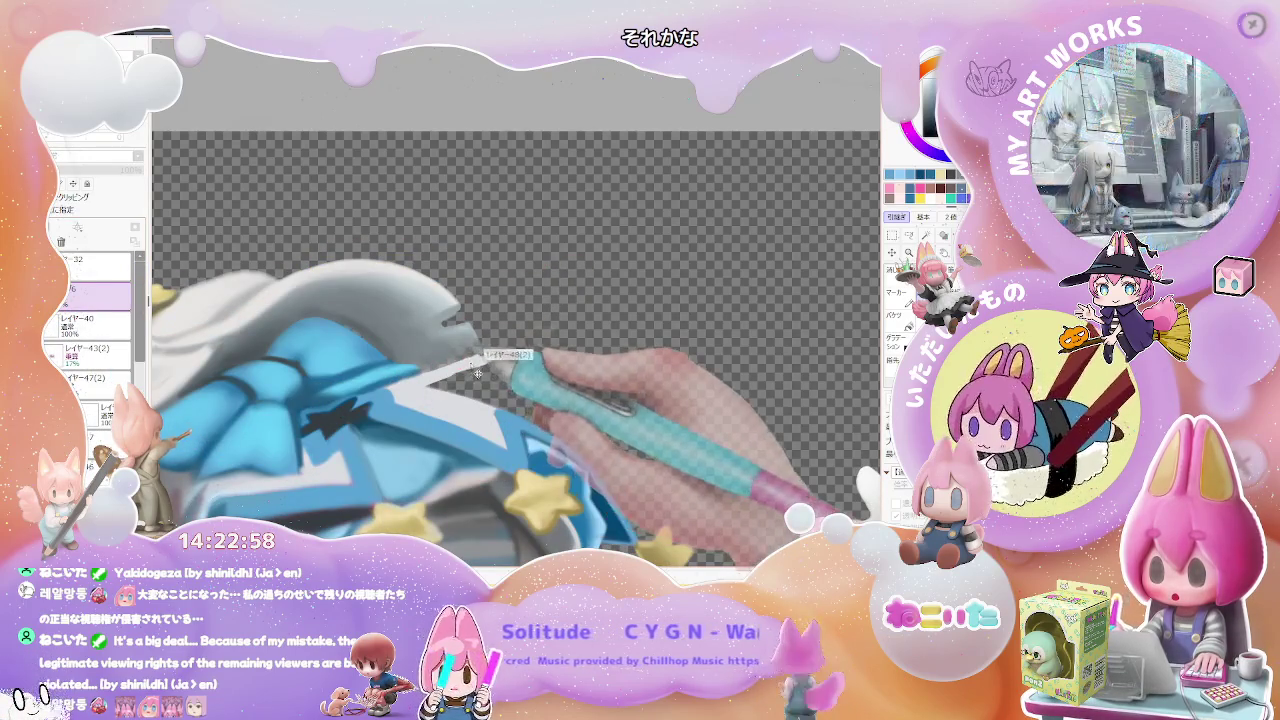
pyautogui.scroll(3, 95, 330)
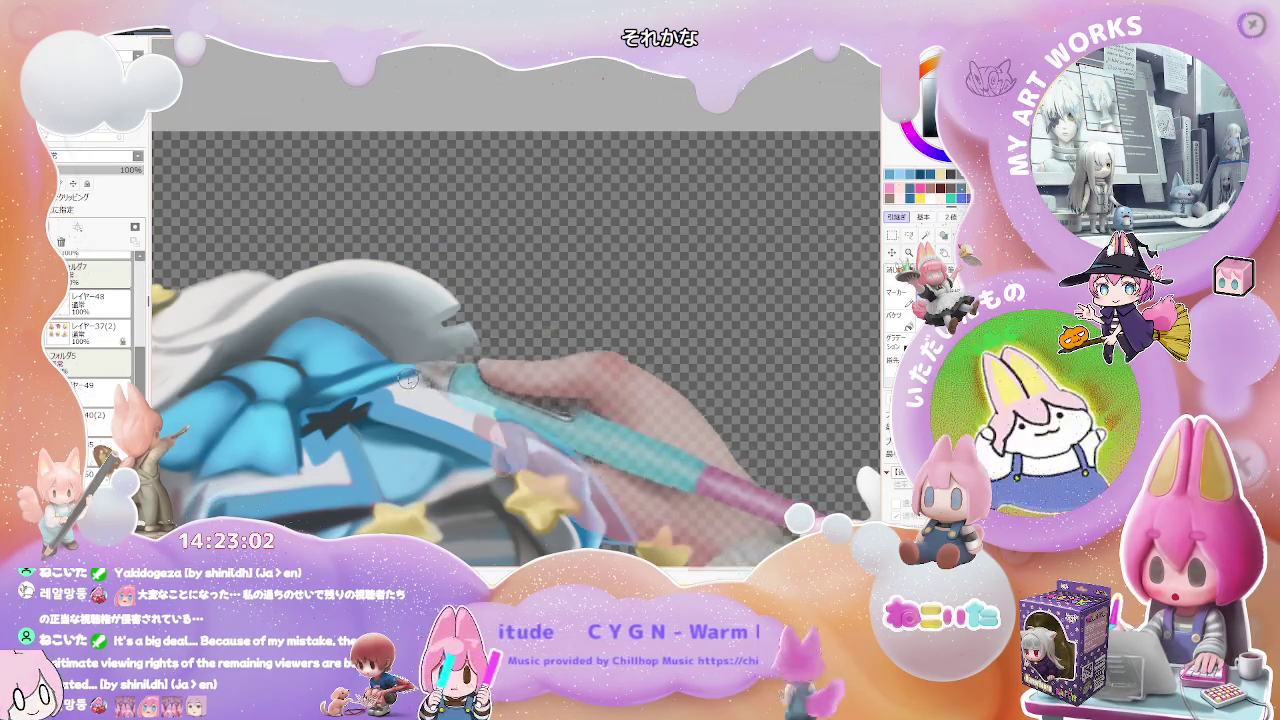
pyautogui.scroll(-3, 617, 360)
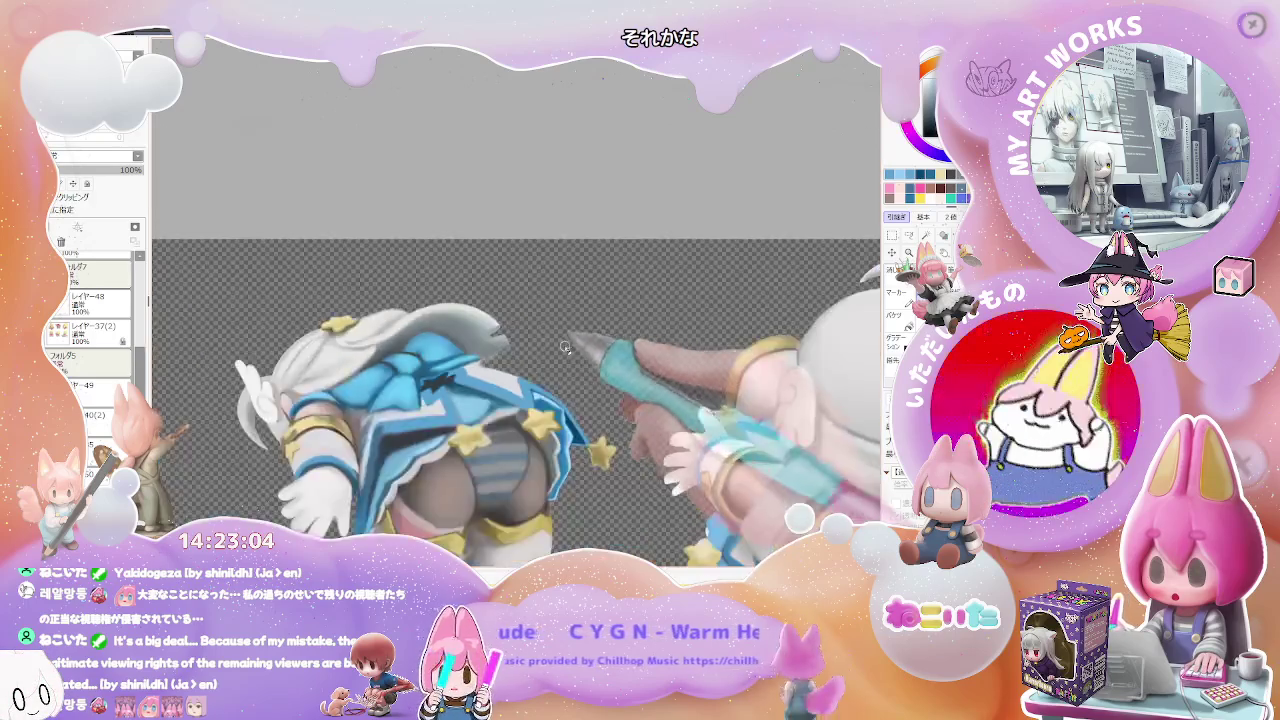
# Tilt the canvas, select the フォルダ5 group and set the brush to about size 46.
pyautogui.moveTo(617, 360); pyautogui.dragTo(520, 345)
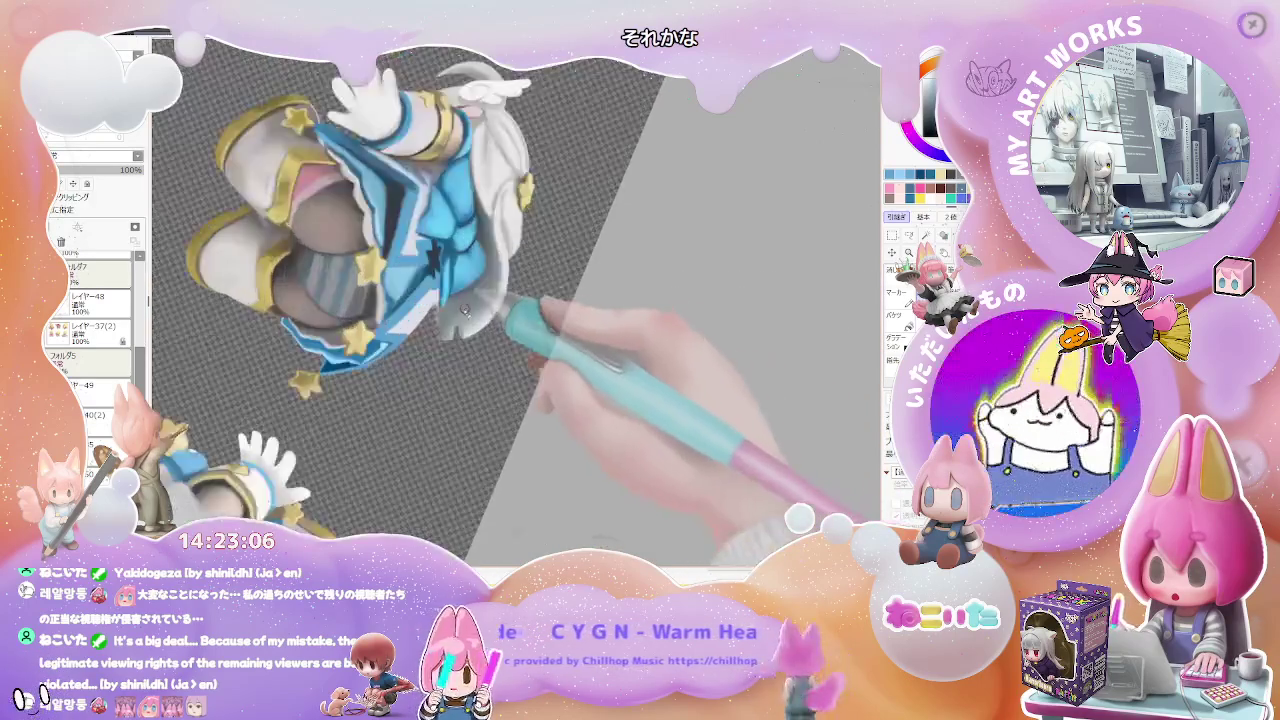
pyautogui.scroll(4, 455, 333)
pyautogui.keyDown('ctrl'); pyautogui.click(452, 330); pyautogui.keyUp('ctrl')
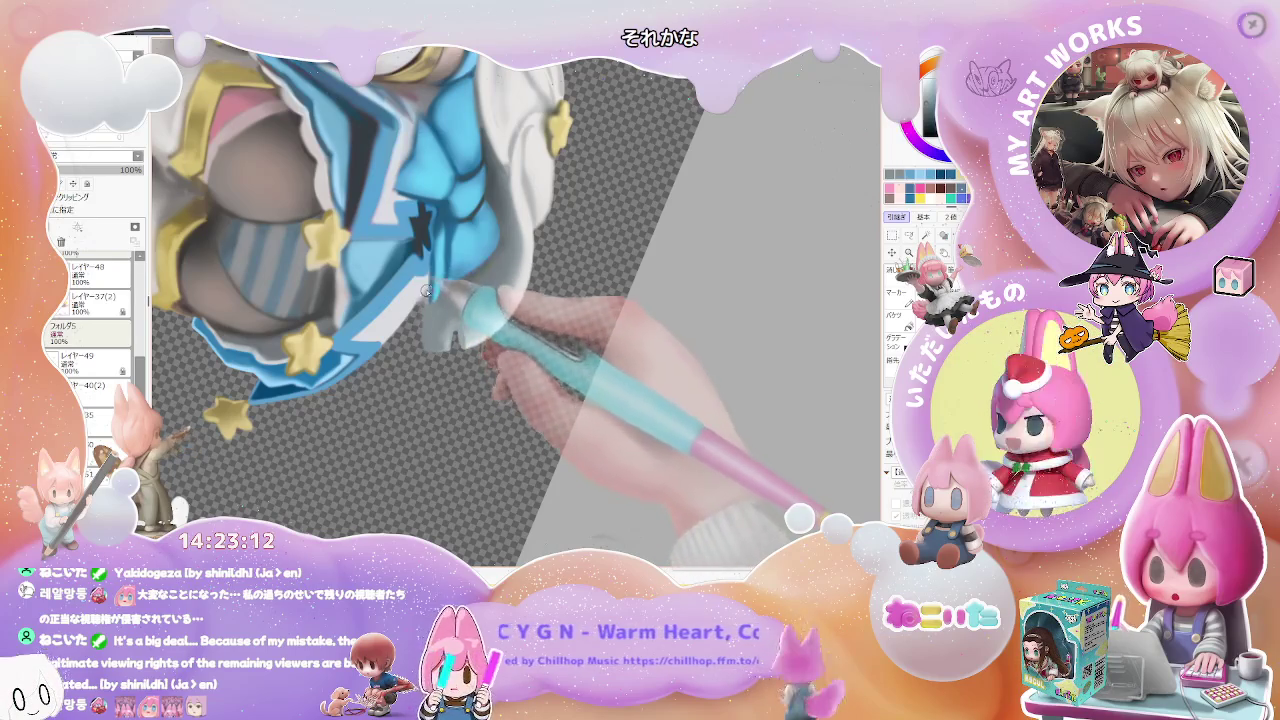
pyautogui.moveTo(425, 258); pyautogui.dragTo(423, 288)
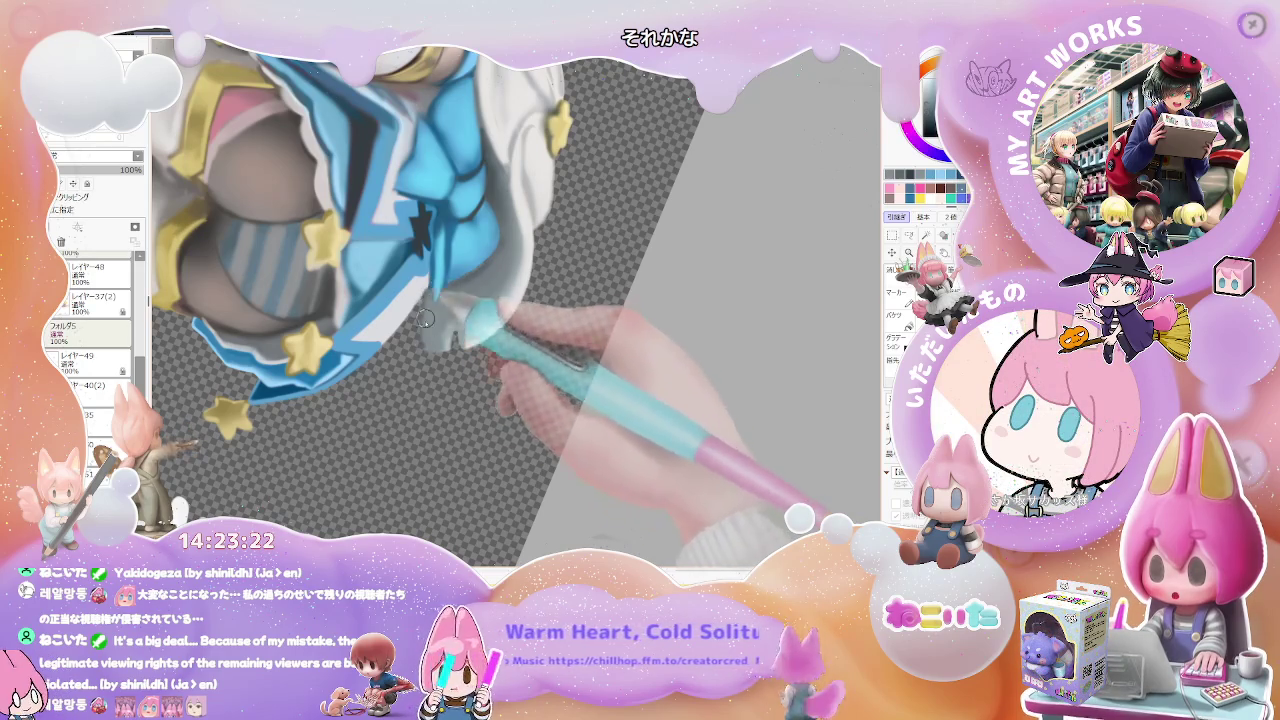
pyautogui.moveTo(428, 290); pyautogui.dragTo(429, 284)
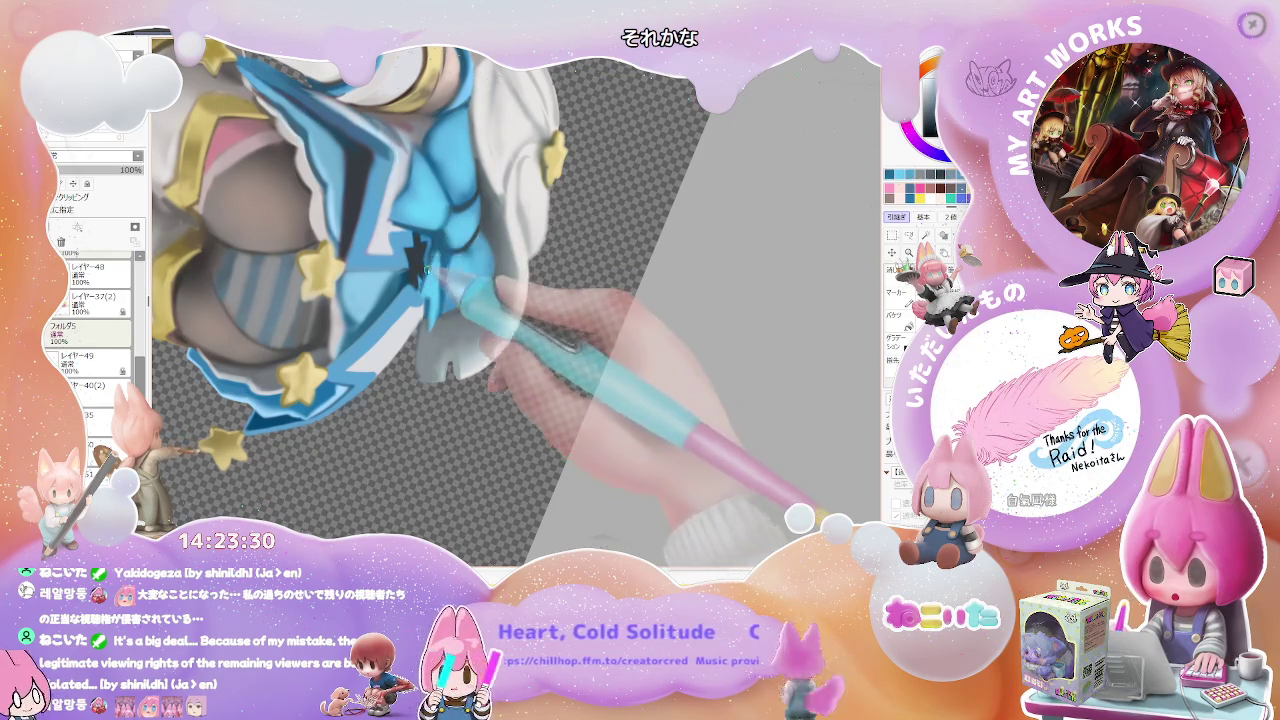
# Shrink the brush to size 5 and zoom back in on the bow and hair.
pyautogui.press('-')
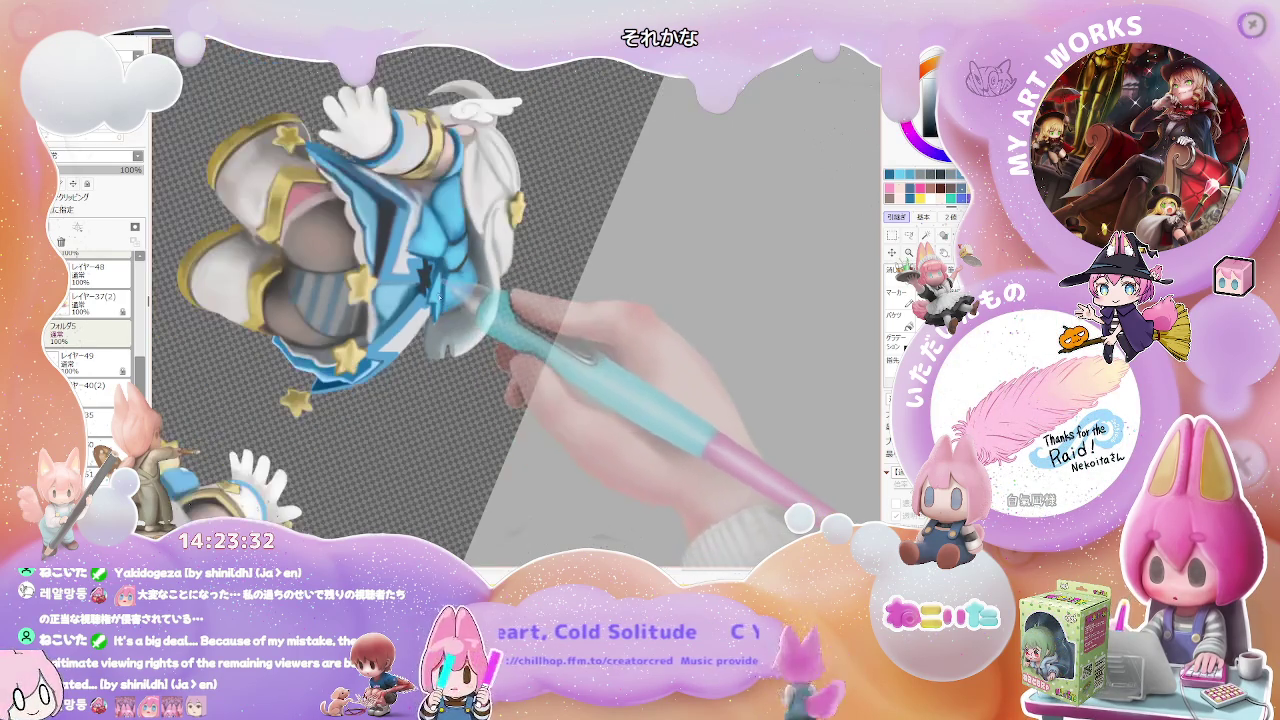
pyautogui.scroll(1, 435, 295)
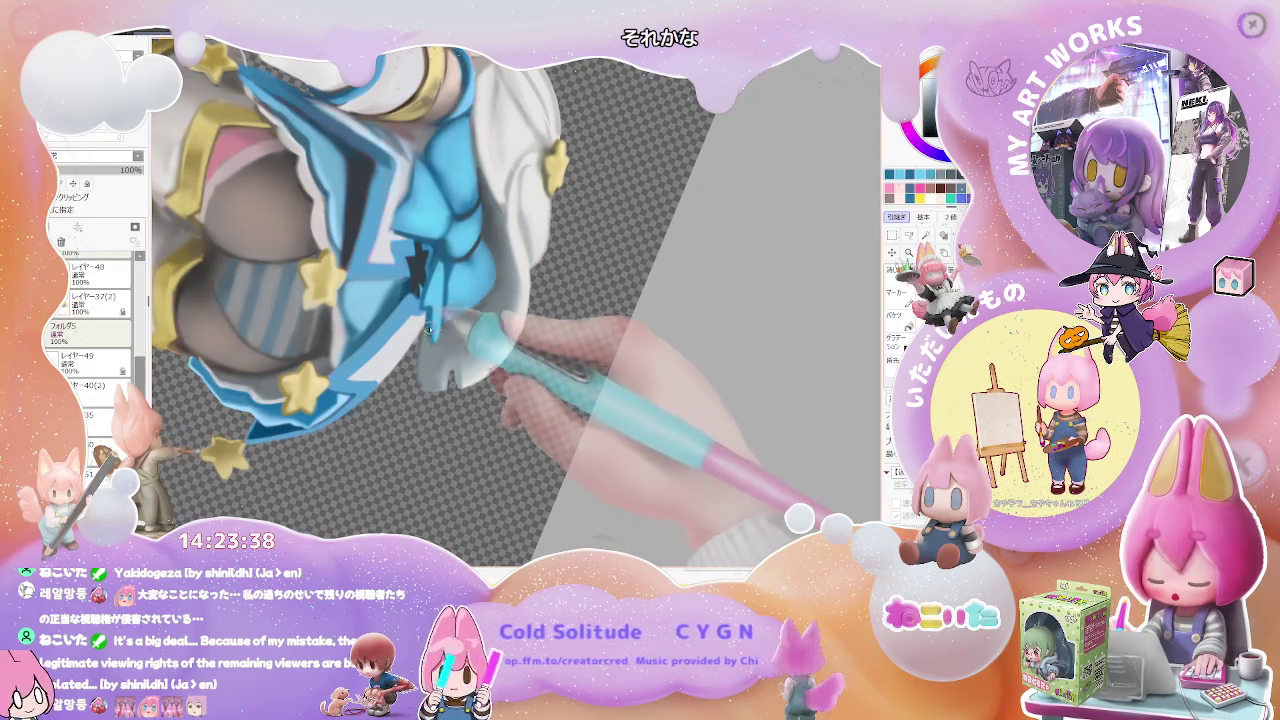
pyautogui.press('[')
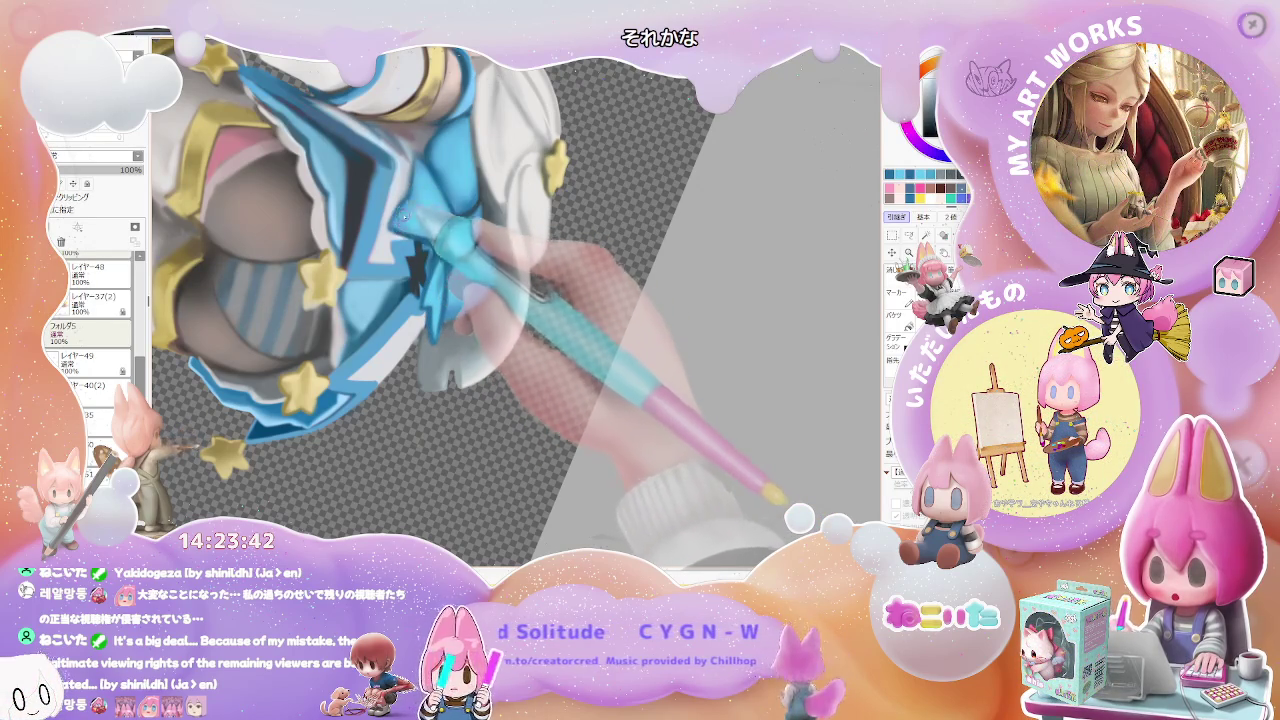
pyautogui.press('-')
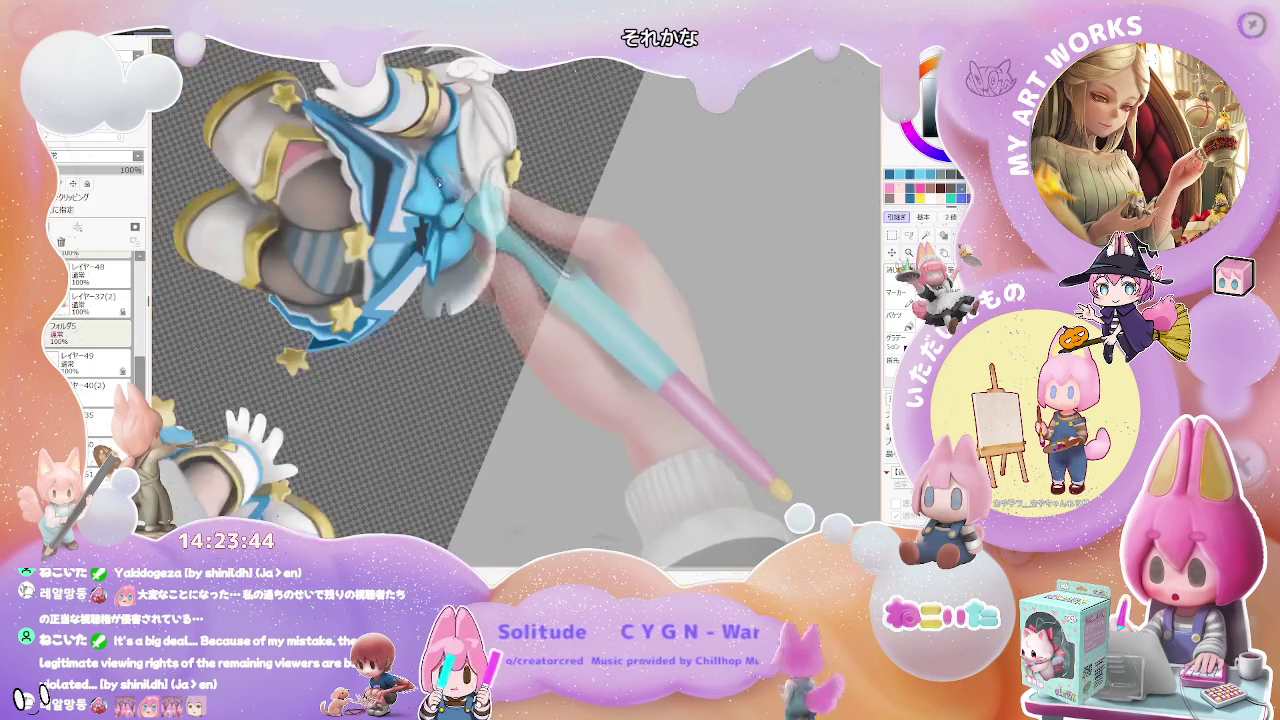
pyautogui.press('-')
pyautogui.press('+')
pyautogui.press('+')
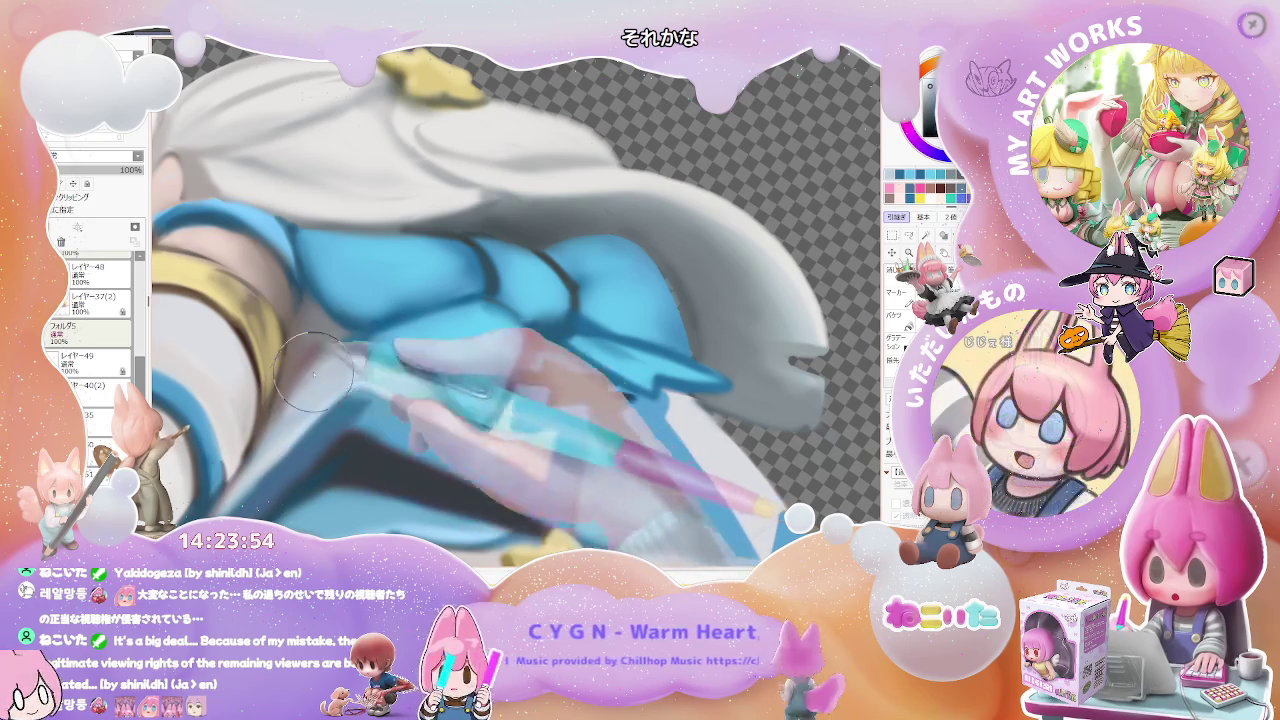
# Zoom out and shrink the brush to a tiny tip for fine detail.
pyautogui.scroll(-1, 330, 380)
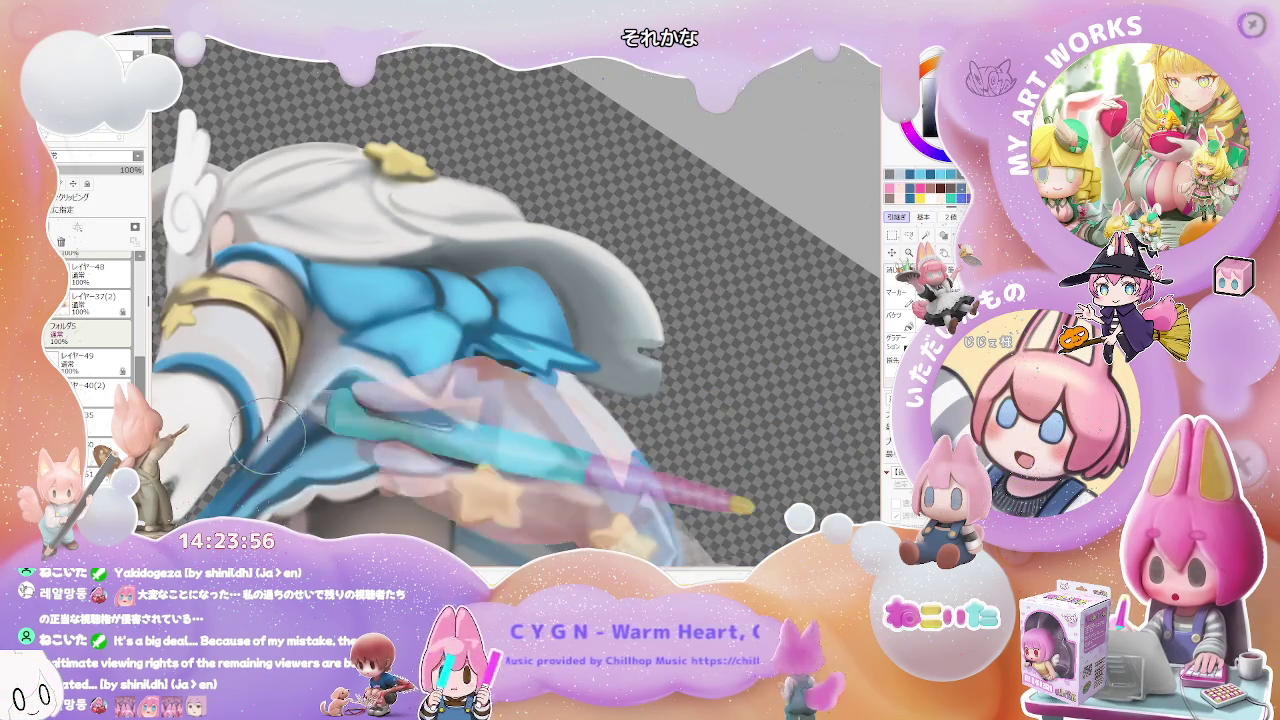
pyautogui.scroll(-2, 268, 428)
pyautogui.scroll(-2, 268, 428)
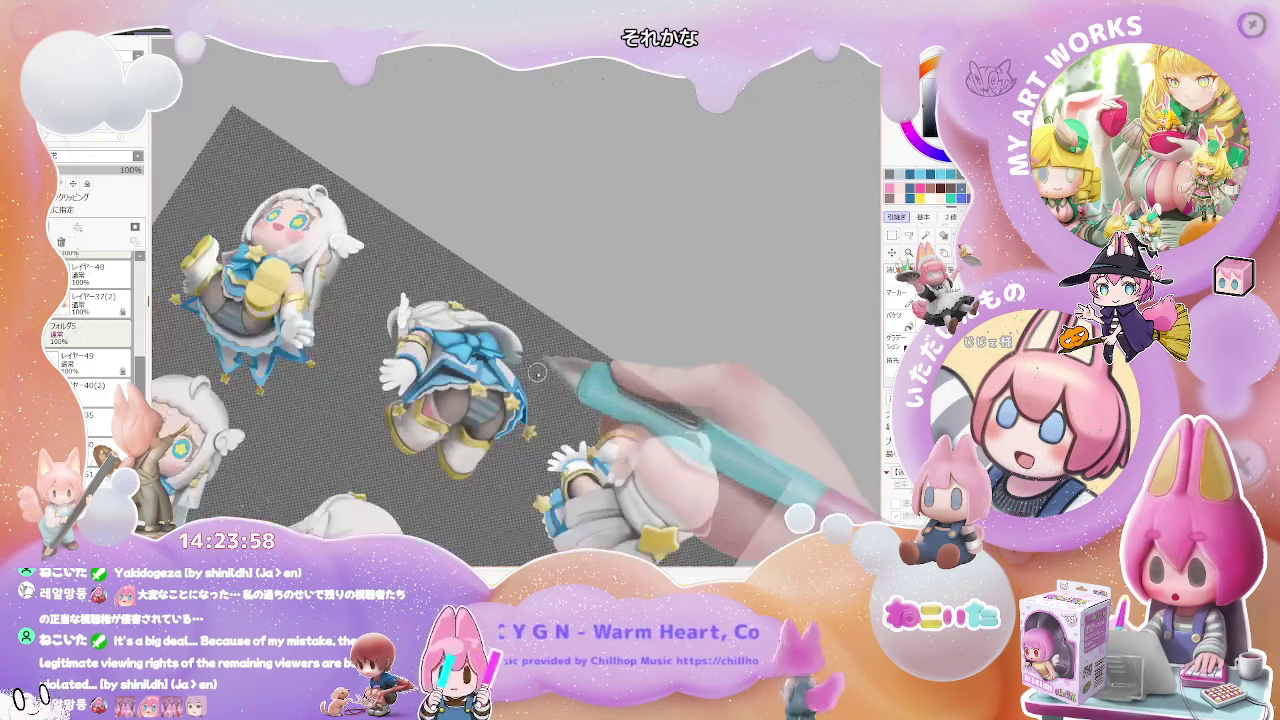
pyautogui.scroll(-1, 268, 428)
pyautogui.scroll(3, 457, 377)
pyautogui.scroll(2, 457, 377)
pyautogui.press('[')
pyautogui.press('[')
pyautogui.press('[')
# Straighten the canvas rotation and zoom in on the middle figure's skirt and stockings.
pyautogui.scroll(-1, 465, 378)
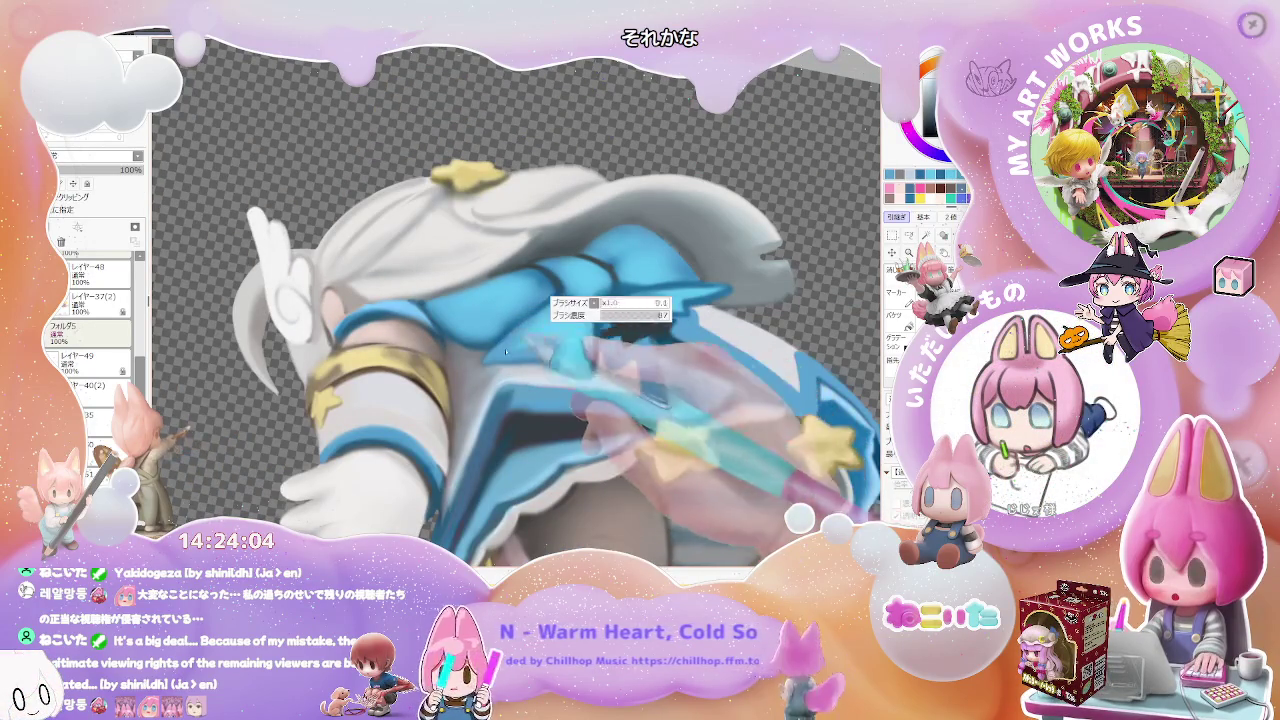
pyautogui.scroll(-1, 560, 347)
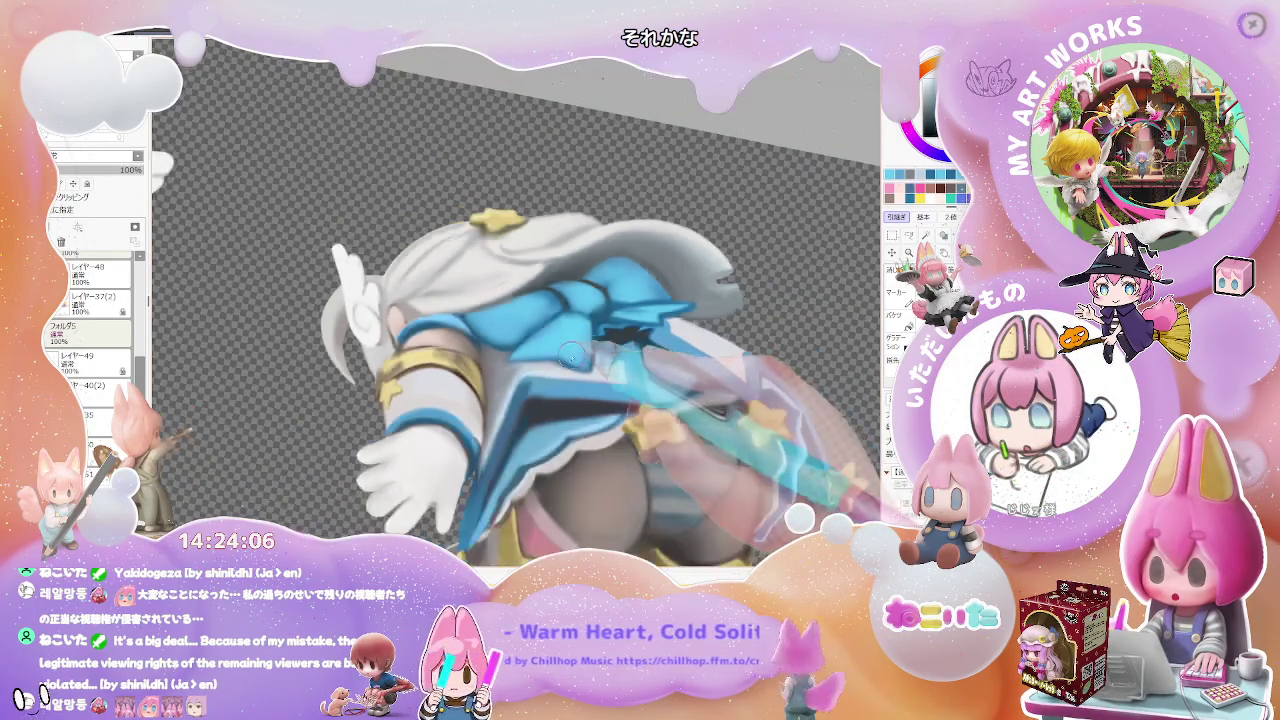
pyautogui.scroll(-2, 580, 352)
pyautogui.scroll(-1, 600, 356)
pyautogui.scroll(-1, 610, 360)
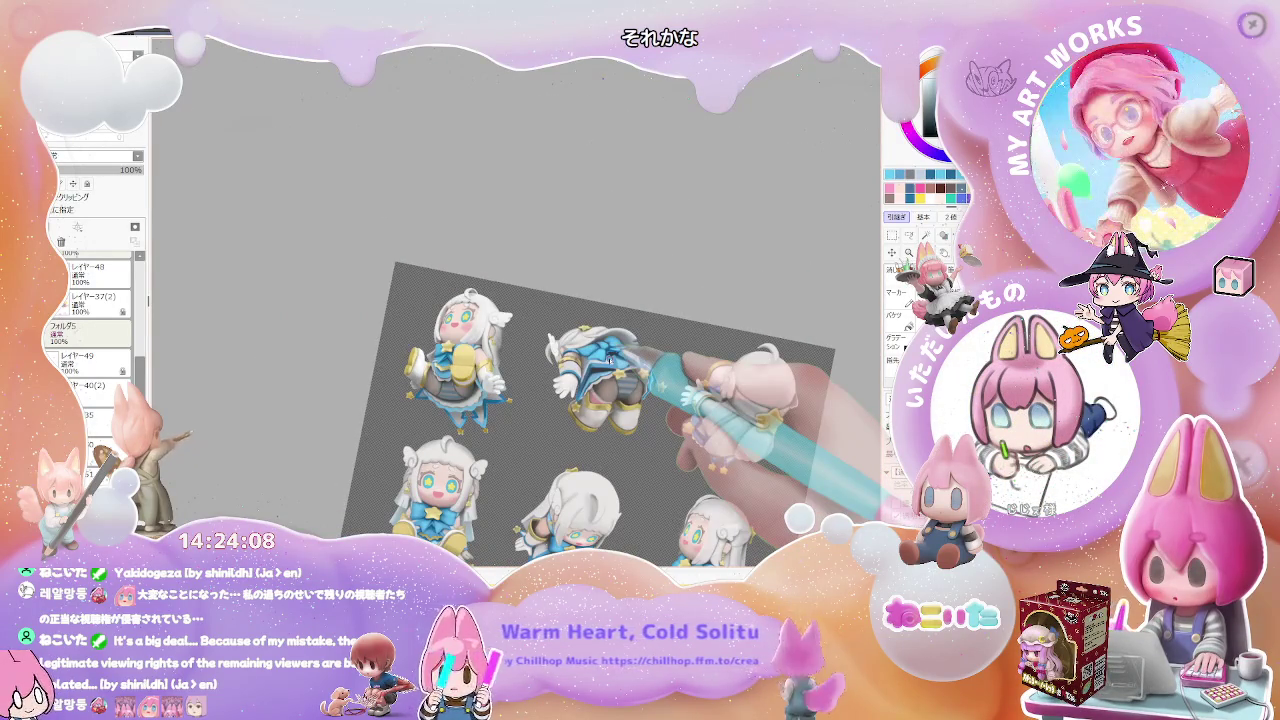
pyautogui.press('Home')
pyautogui.scroll(2, 610, 357)
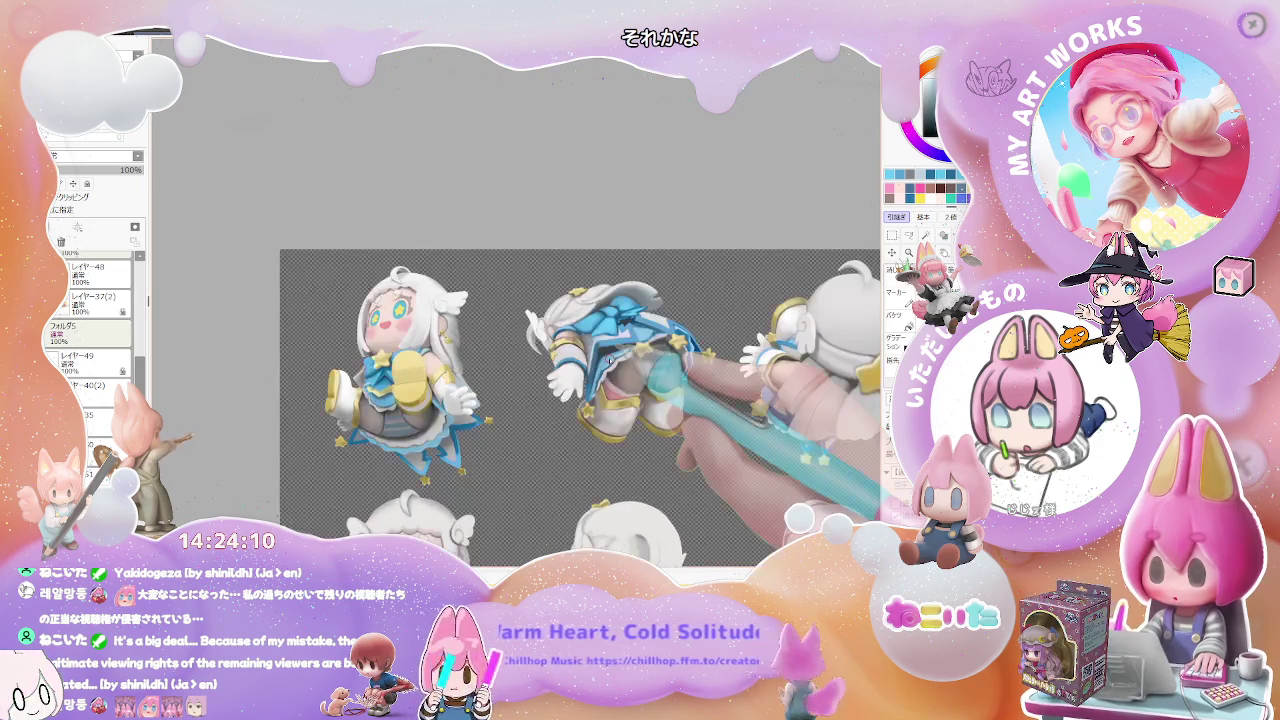
pyautogui.scroll(2, 630, 375)
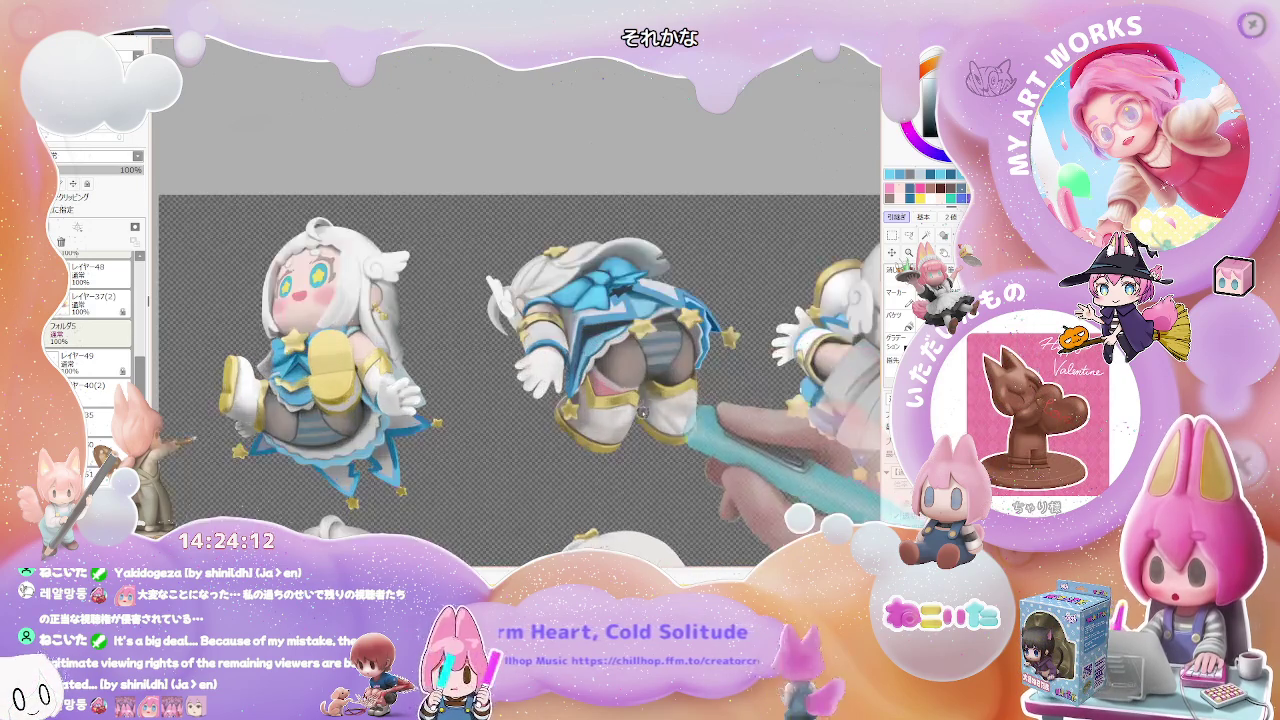
pyautogui.scroll(2, 660, 393)
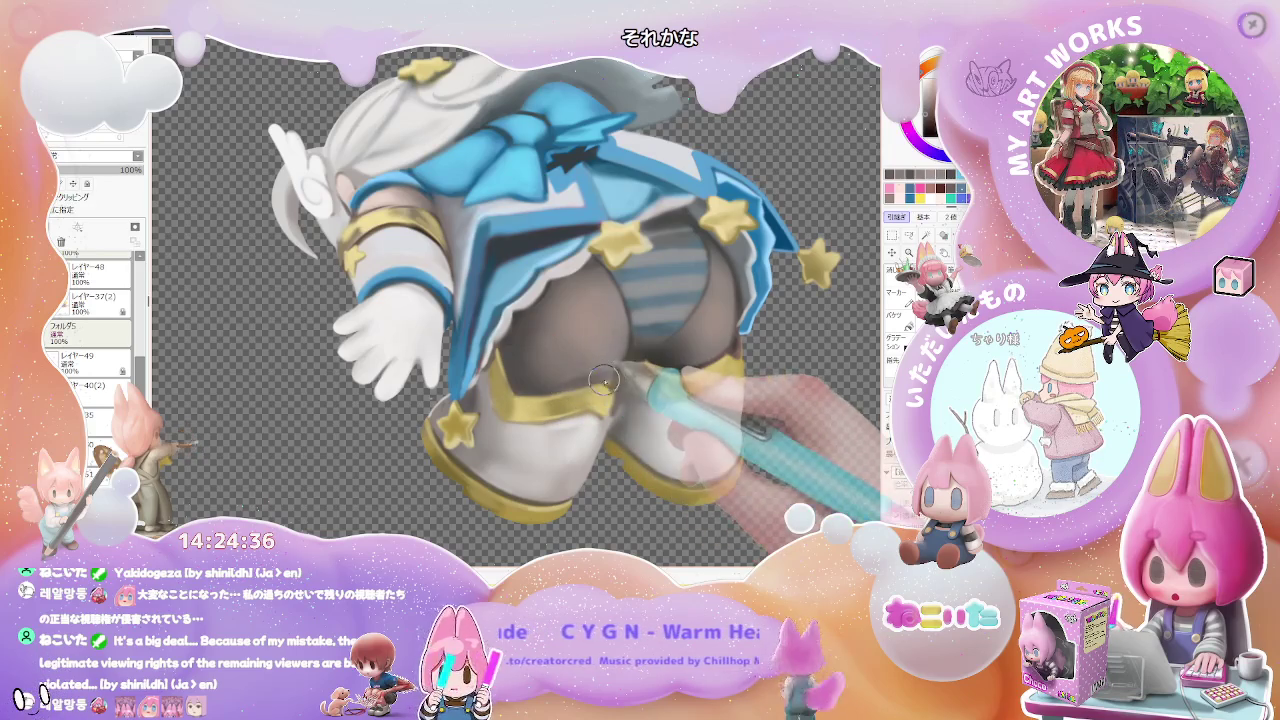
pyautogui.scroll(-5, 609, 374)
# Tilt the canvas and blend the stockings' inner-leg shadow into a soft grey gradient above the boots.
pyautogui.scroll(-2, 609, 374)
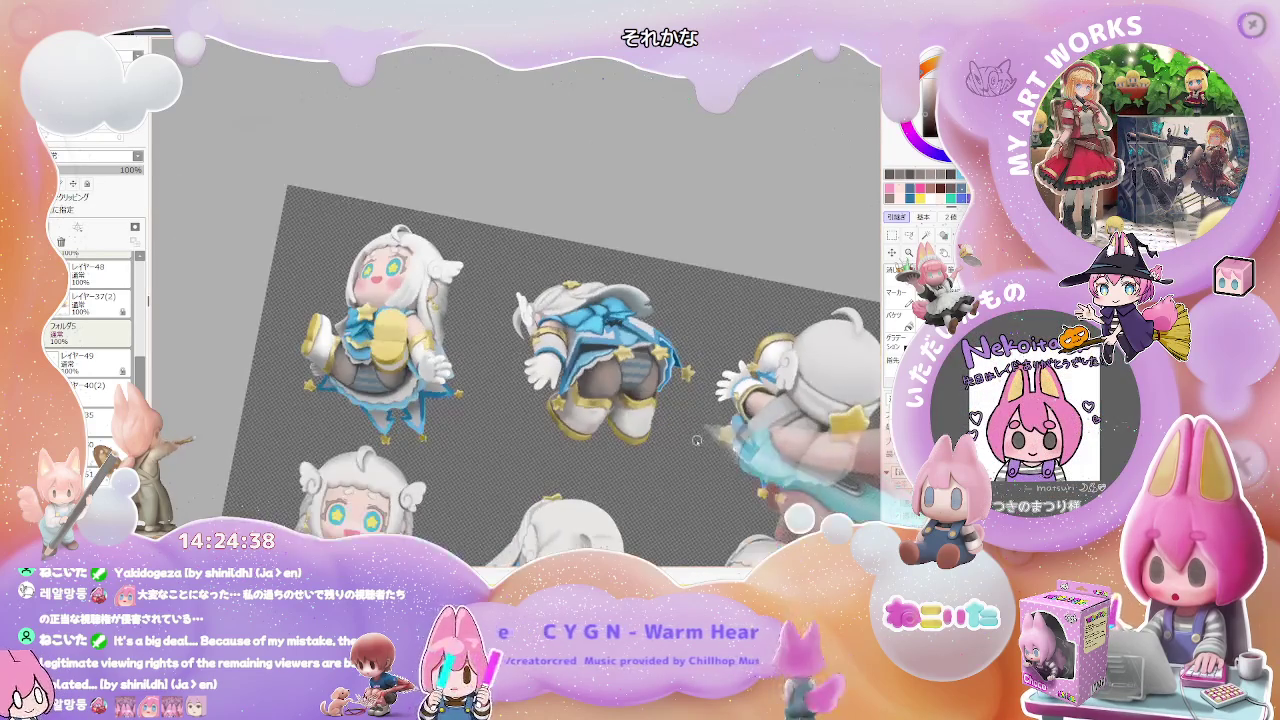
pyautogui.moveTo(609, 374); pyautogui.dragTo(600, 447)
pyautogui.scroll(5, 600, 447)
pyautogui.scroll(3, 560, 455)
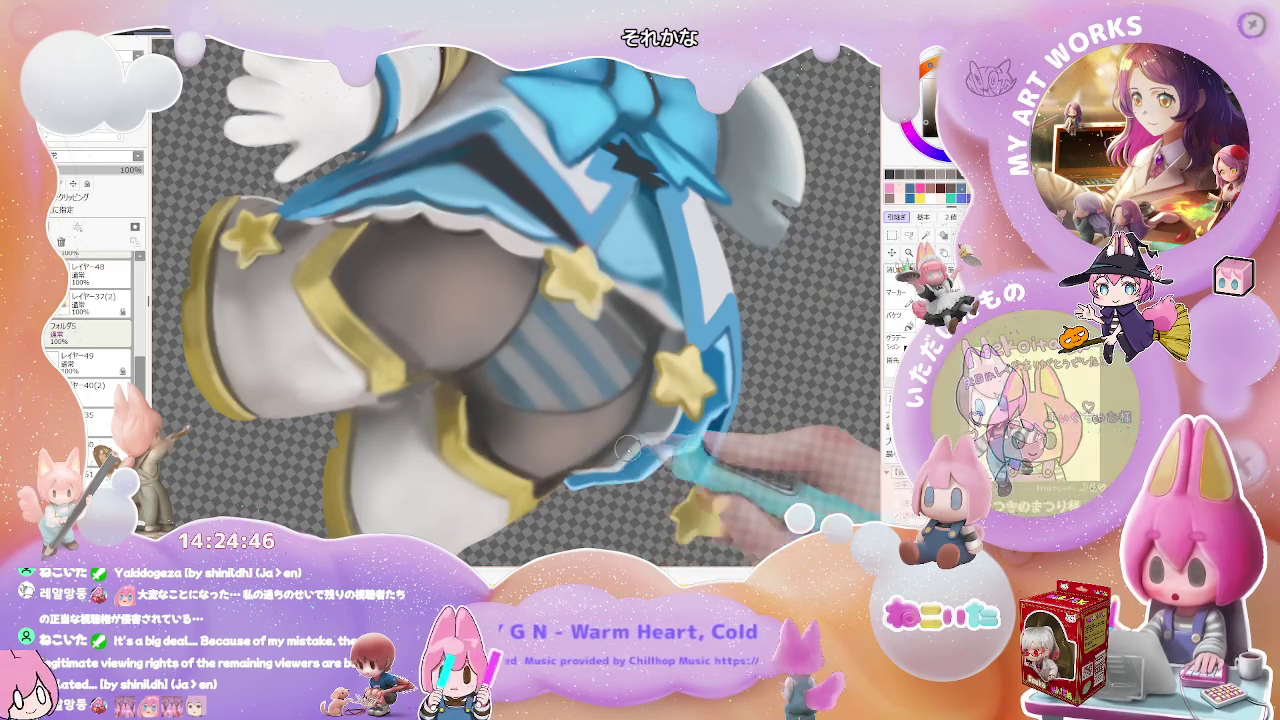
pyautogui.scroll(-3, 563, 470)
pyautogui.scroll(3, 503, 398)
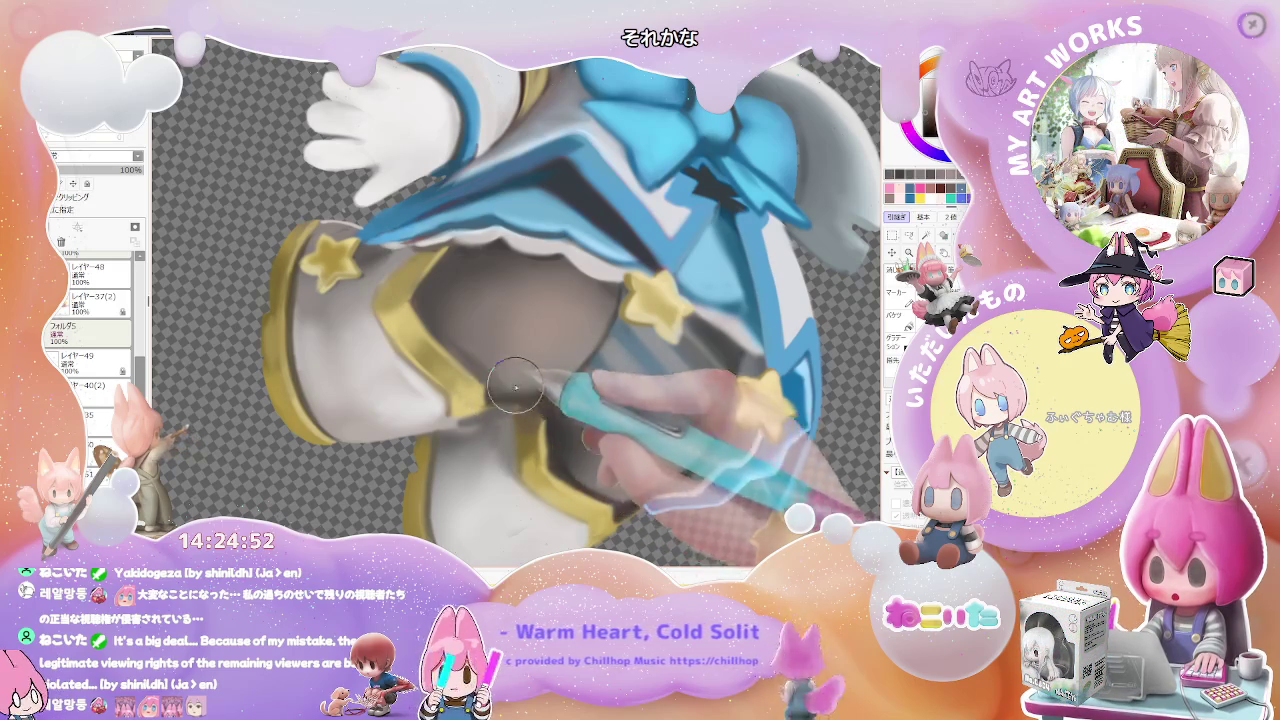
pyautogui.scroll(-2, 550, 380)
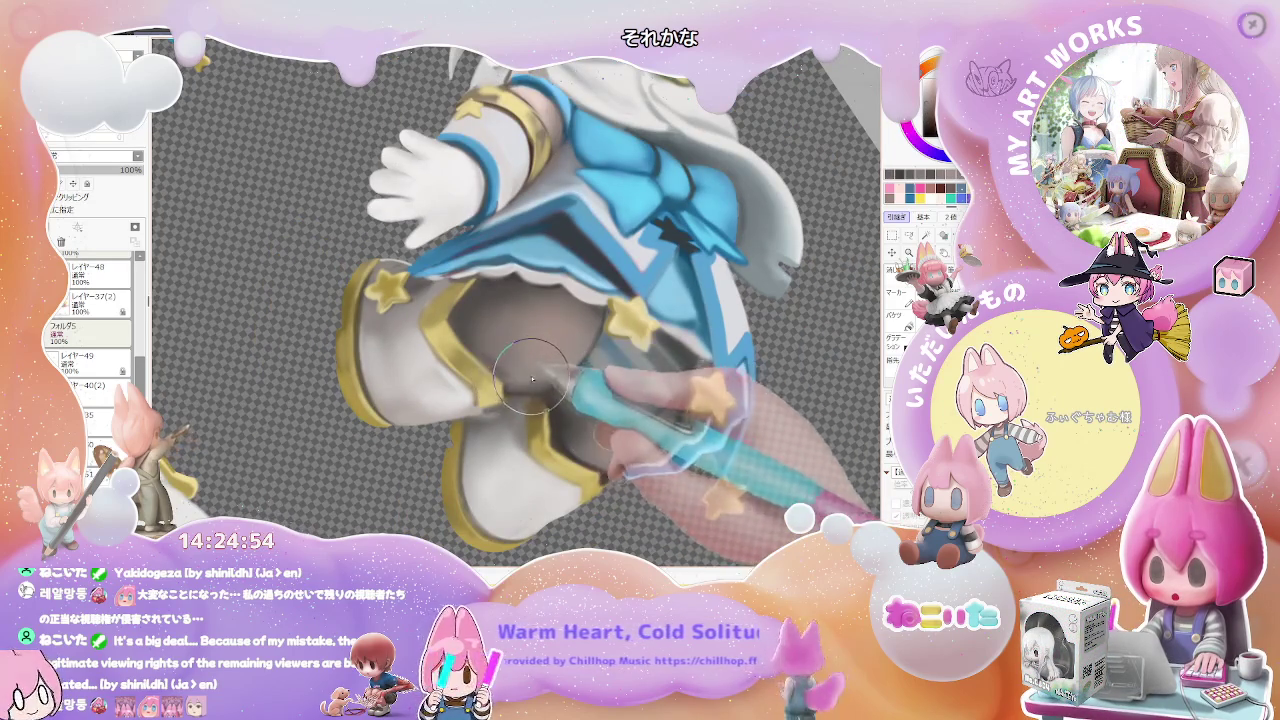
pyautogui.scroll(-1, 560, 360)
pyautogui.scroll(-2, 612, 343)
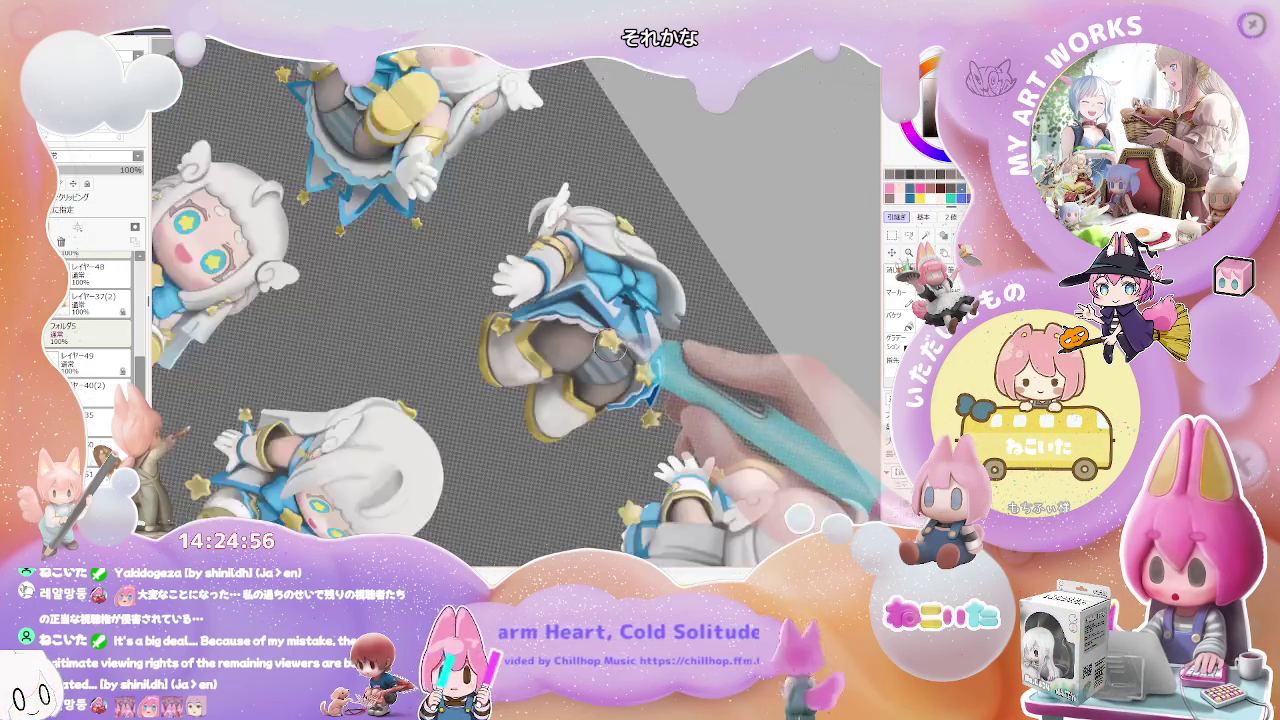
# Zoom in, shrink the brush, and shade the lying figure's dark grey stockings between skirt and boots.
pyautogui.scroll(-1, 612, 343)
pyautogui.scroll(-1, 640, 355)
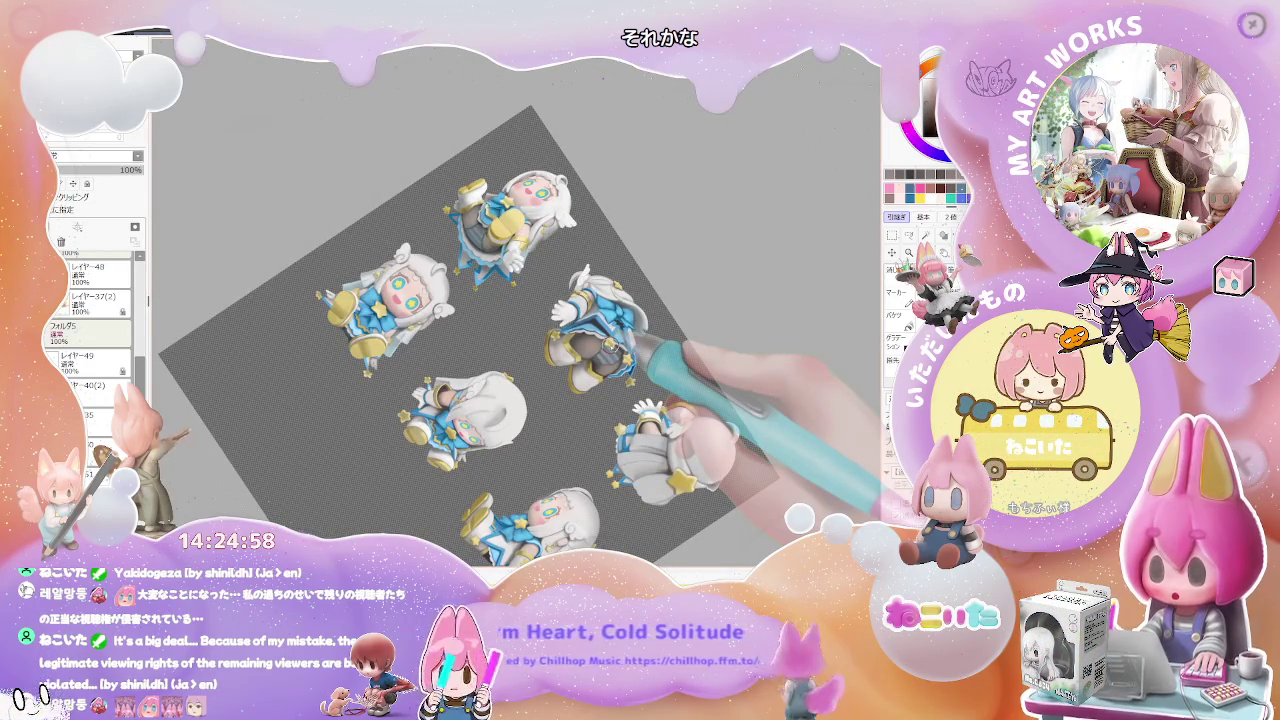
pyautogui.scroll(1, 625, 347)
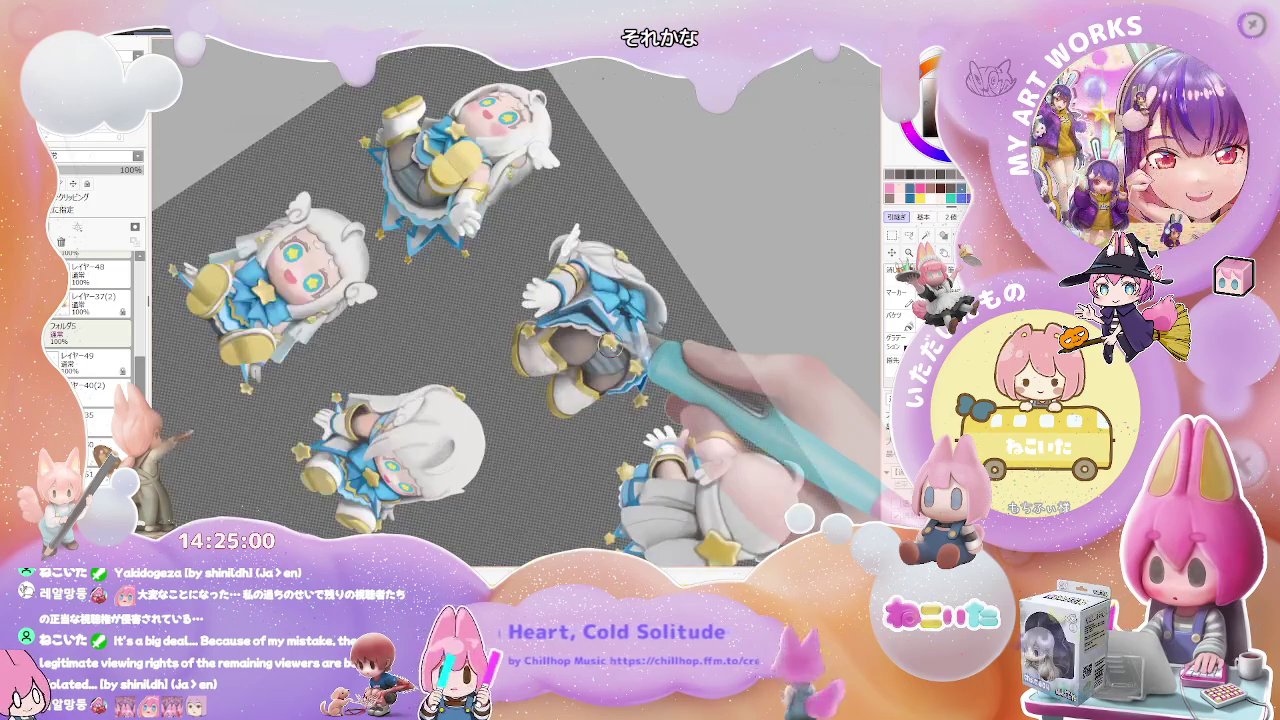
pyautogui.scroll(-1, 610, 341)
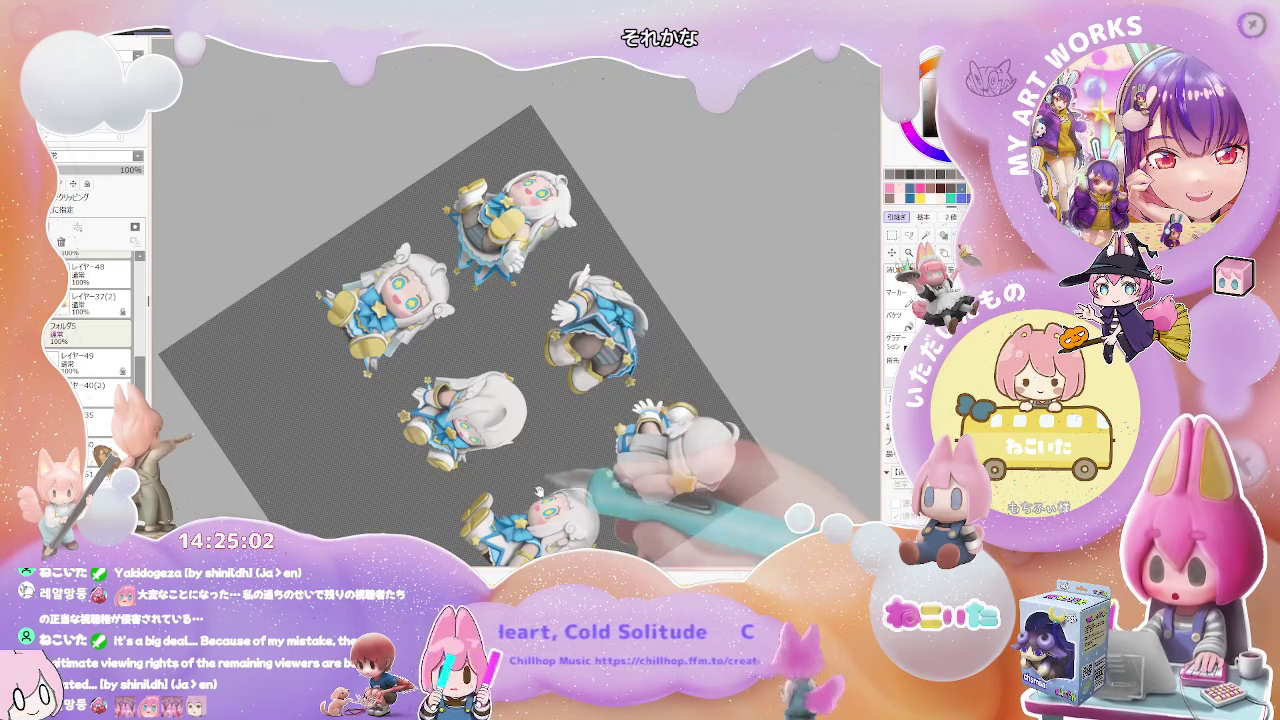
pyautogui.scroll(1, 600, 380)
pyautogui.scroll(1, 540, 425)
pyautogui.scroll(1, 470, 435)
pyautogui.scroll(2, 460, 430)
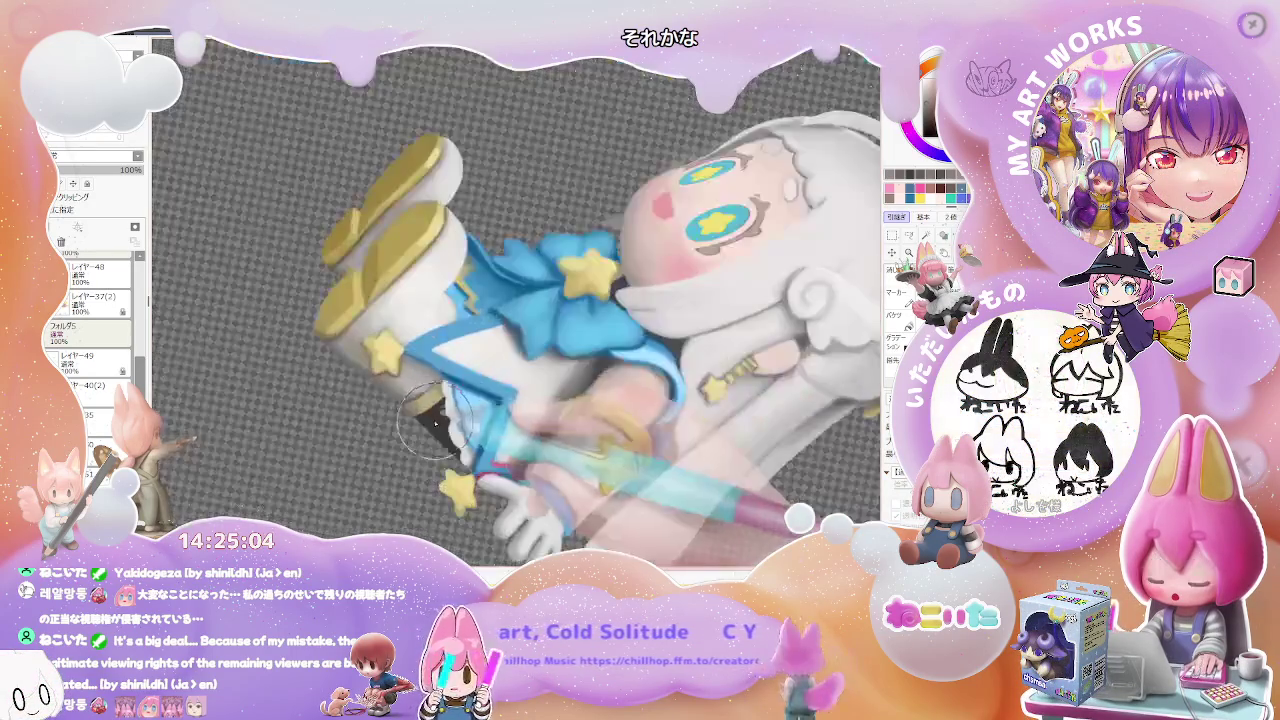
pyautogui.scroll(1, 425, 395)
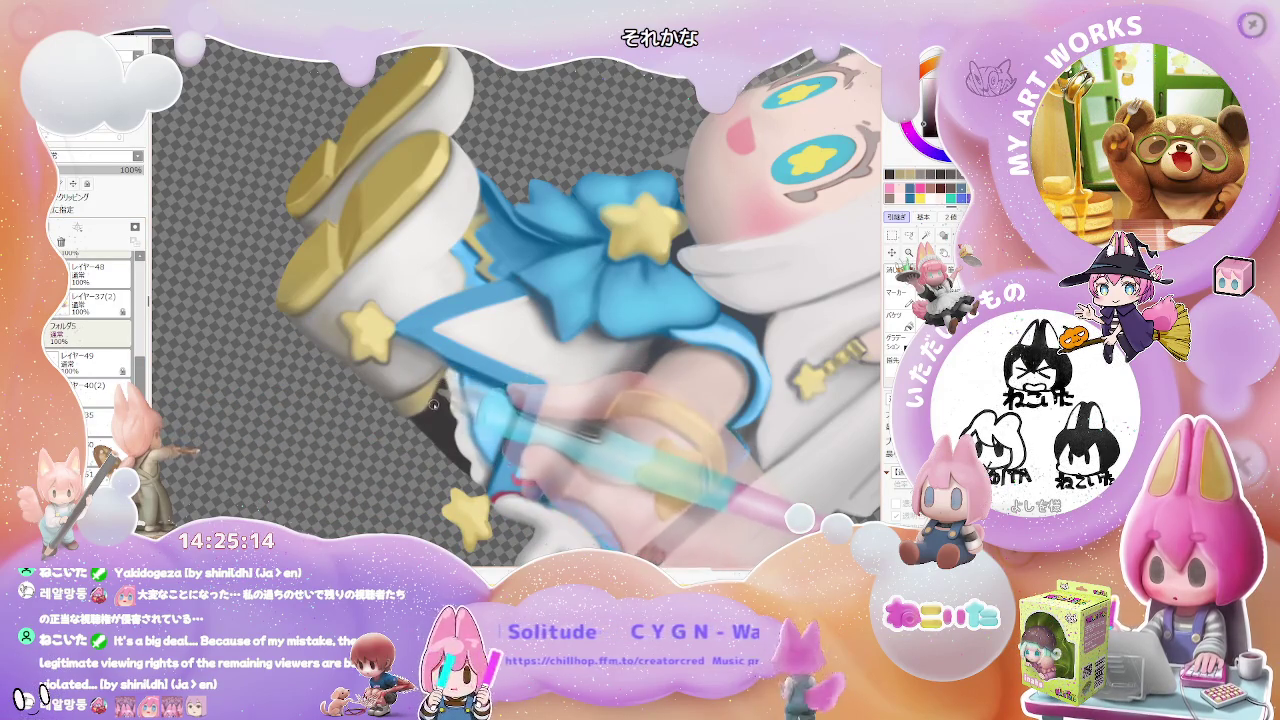
pyautogui.press('[')
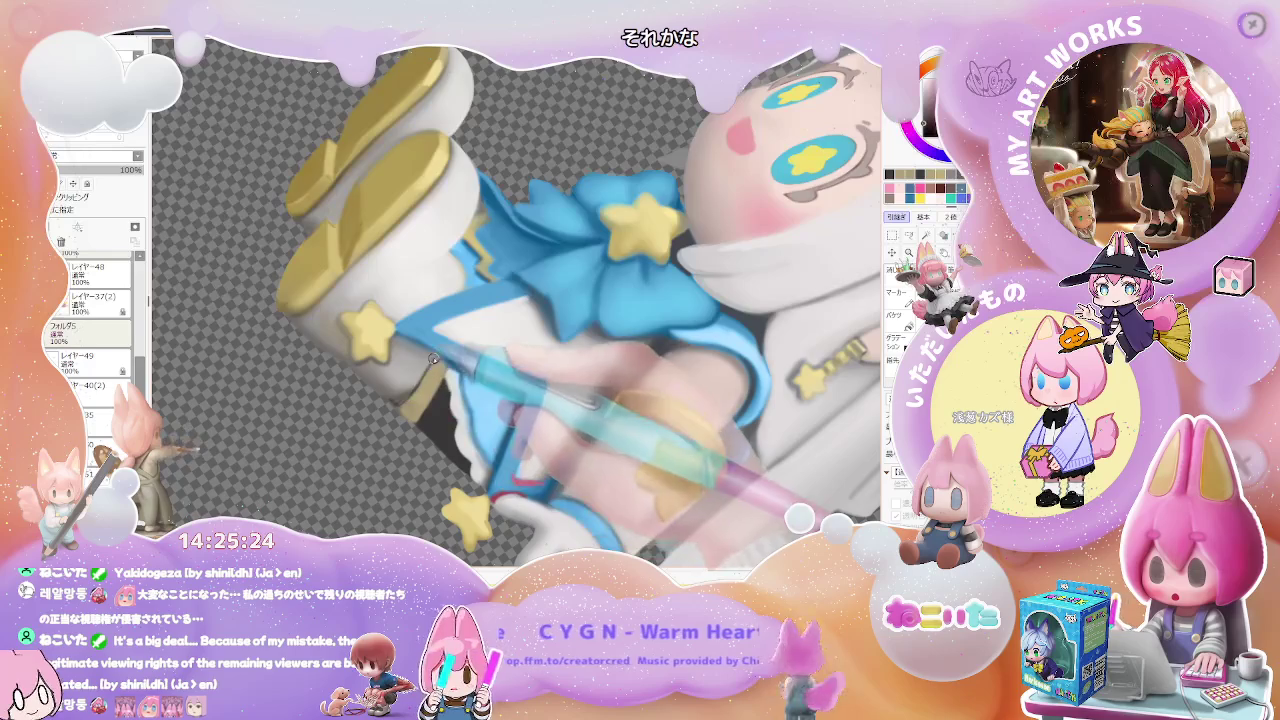
pyautogui.scroll(-5, 433, 359)
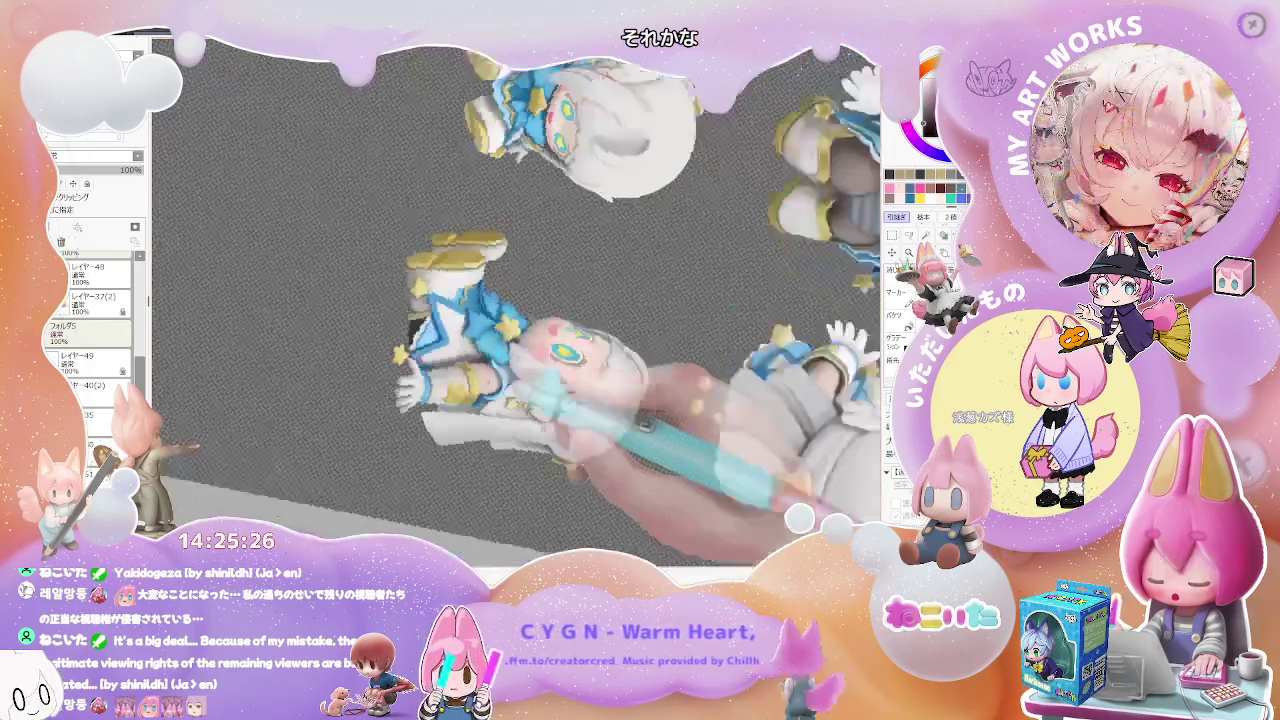
# Zoom in and shade the lying figure's white boot shafts and gold bands.
pyautogui.scroll(3, 381, 316)
pyautogui.scroll(3, 381, 316)
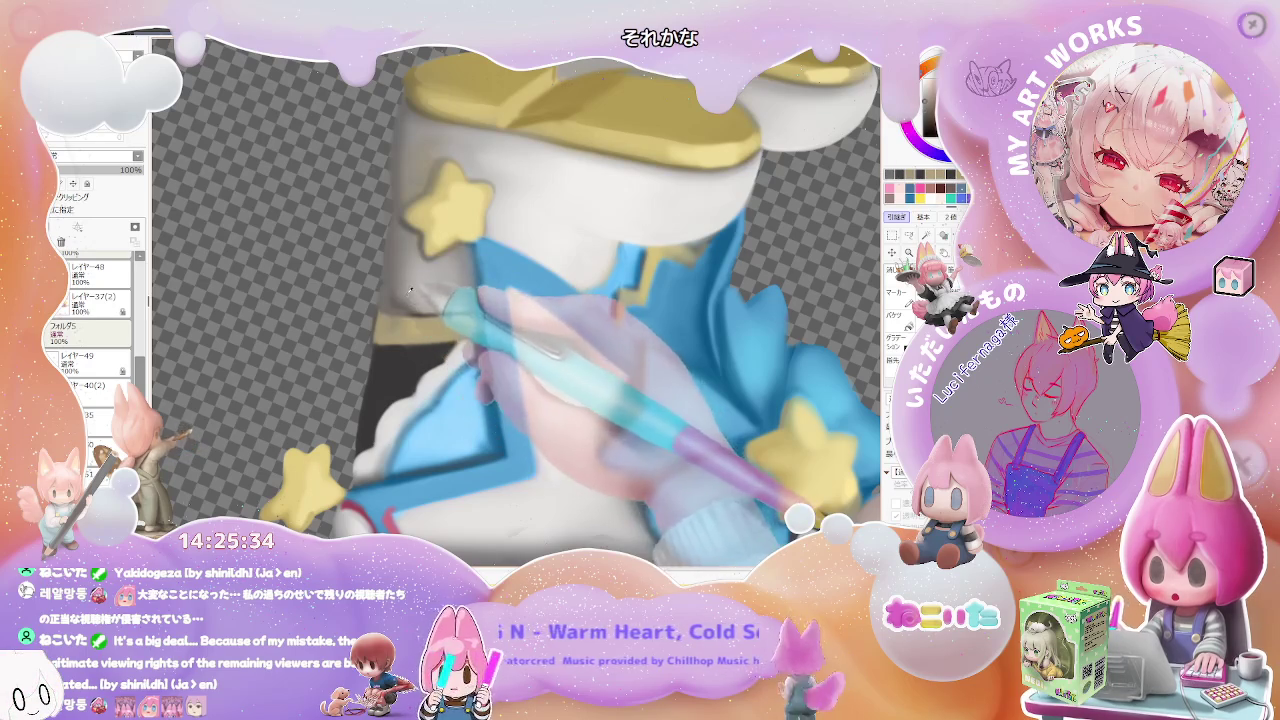
pyautogui.scroll(-2, 401, 298)
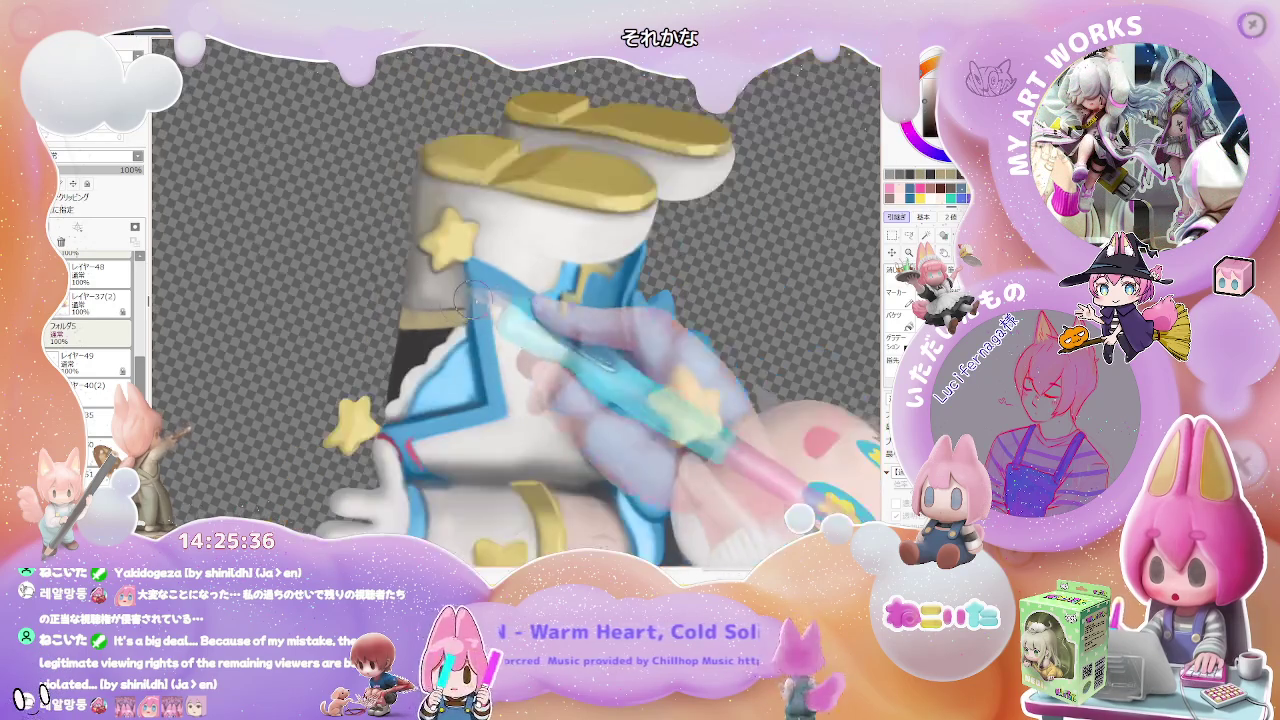
pyautogui.scroll(-2, 470, 300)
pyautogui.scroll(-2, 533, 300)
pyautogui.scroll(2, 533, 302)
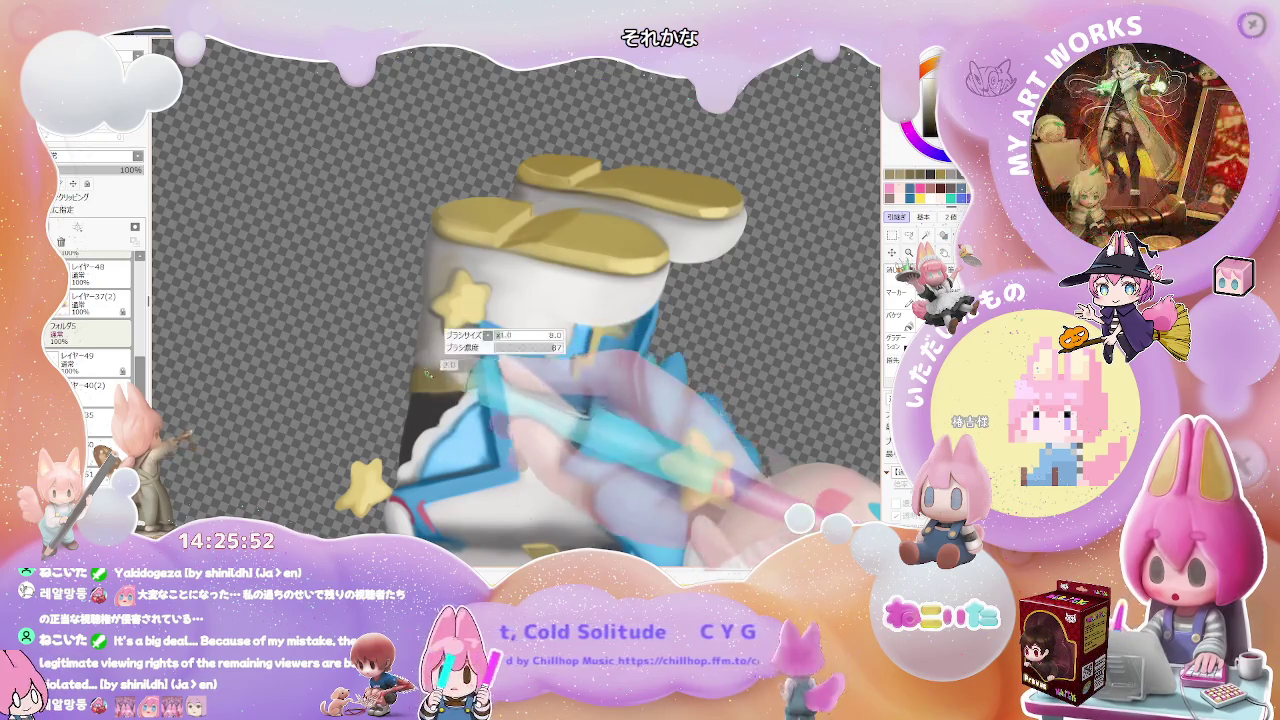
pyautogui.scroll(-5, 479, 370)
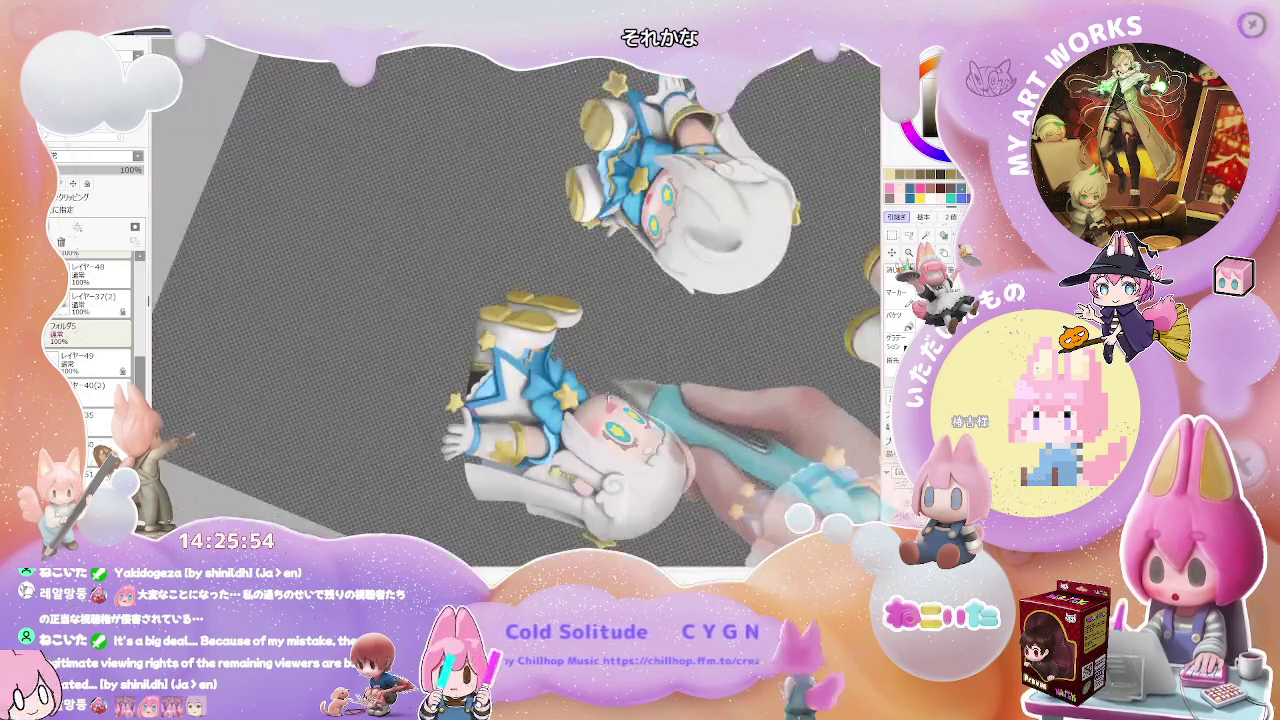
pyautogui.press('Delete')
pyautogui.press('Delete')
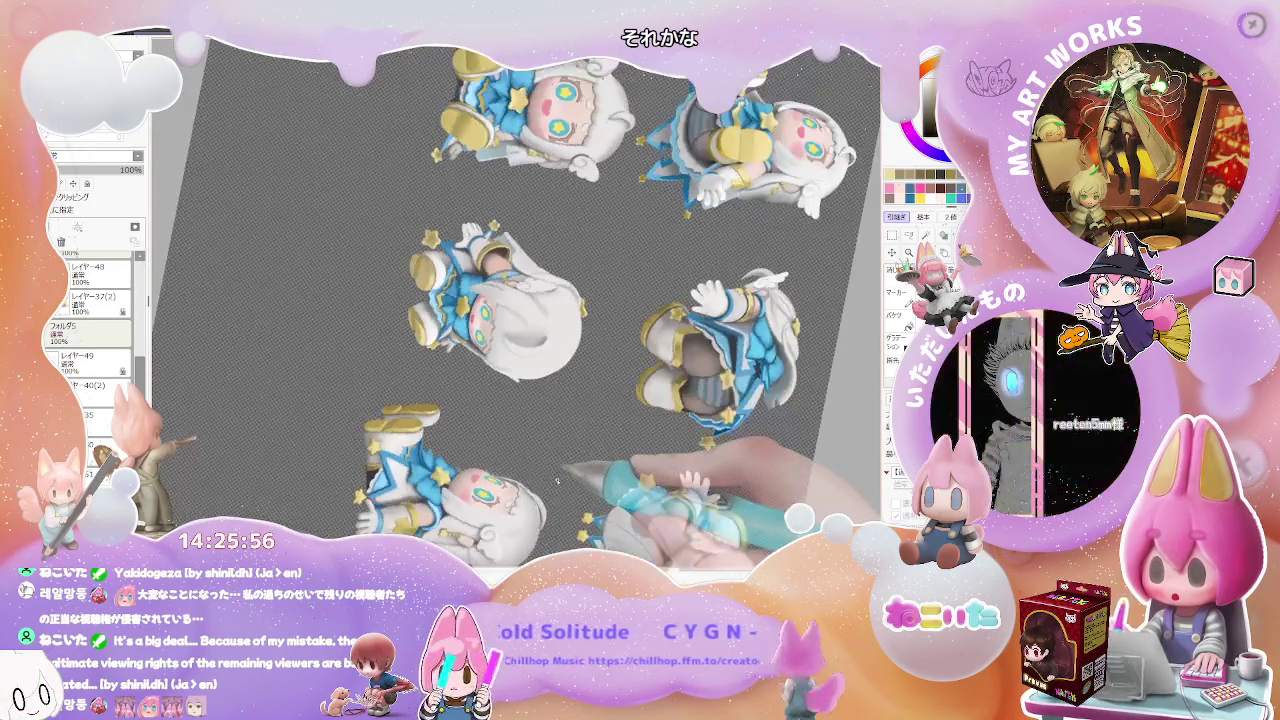
pyautogui.press('Delete')
pyautogui.press('Delete')
pyautogui.press('Delete')
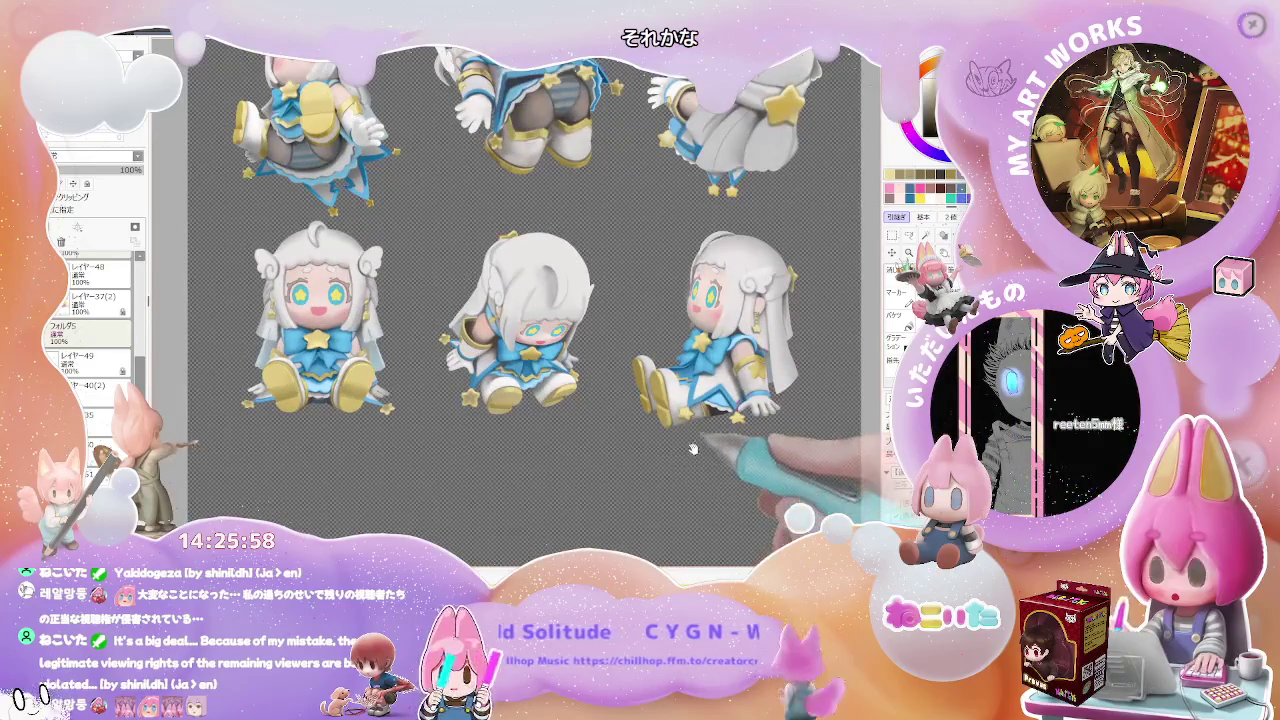
pyautogui.scroll(1, 562, 460)
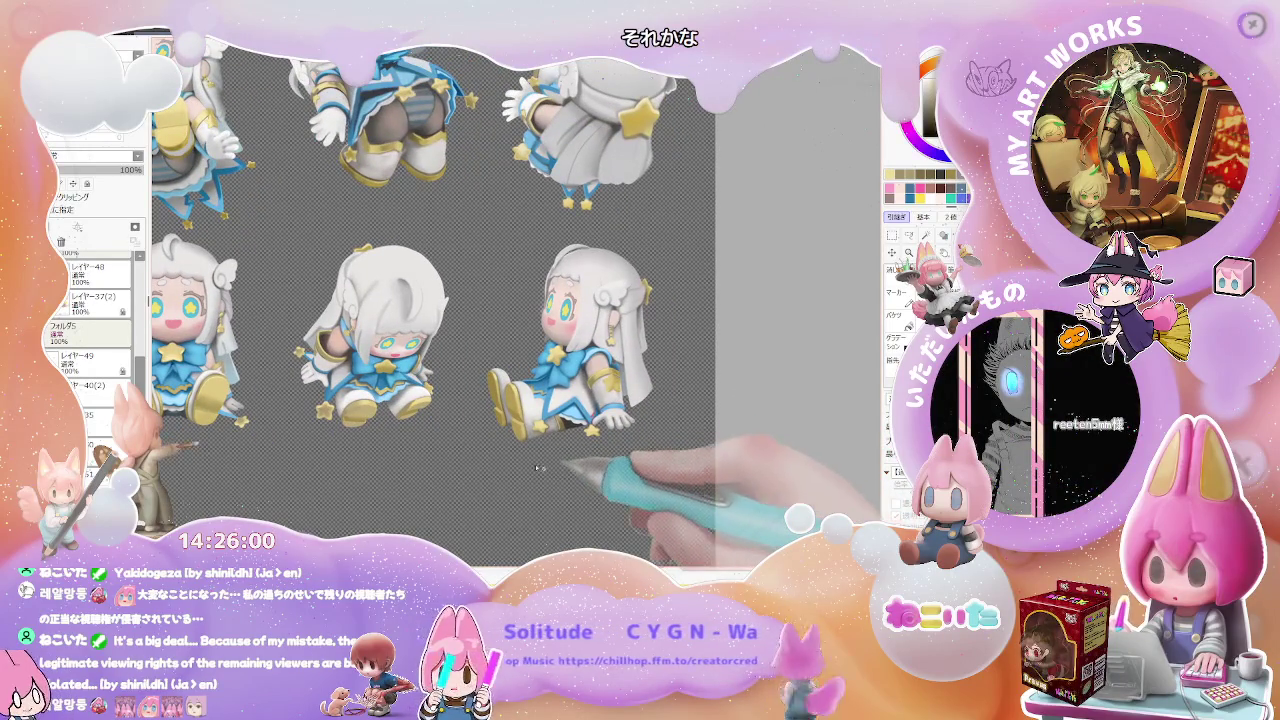
pyautogui.scroll(-1, 537, 467)
pyautogui.scroll(1, 450, 380)
pyautogui.scroll(2, 350, 320)
pyautogui.scroll(2, 312, 290)
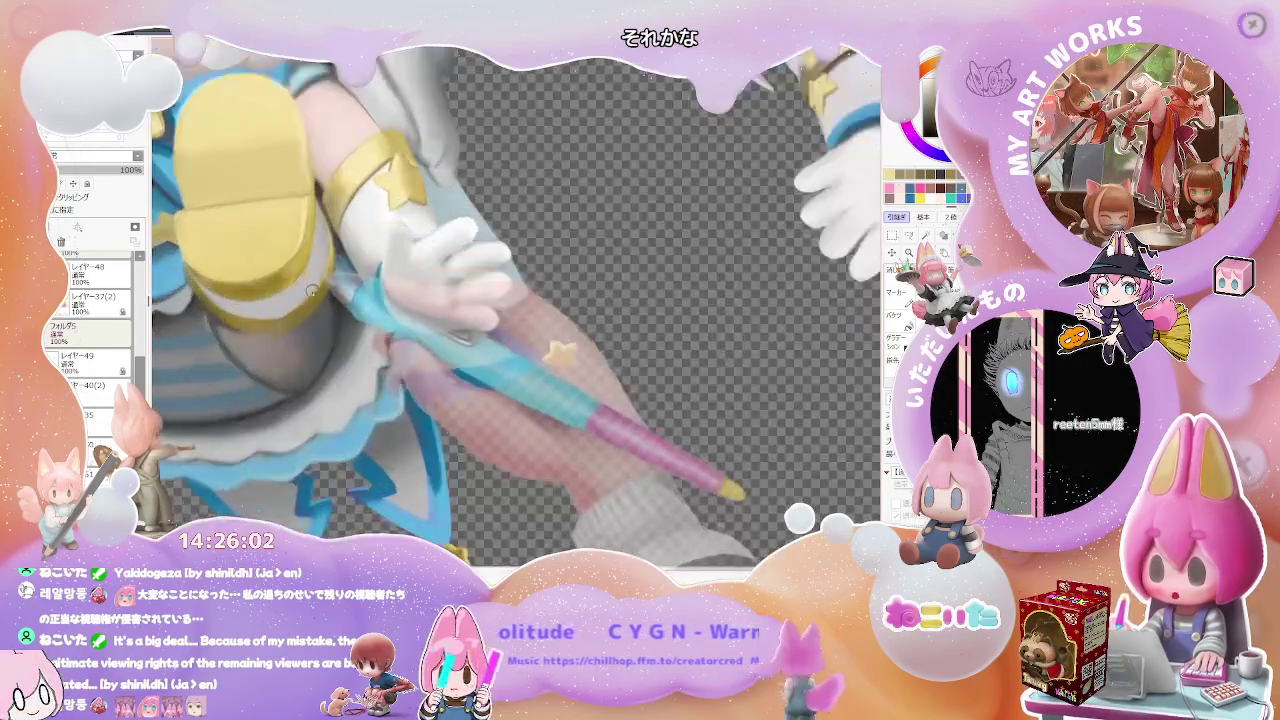
pyautogui.scroll(1, 312, 290)
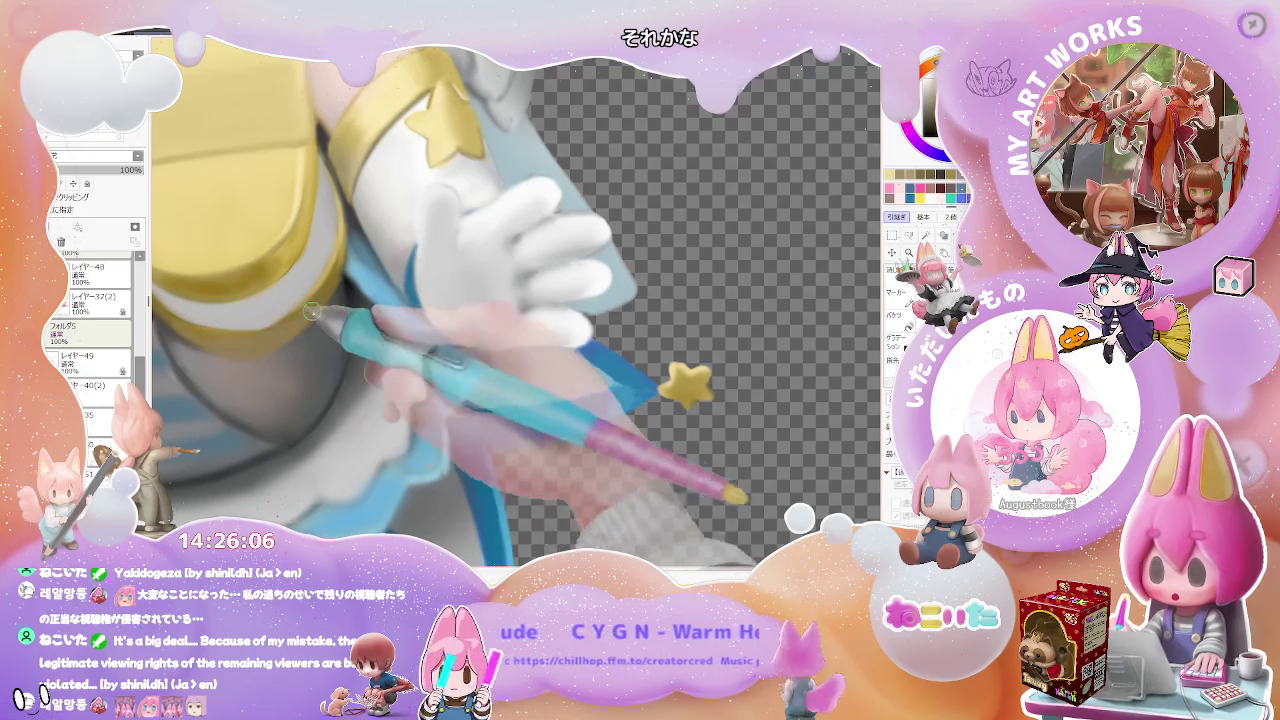
pyautogui.scroll(-1, 310, 312)
pyautogui.scroll(-2, 400, 340)
pyautogui.scroll(-2, 520, 380)
pyautogui.scroll(-1, 658, 427)
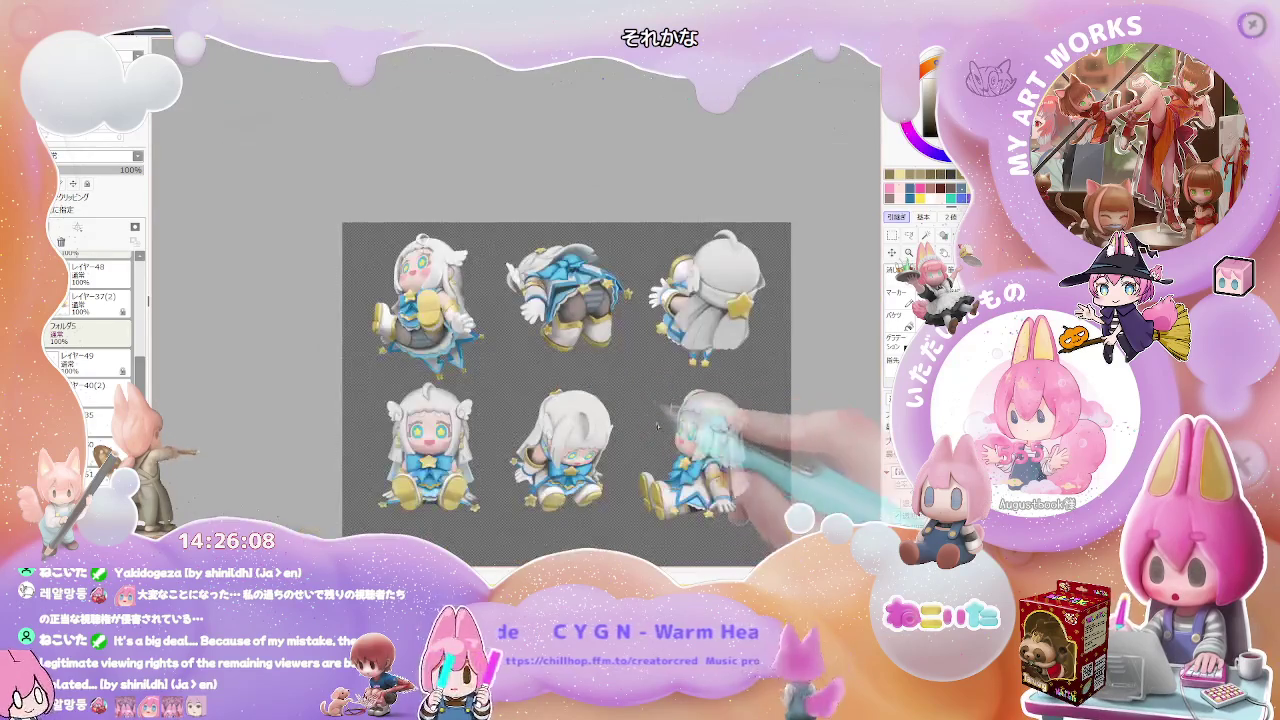
pyautogui.scroll(2, 630, 440)
pyautogui.scroll(1, 590, 465)
pyautogui.scroll(1, 555, 492)
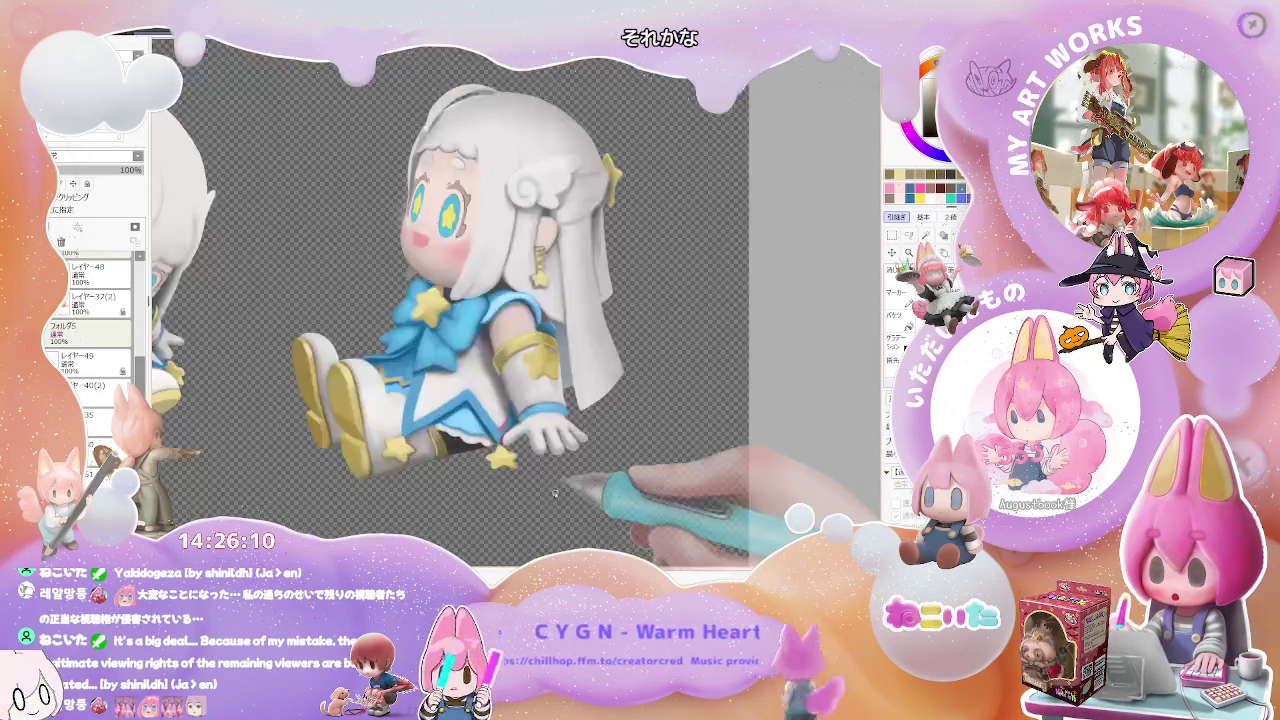
# Zoom and tilt onto the seated side-view figure, set a fine brush, and shade skirt and glove.
pyautogui.scroll(1, 550, 496)
pyautogui.scroll(2, 480, 455)
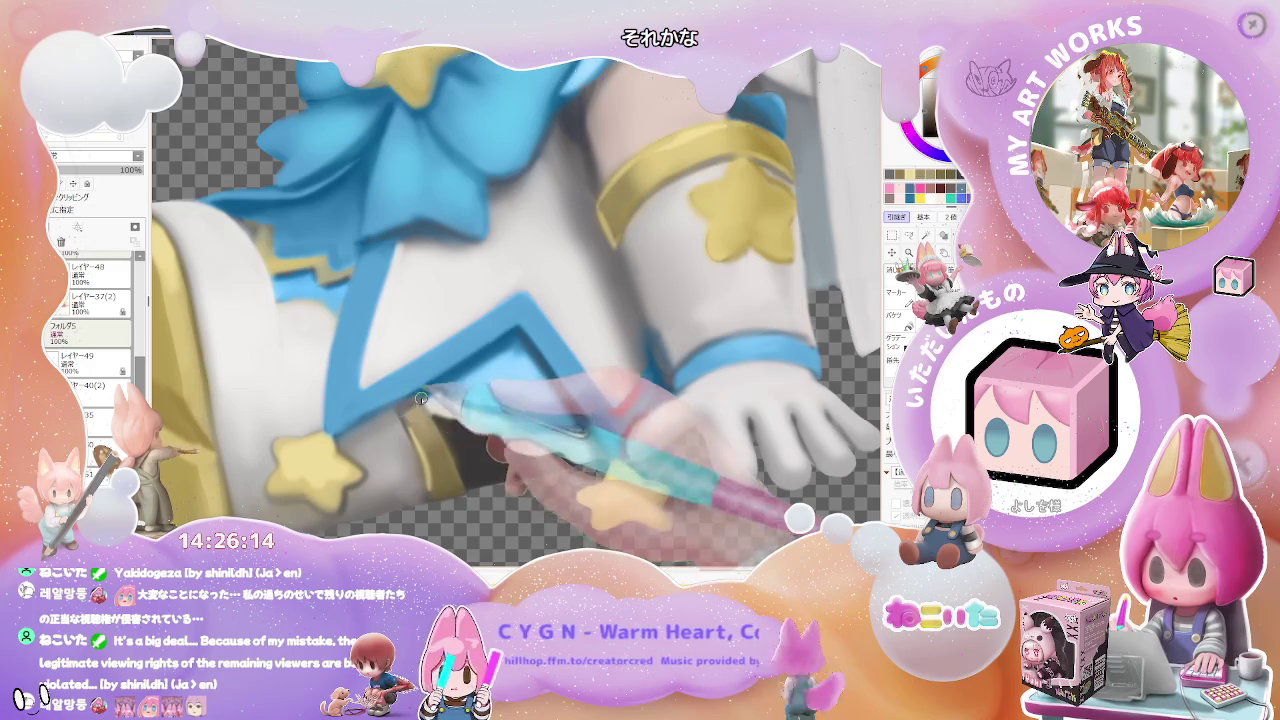
pyautogui.scroll(-1, 423, 399)
pyautogui.scroll(-1, 440, 405)
pyautogui.scroll(-1, 455, 410)
pyautogui.scroll(1, 474, 404)
pyautogui.scroll(2, 474, 405)
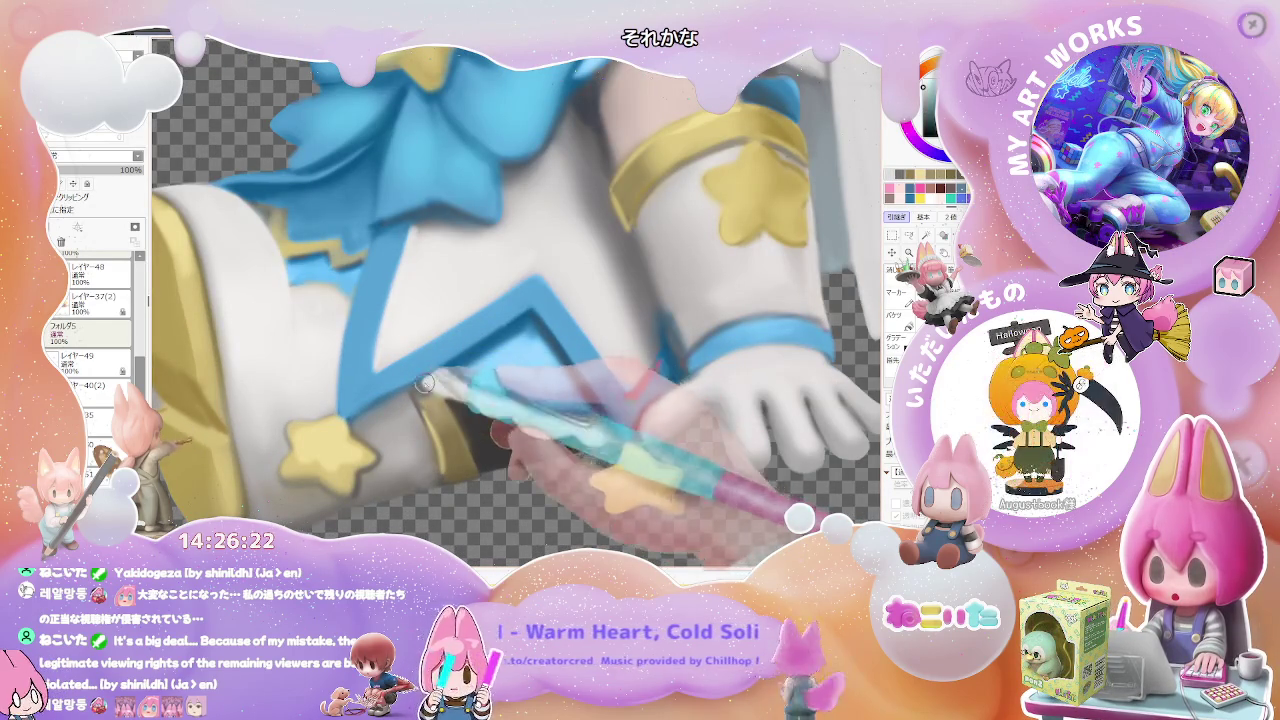
pyautogui.scroll(-1, 466, 374)
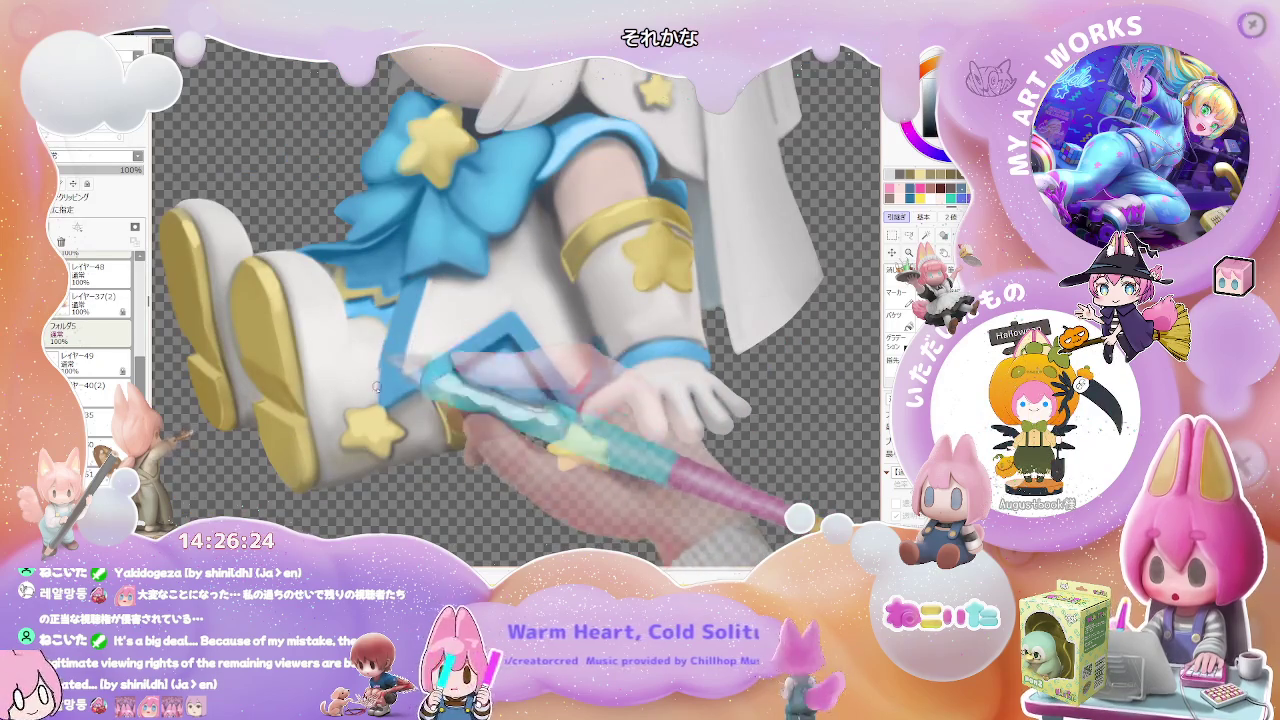
pyautogui.moveTo(400, 292); pyautogui.dragTo(408, 404)
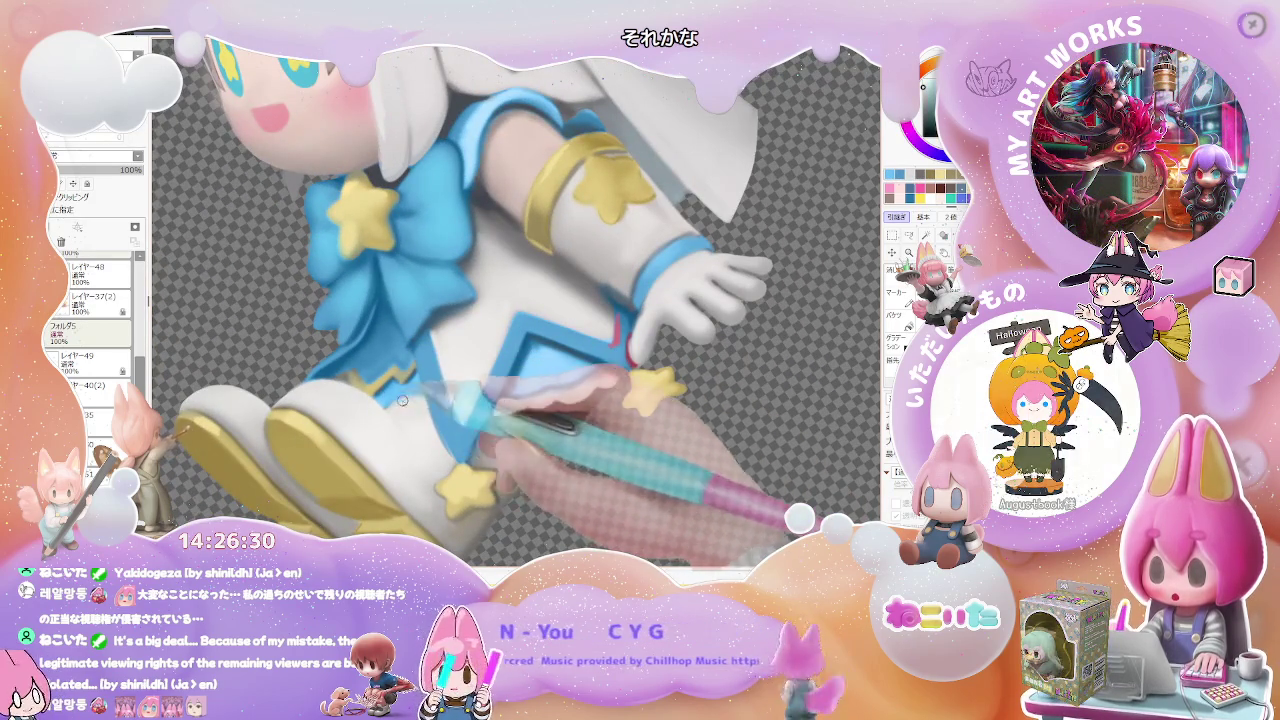
pyautogui.moveTo(435, 400); pyautogui.dragTo(398, 410)
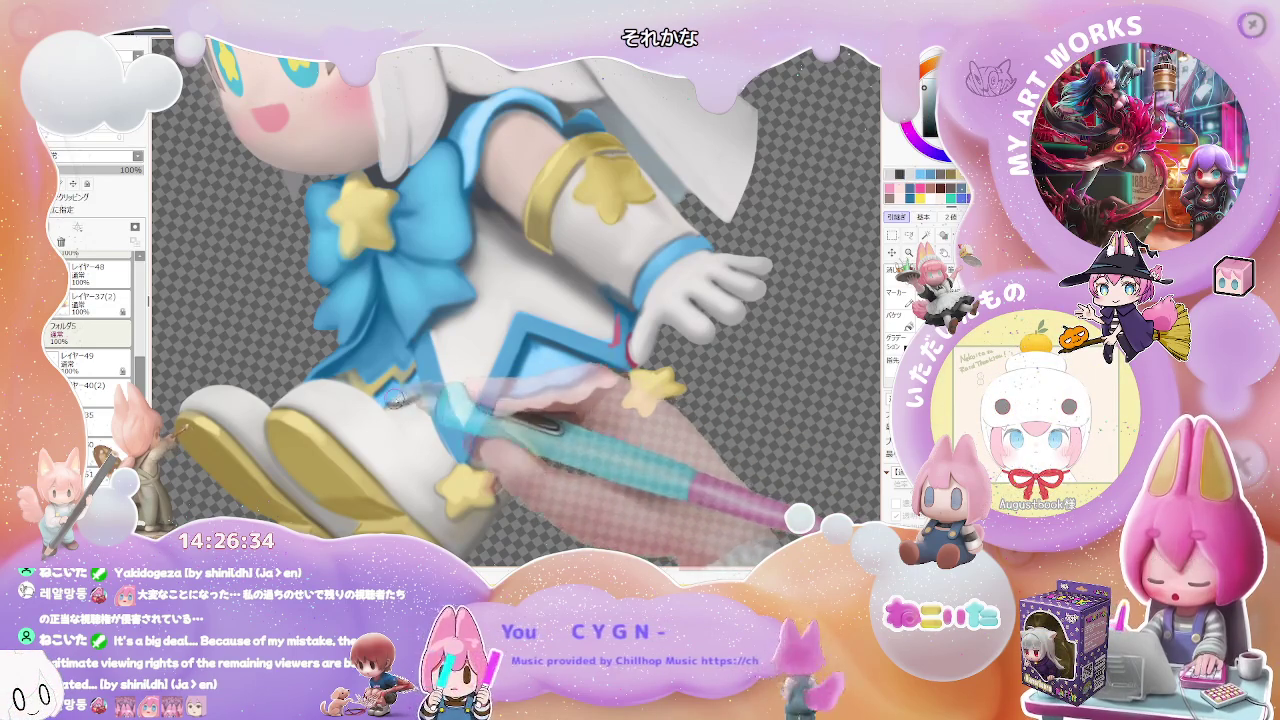
pyautogui.scroll(-3, 394, 403)
pyautogui.scroll(-2, 394, 403)
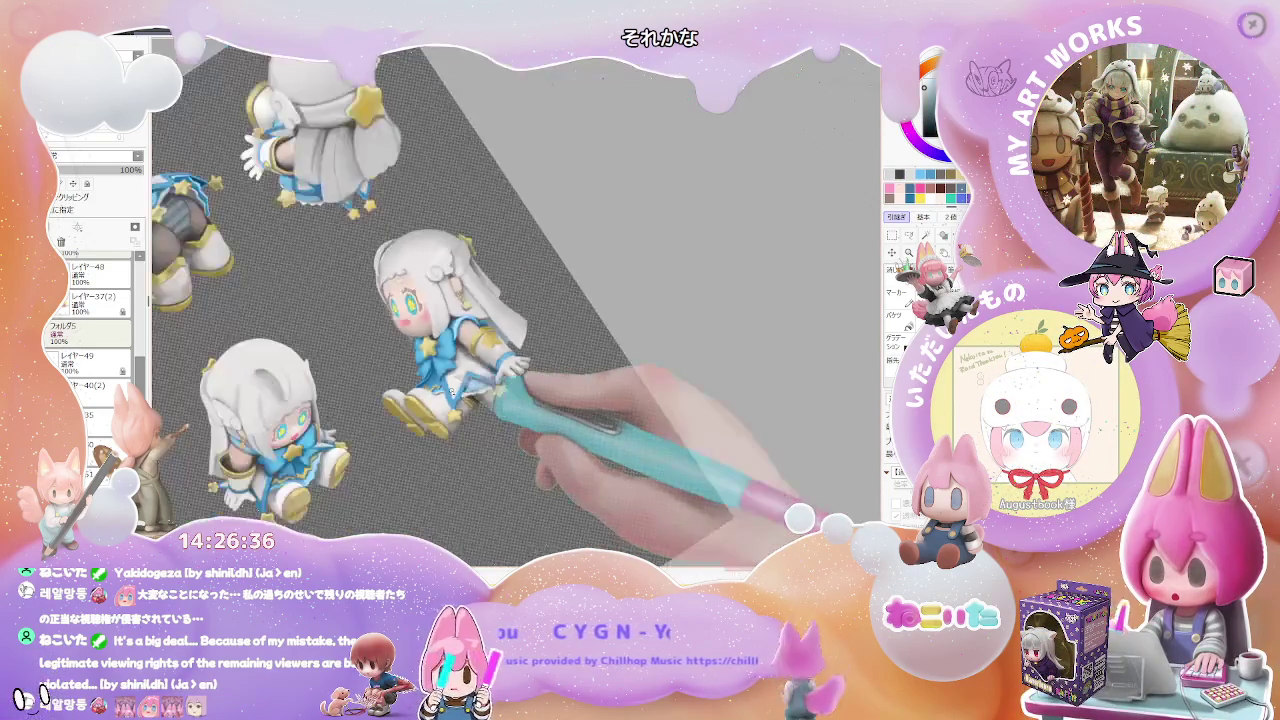
pyautogui.moveTo(488, 388); pyautogui.dragTo(452, 392)
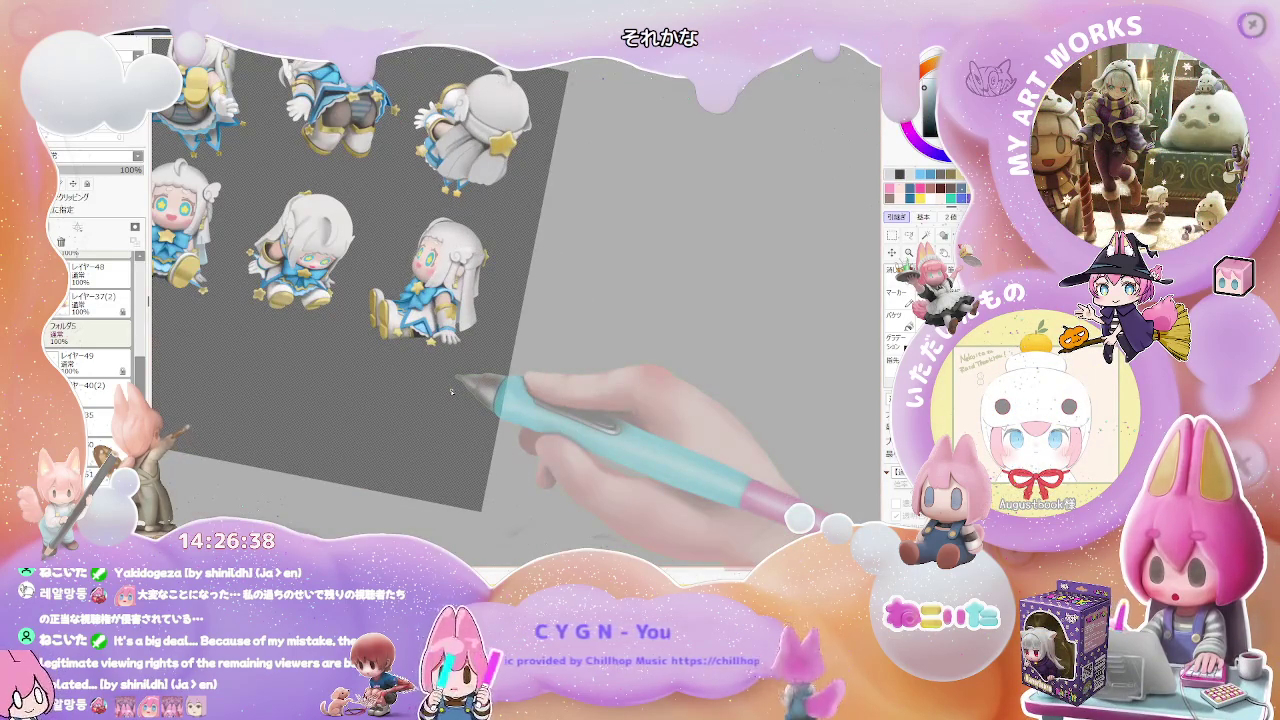
pyautogui.scroll(4, 452, 392)
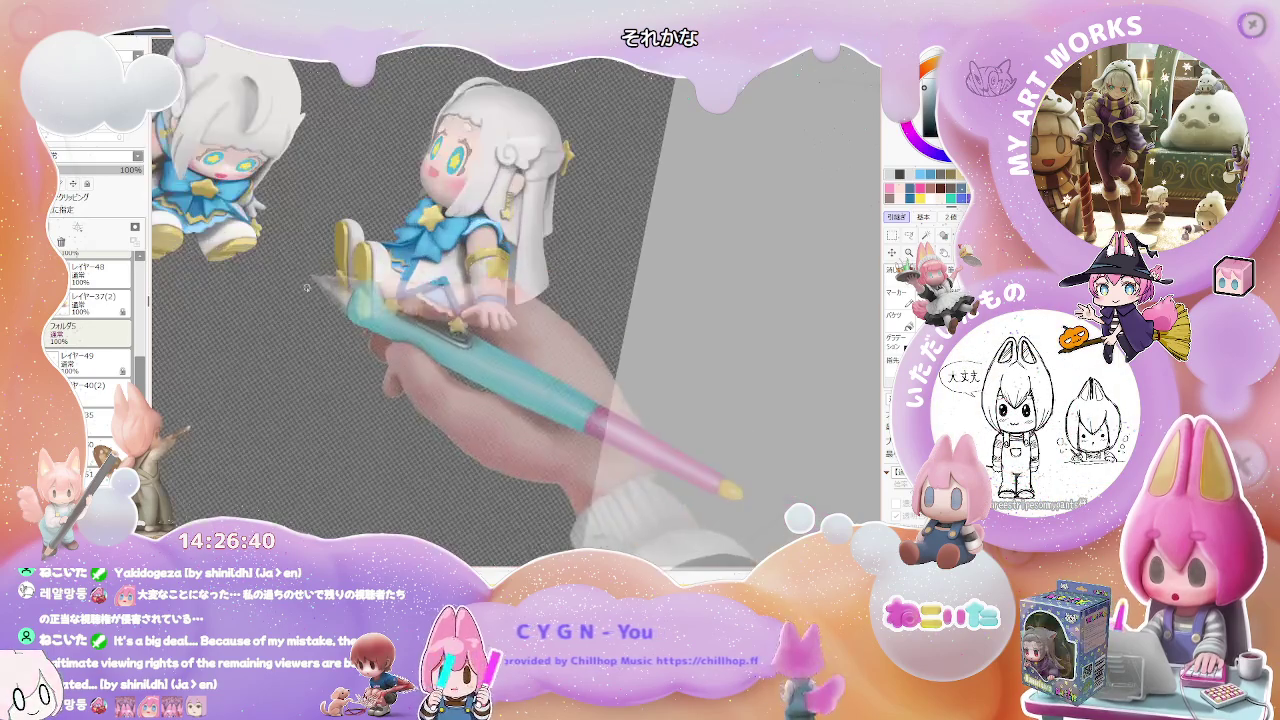
pyautogui.scroll(2, 246, 254)
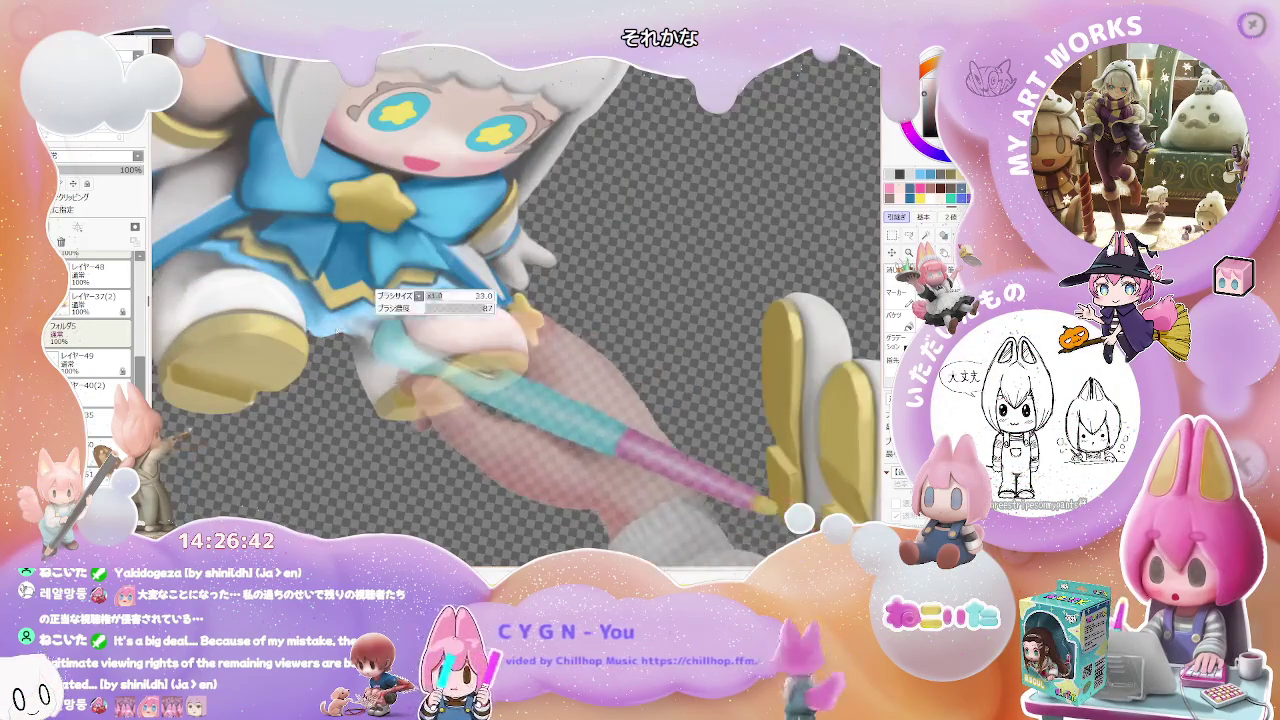
pyautogui.scroll(2, 309, 327)
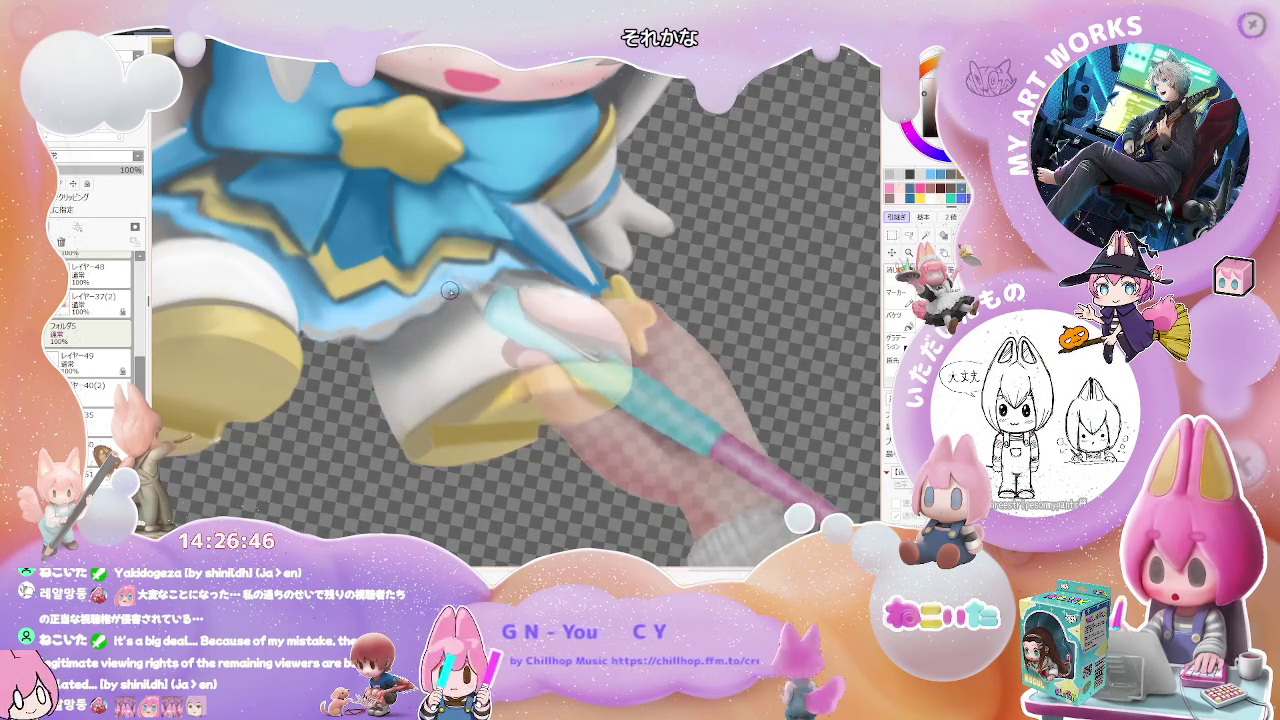
pyautogui.scroll(-2, 501, 270)
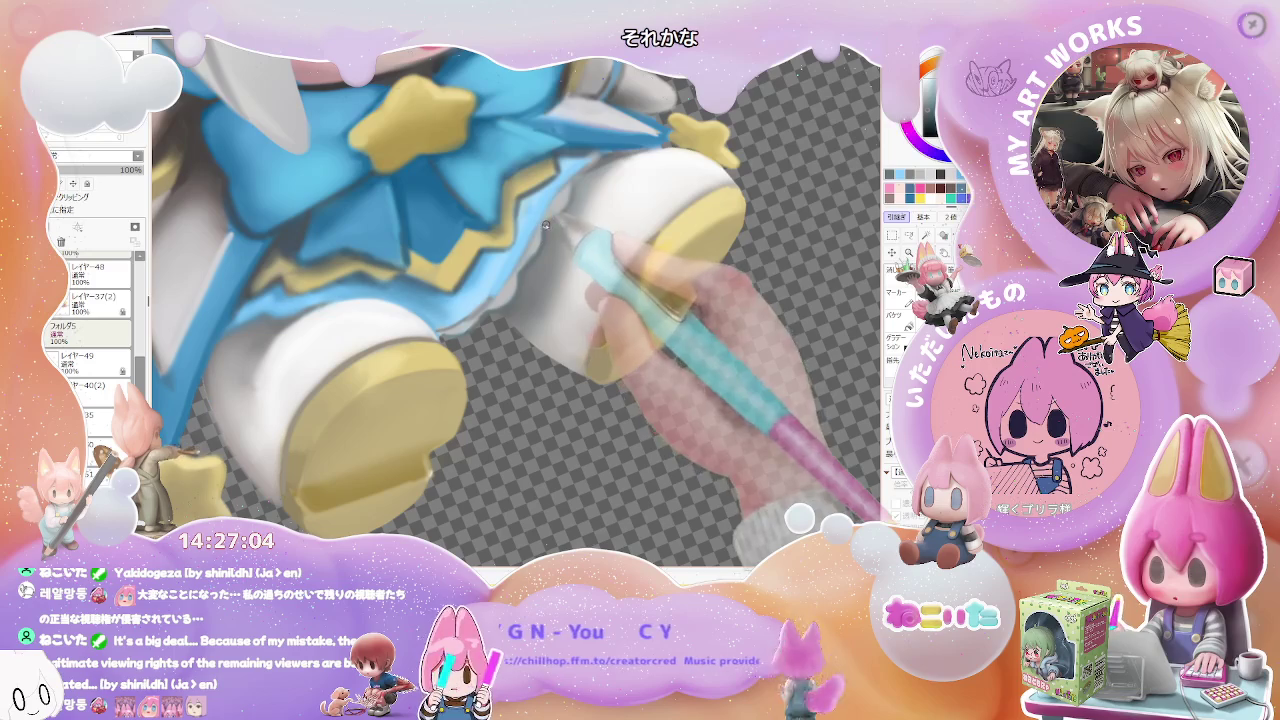
pyautogui.scroll(-3, 548, 240)
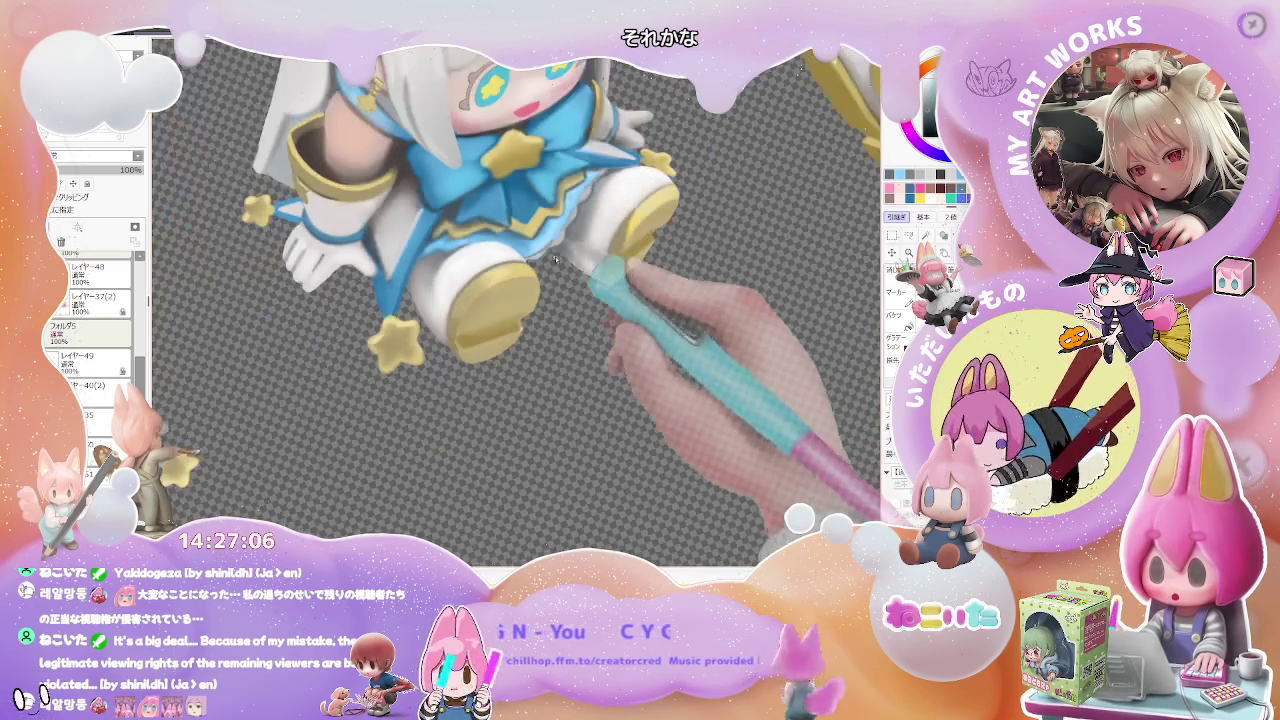
pyautogui.scroll(1, 556, 259)
pyautogui.scroll(2, 556, 259)
pyautogui.scroll(3, 376, 394)
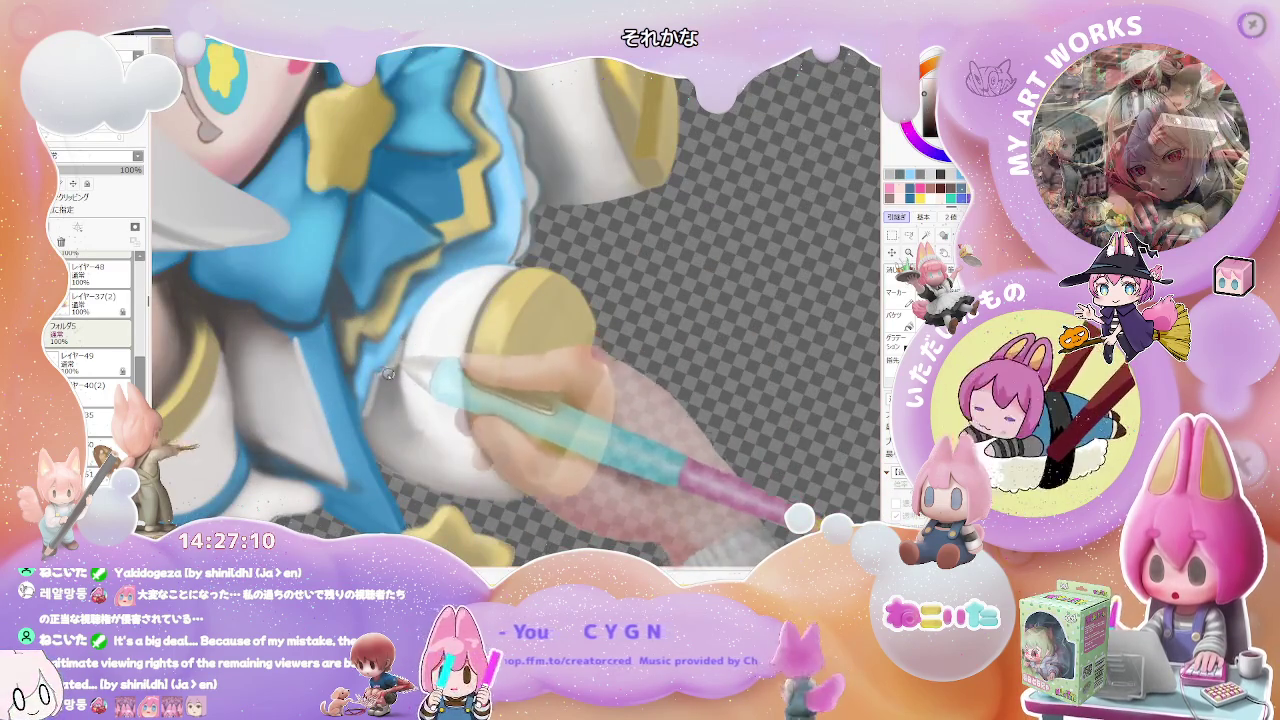
pyautogui.scroll(-2, 388, 373)
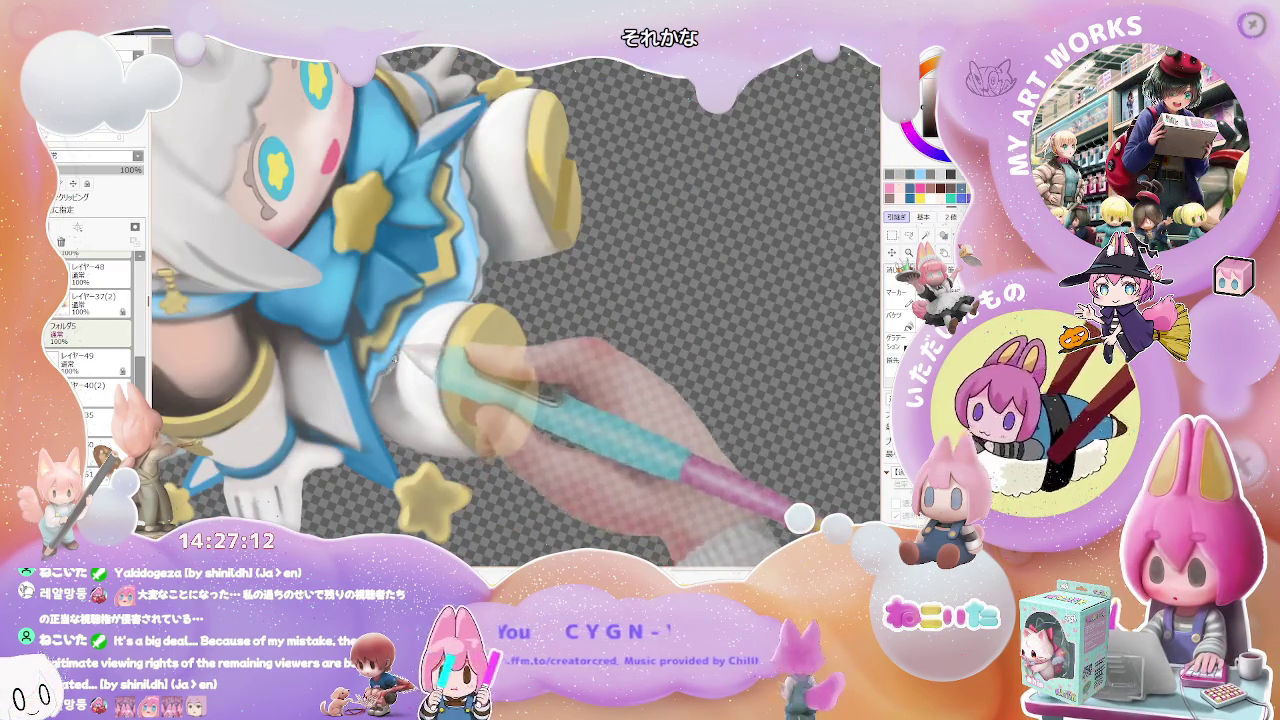
pyautogui.scroll(-1, 376, 392)
pyautogui.scroll(-2, 391, 381)
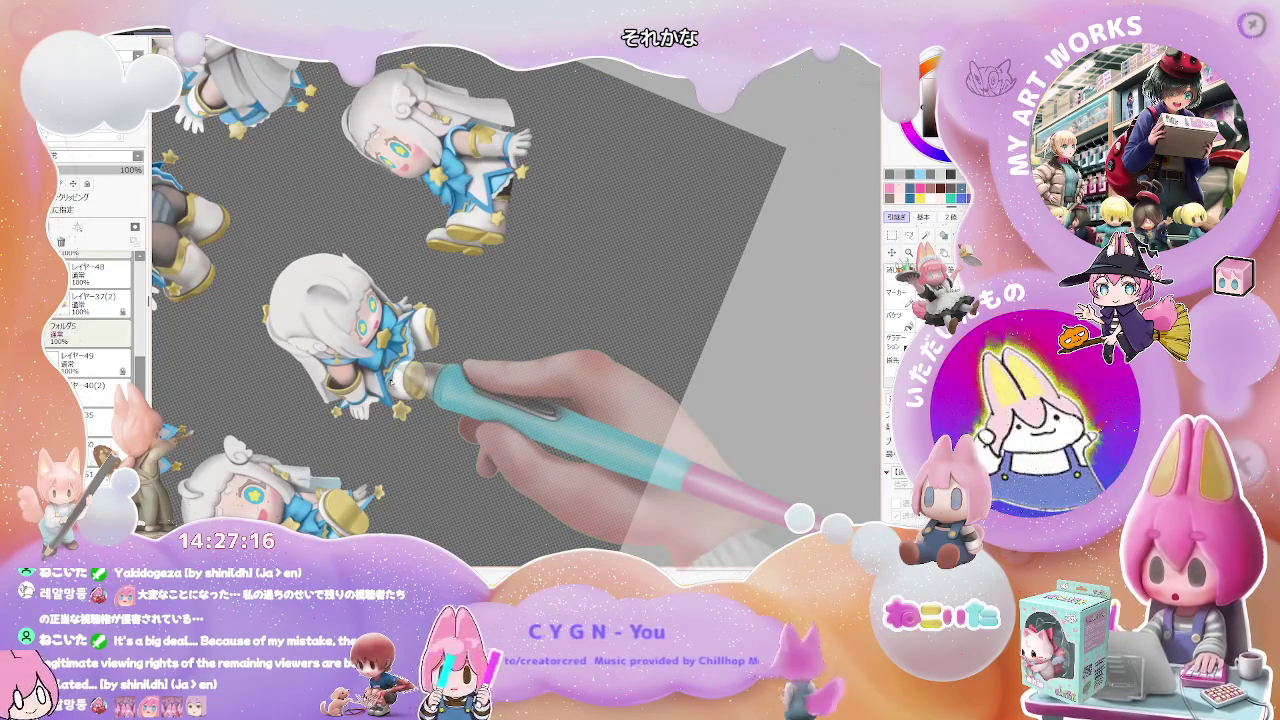
pyautogui.moveTo(389, 378)
pyautogui.mouseDown()
pyautogui.moveTo(585, 330)
pyautogui.moveTo(664, 347)
pyautogui.moveTo(700, 380)
pyautogui.mouseUp()
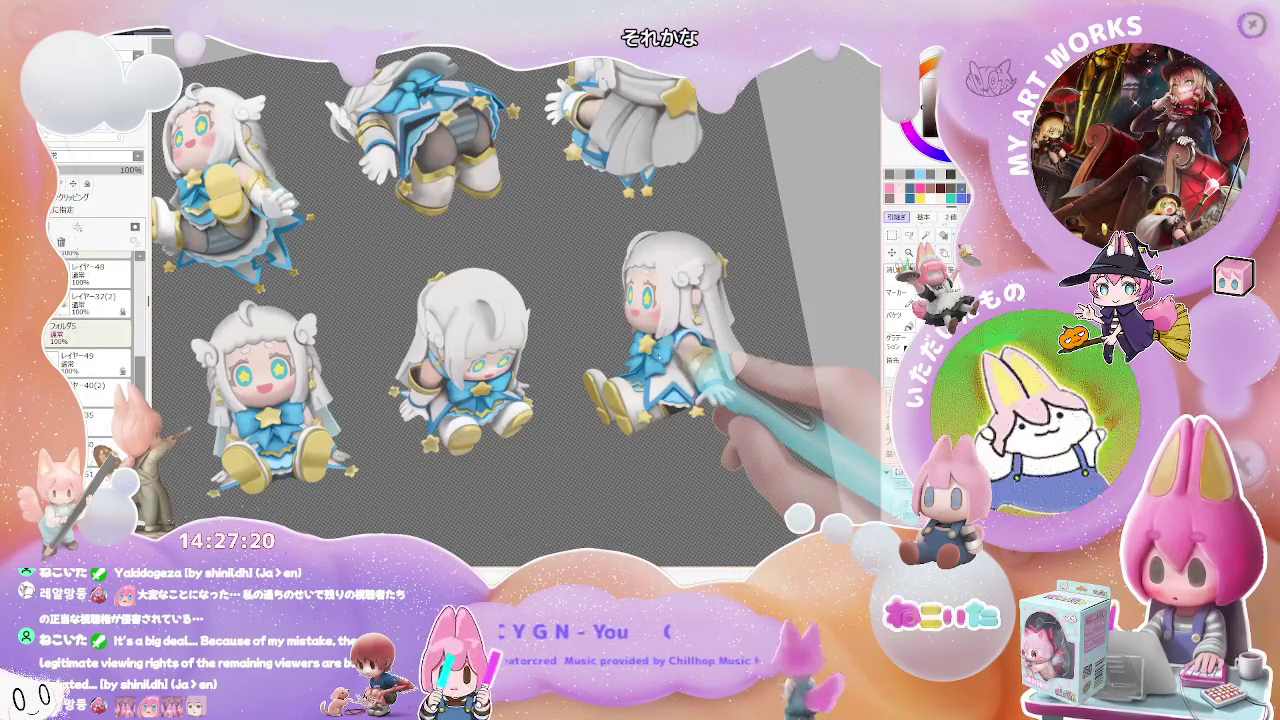
pyautogui.moveTo(400, 308)
pyautogui.mouseDown()
pyautogui.moveTo(428, 328)
pyautogui.moveTo(300, 335)
pyautogui.moveTo(378, 337)
pyautogui.mouseUp()
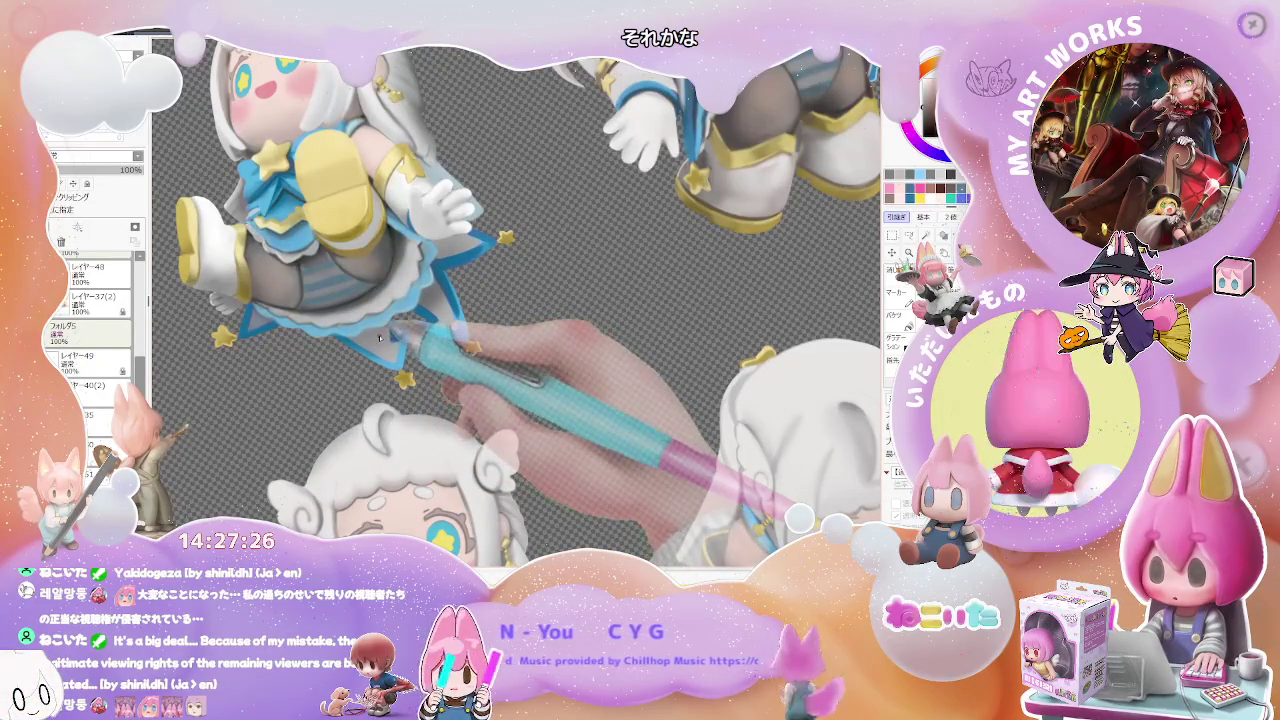
pyautogui.scroll(-1, 379, 338)
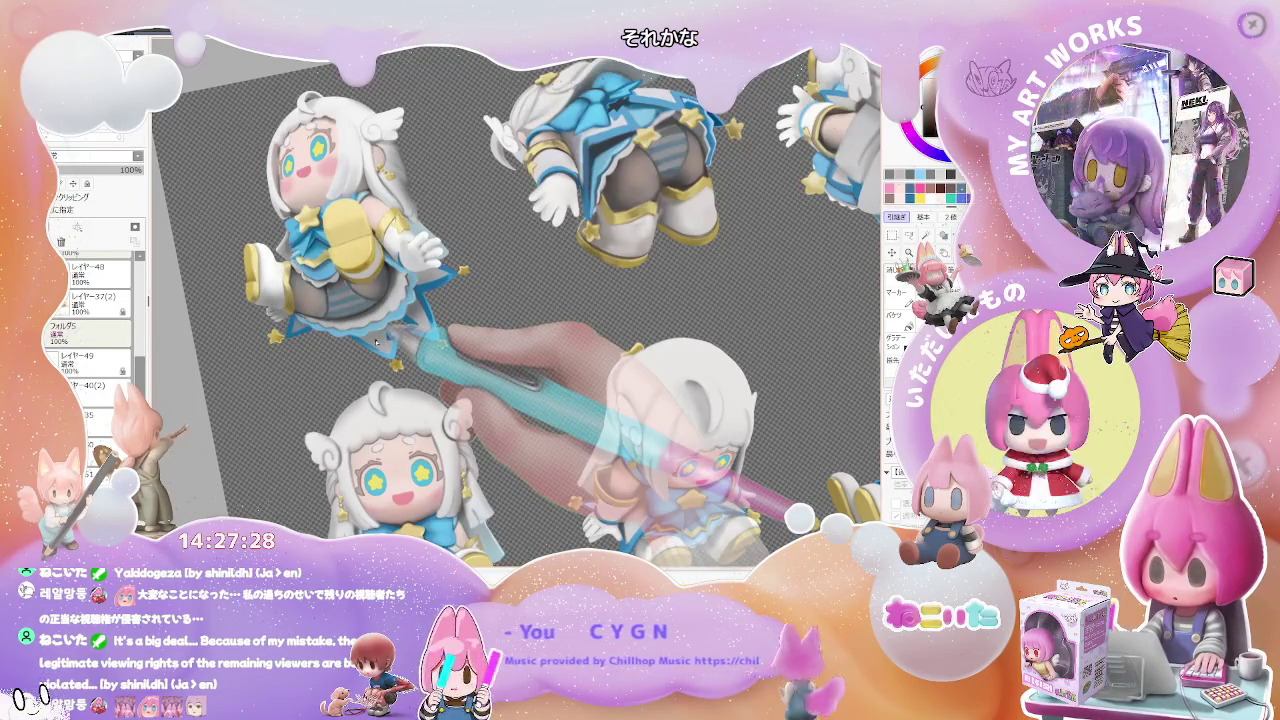
pyautogui.scroll(1, 371, 344)
pyautogui.scroll(2, 371, 344)
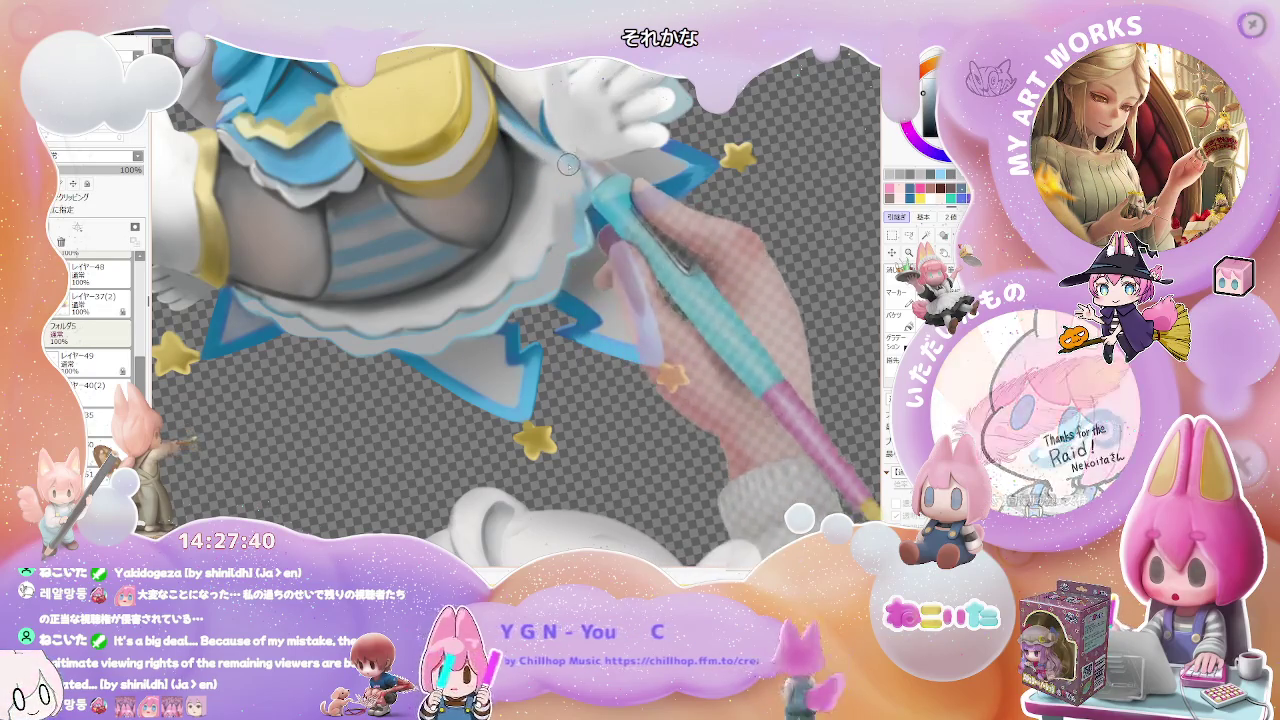
pyautogui.scroll(-2, 558, 205)
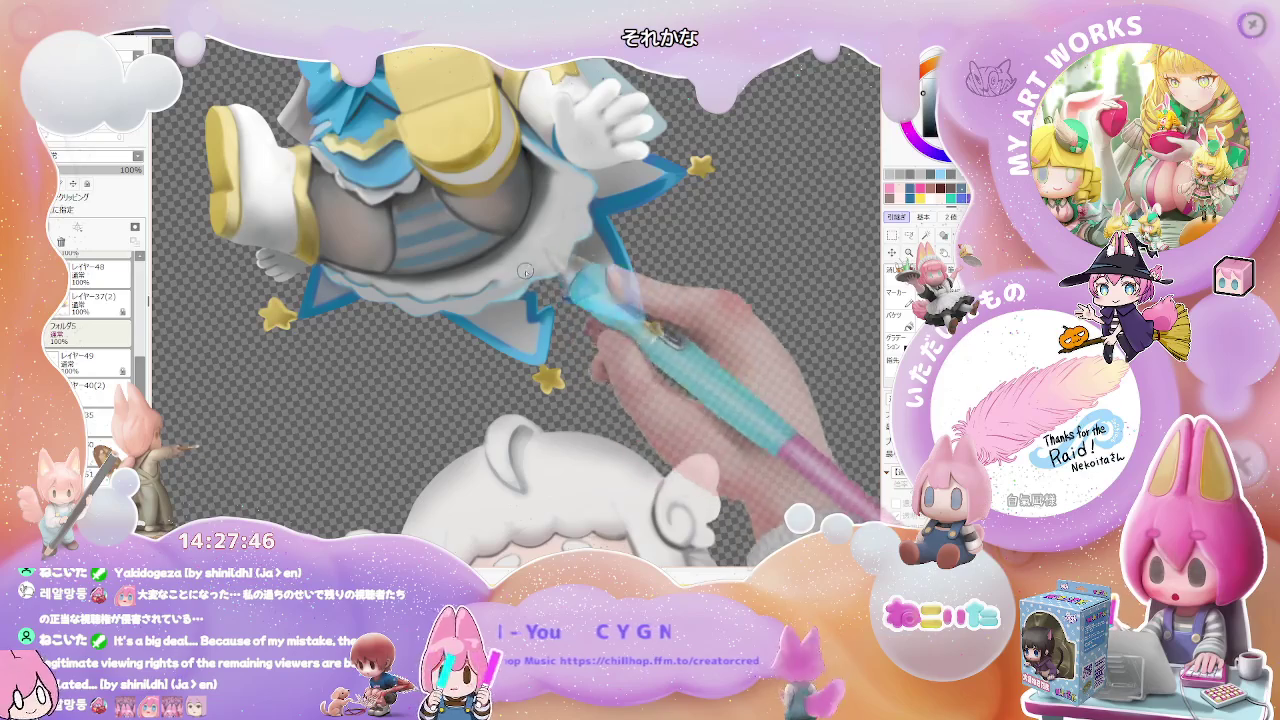
pyautogui.scroll(-3, 557, 260)
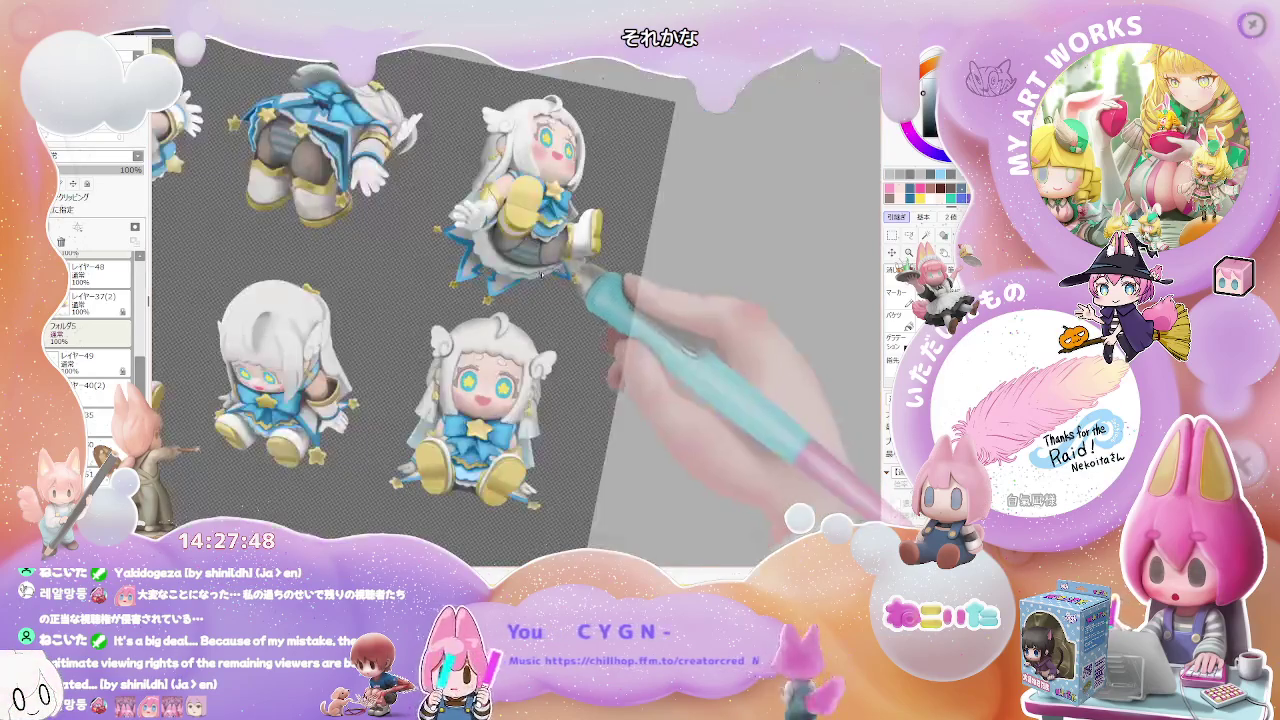
pyautogui.scroll(3, 477, 268)
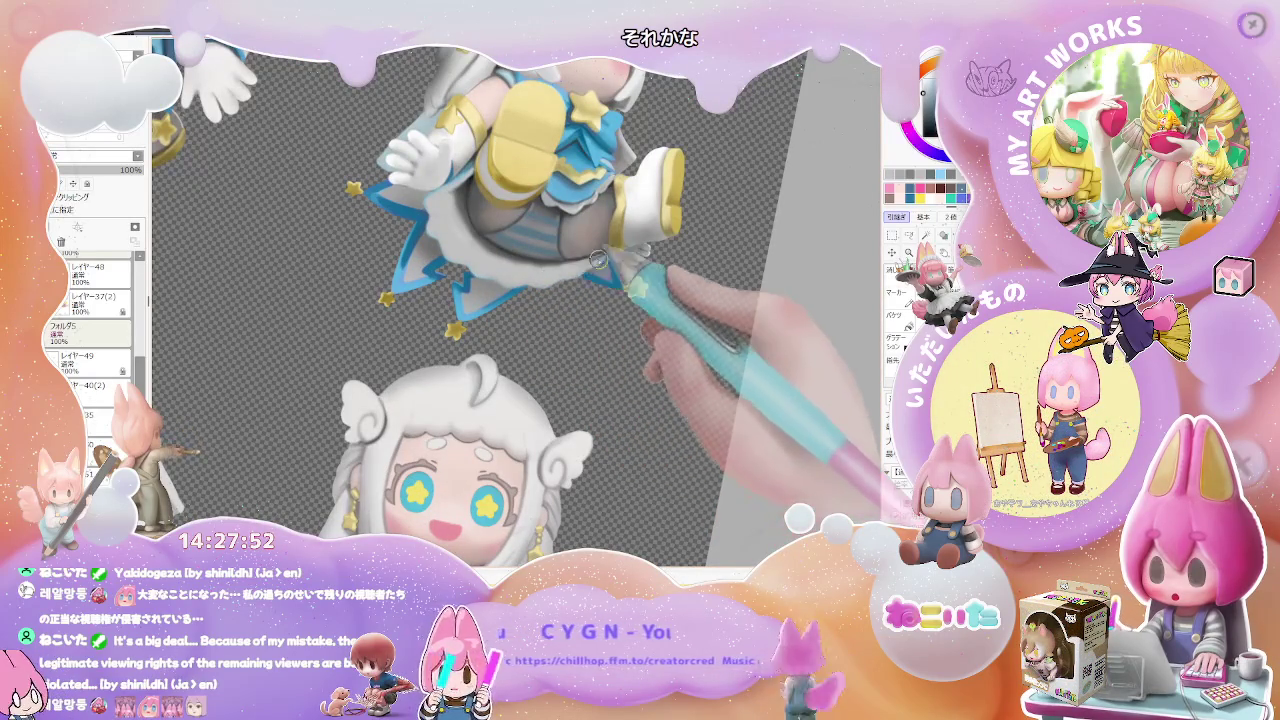
pyautogui.scroll(-2, 630, 290)
pyautogui.scroll(-3, 650, 360)
pyautogui.scroll(-2, 610, 420)
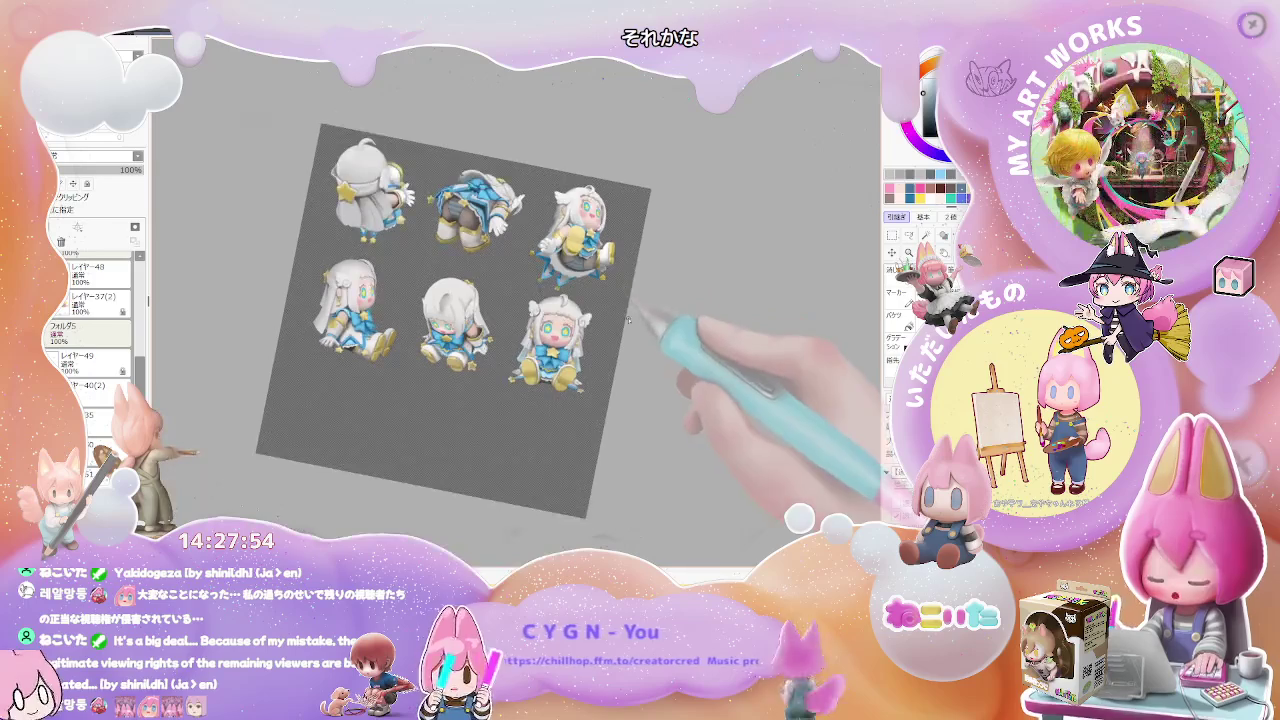
# Reset the canvas upright, toggle the painted figures to check layers, then lasso around all six figures.
pyautogui.scroll(-1, 572, 416)
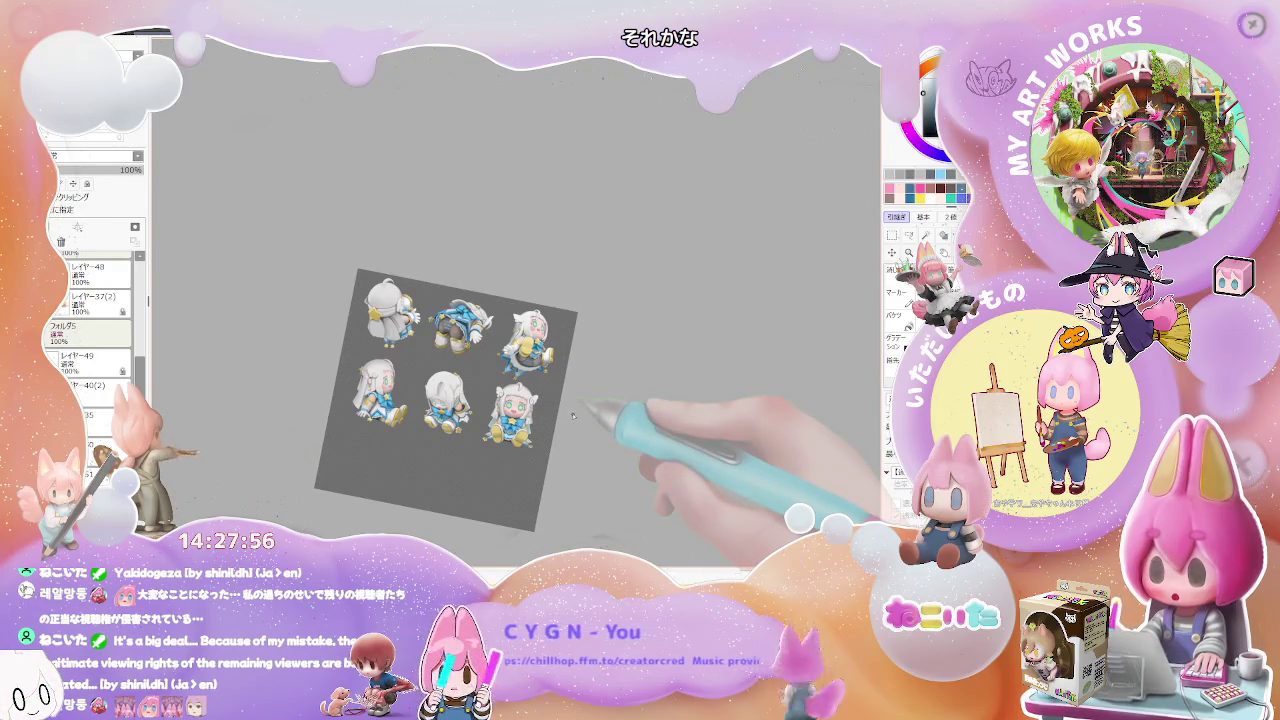
pyautogui.scroll(2, 572, 416)
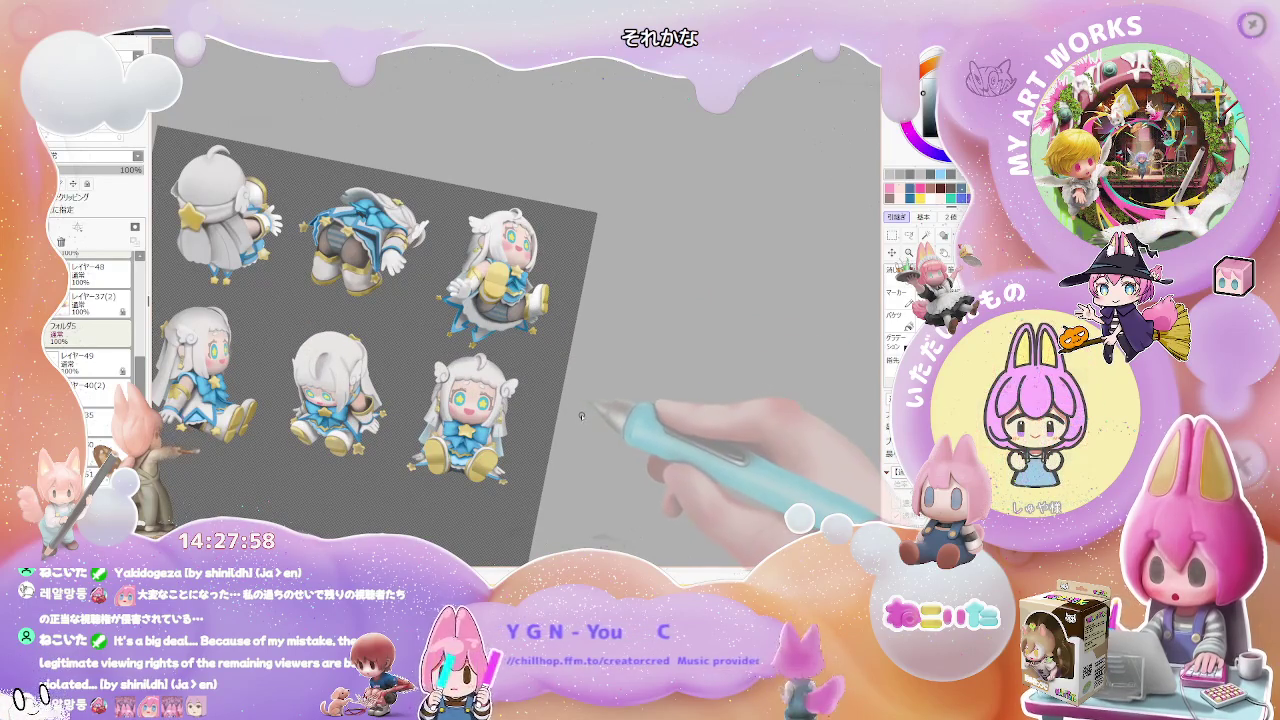
pyautogui.press('Home')
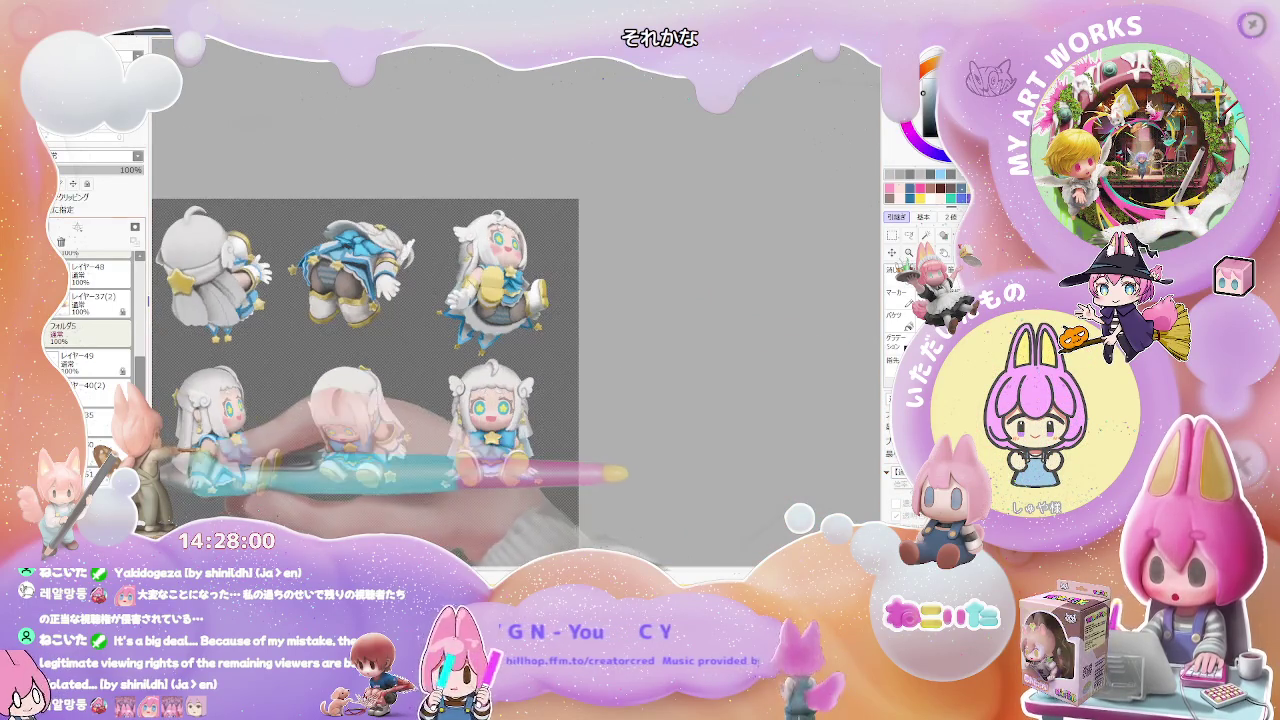
pyautogui.hotkey('ctrl', 'z')
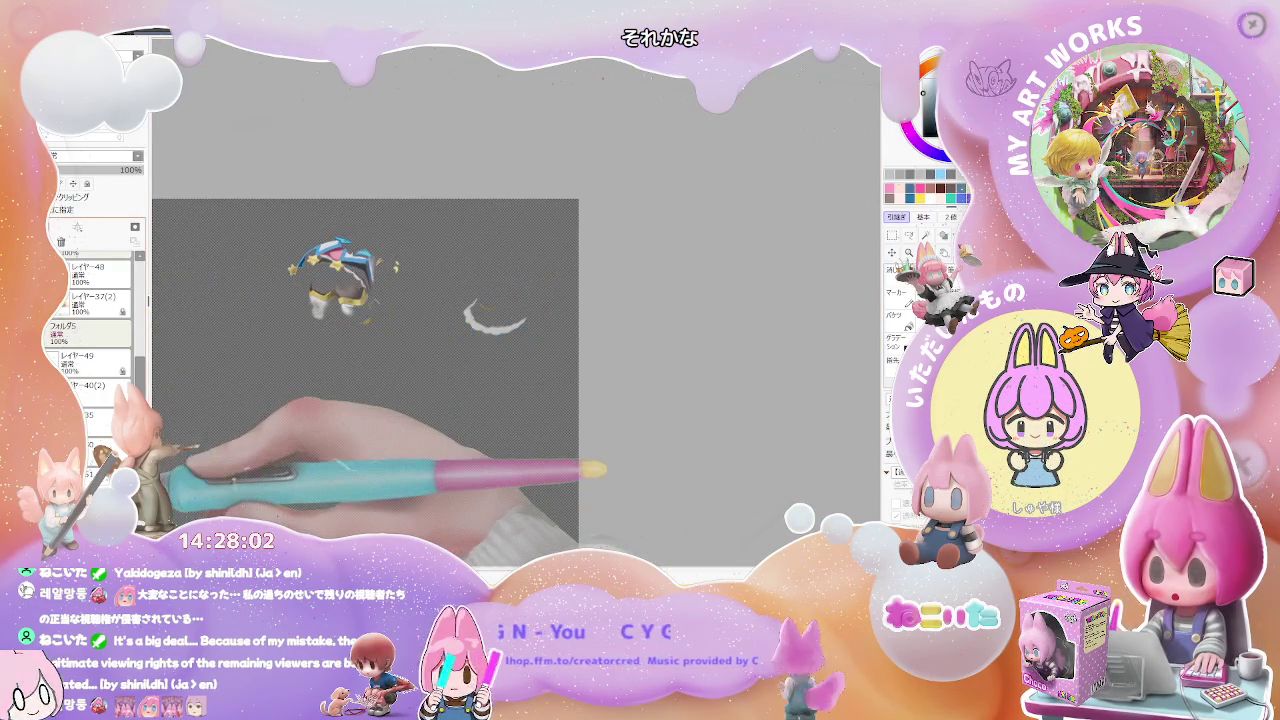
pyautogui.hotkey('ctrl', 'y')
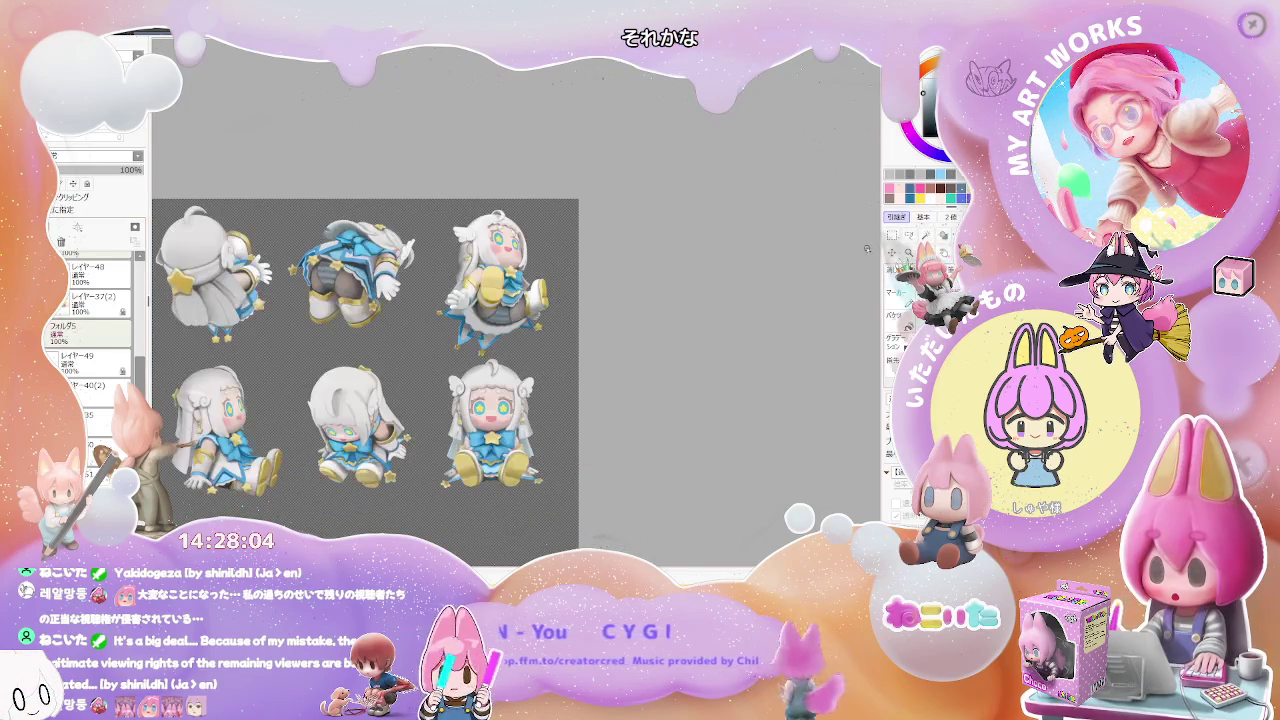
pyautogui.hotkey('ctrl', 'z')
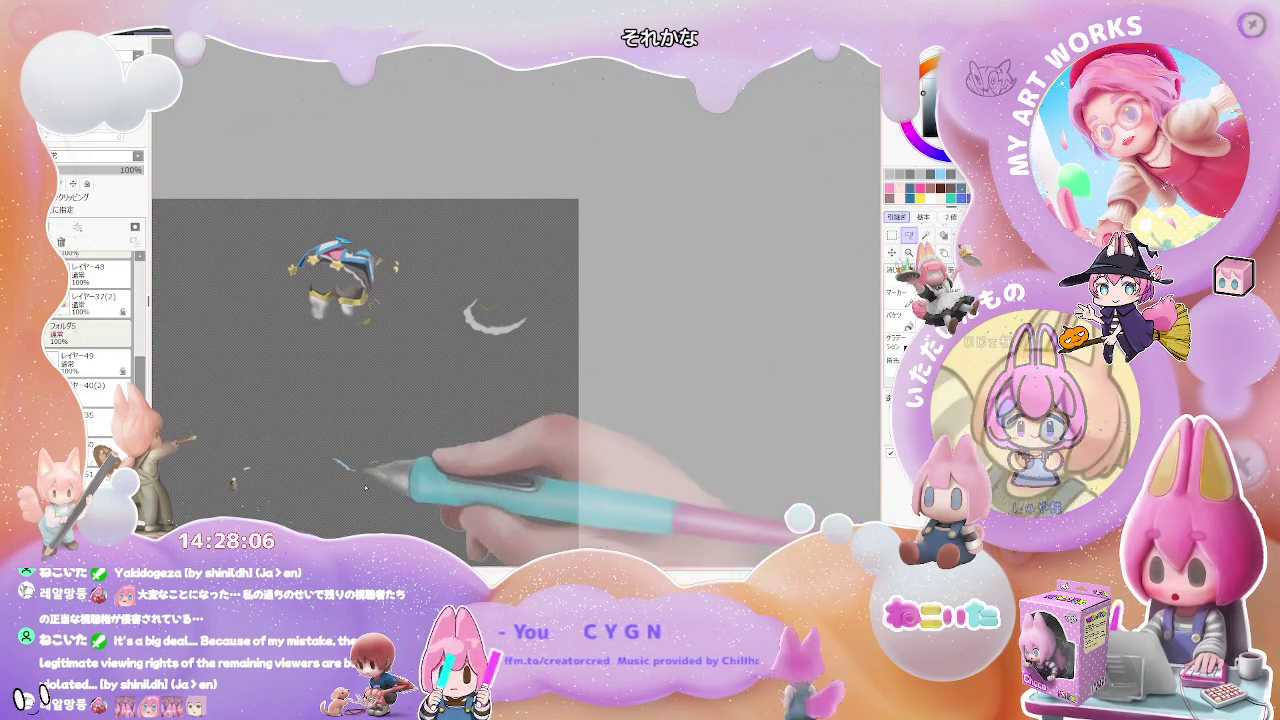
pyautogui.moveTo(225, 440); pyautogui.dragTo(470, 480)
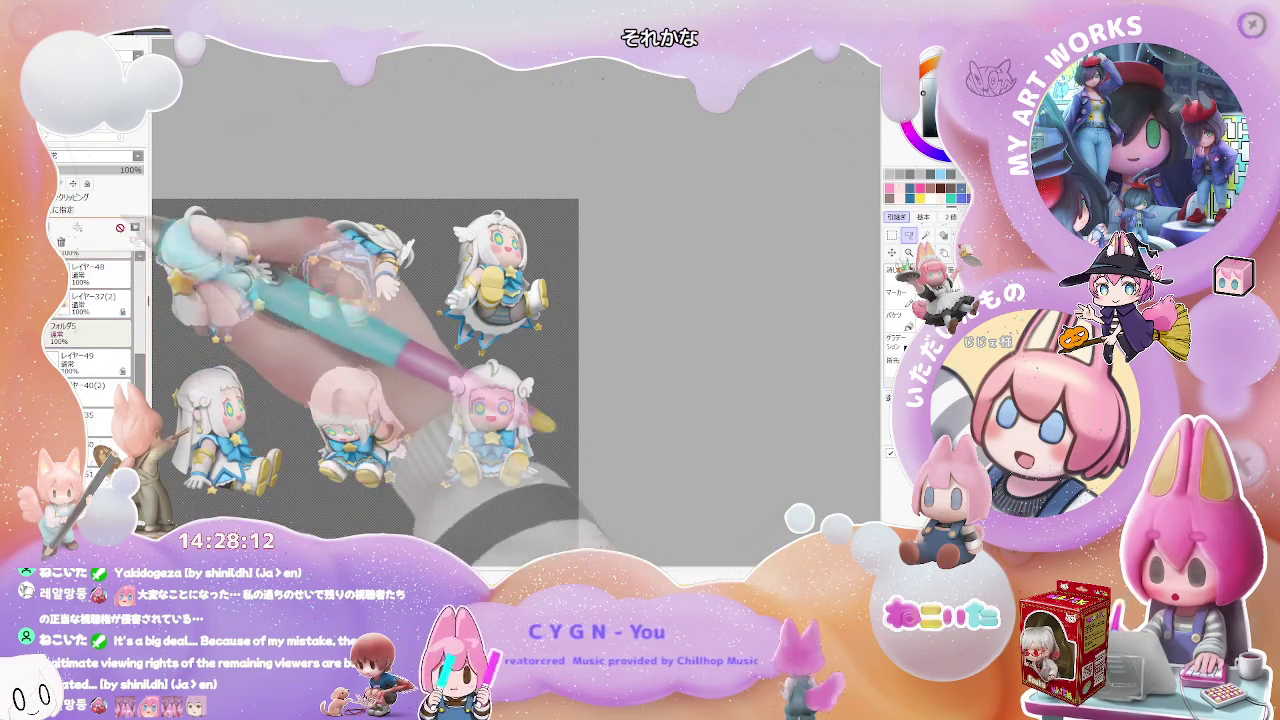
# Switch the Layer panel to the blonde, pink-outfit variant layers and zoom in to check a face.
pyautogui.scroll(3, 90, 300)
pyautogui.scroll(3, 90, 330)
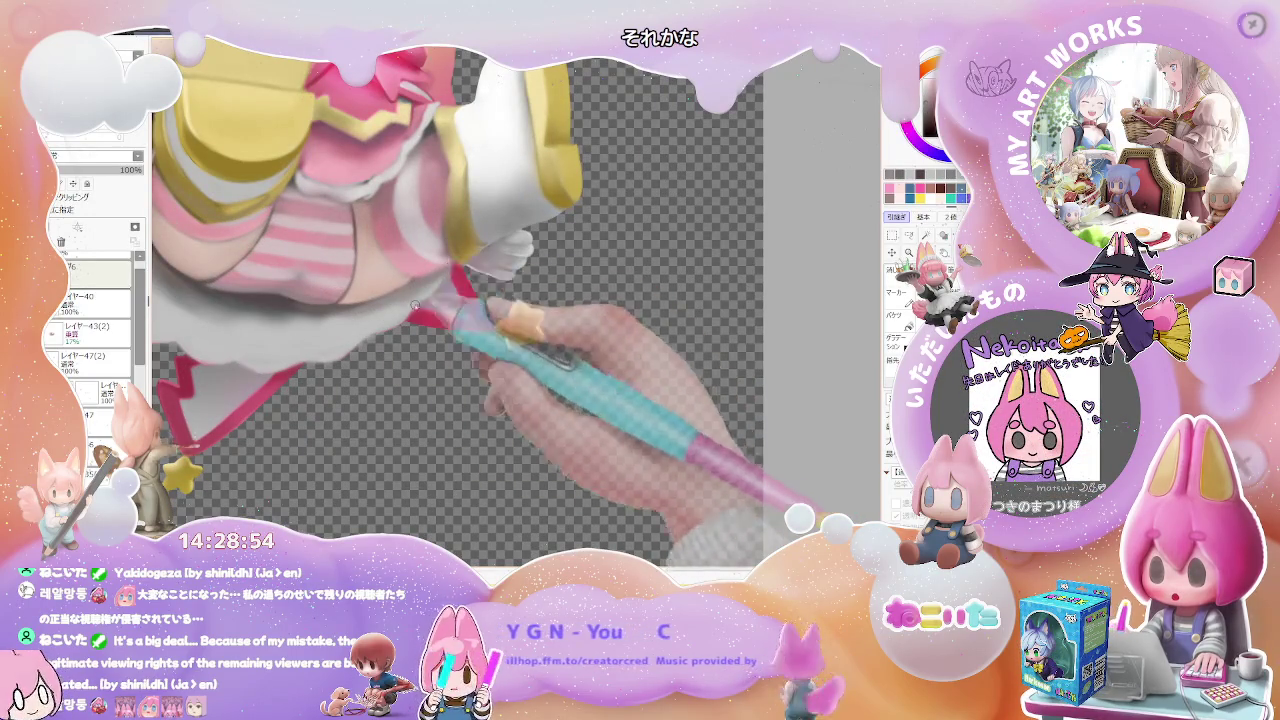
pyautogui.hotkey('ctrl', '-')
pyautogui.hotkey('ctrl', '-')
pyautogui.hotkey('ctrl', '-')
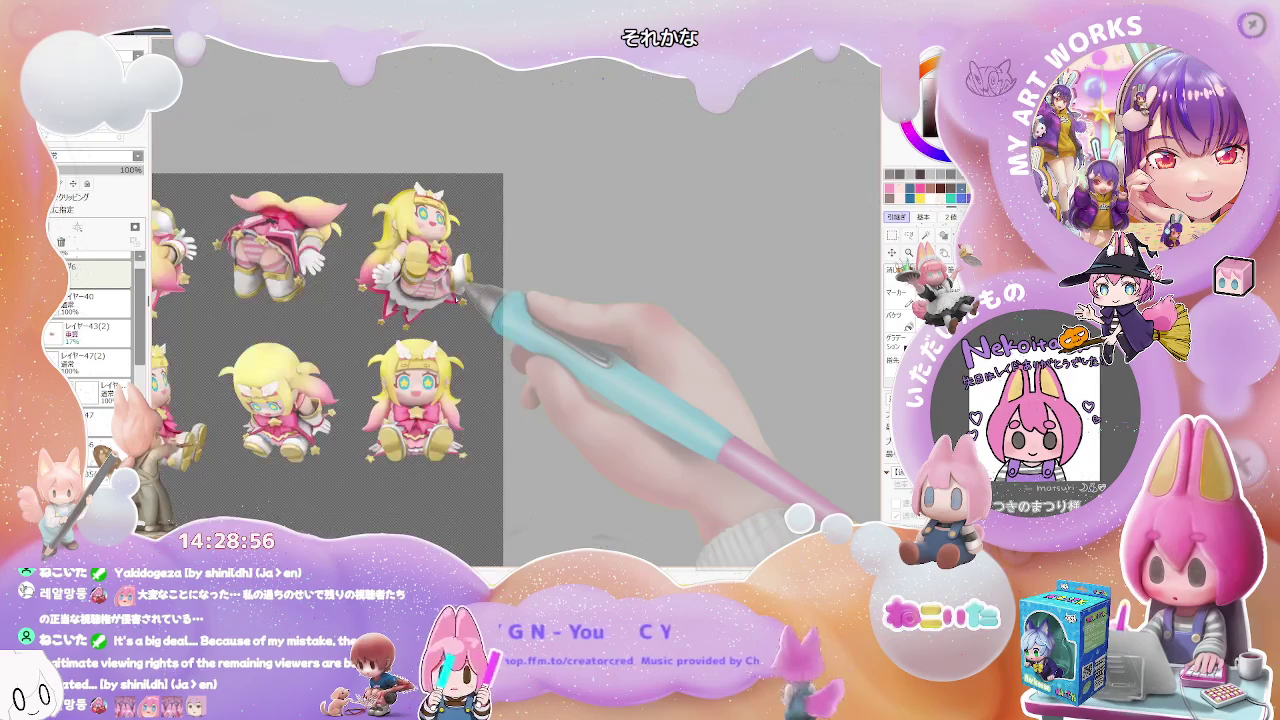
pyautogui.hotkey('ctrl', '+')
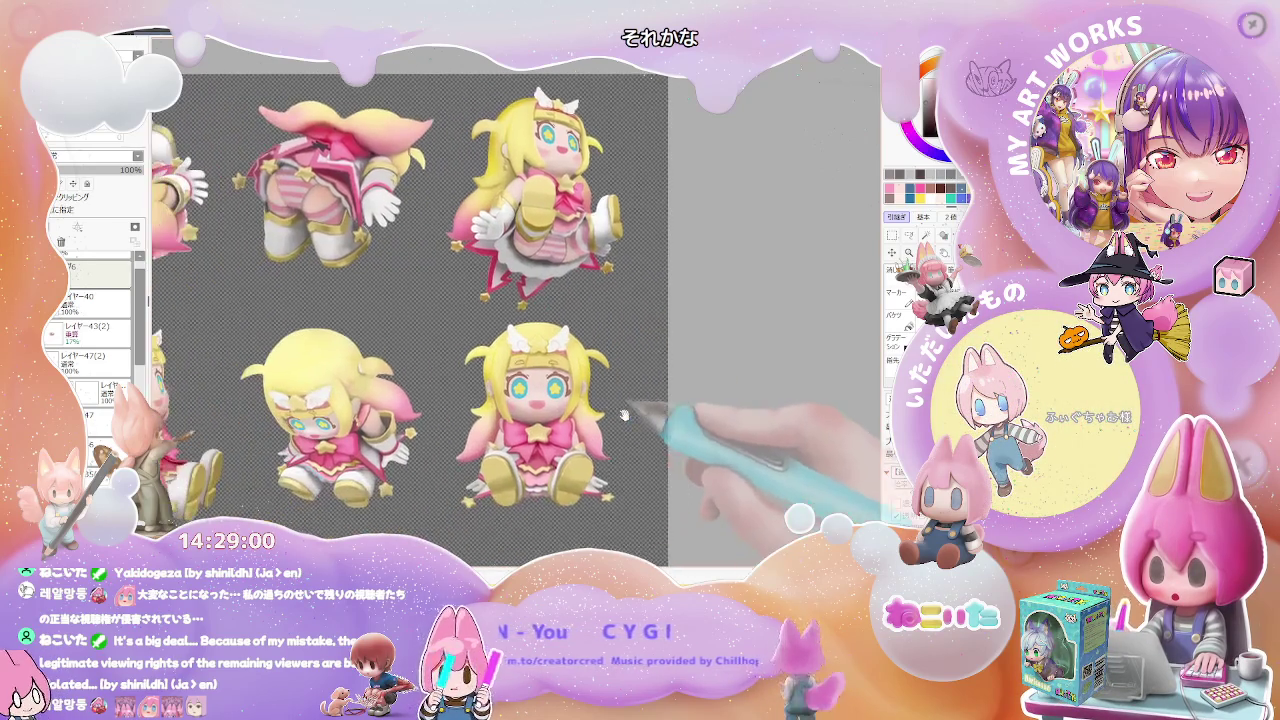
pyautogui.hotkey('ctrl', '+')
pyautogui.hotkey('ctrl', '+')
pyautogui.hotkey('ctrl', '+')
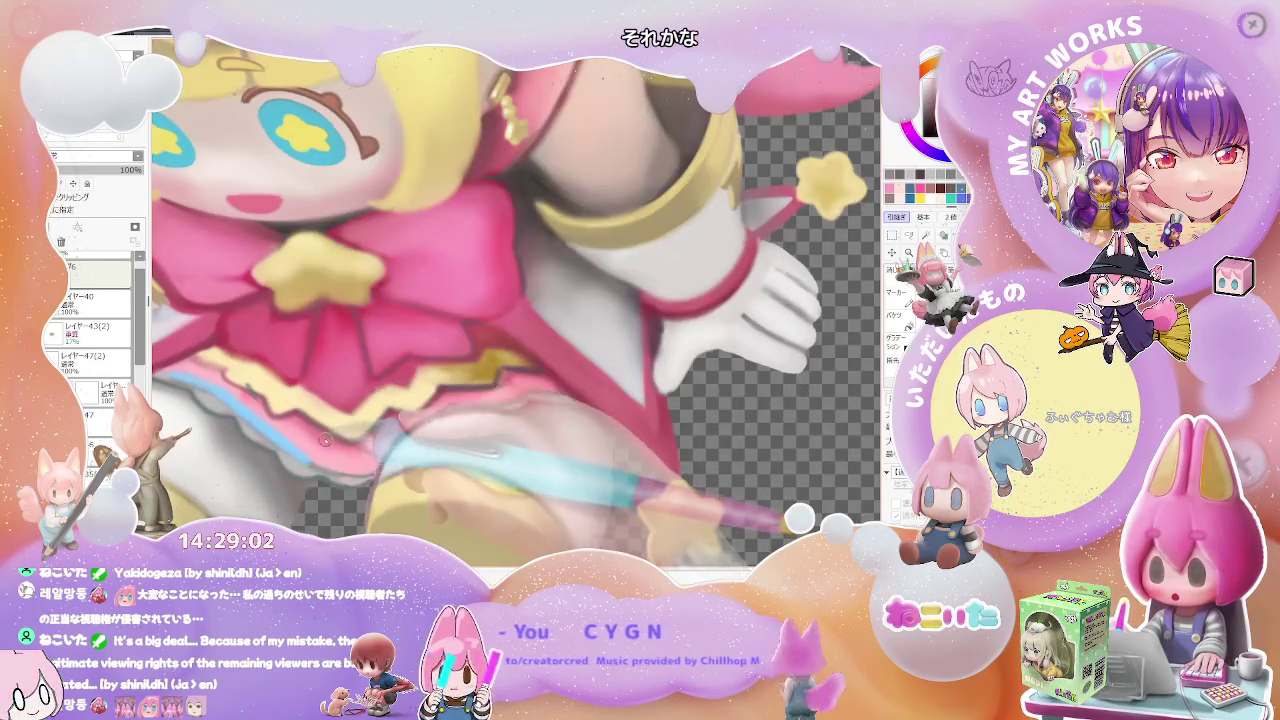
# Zoom out to frame the blonde figure and repaint the pink star trim on her skirt.
pyautogui.hotkey('ctrl', '-')
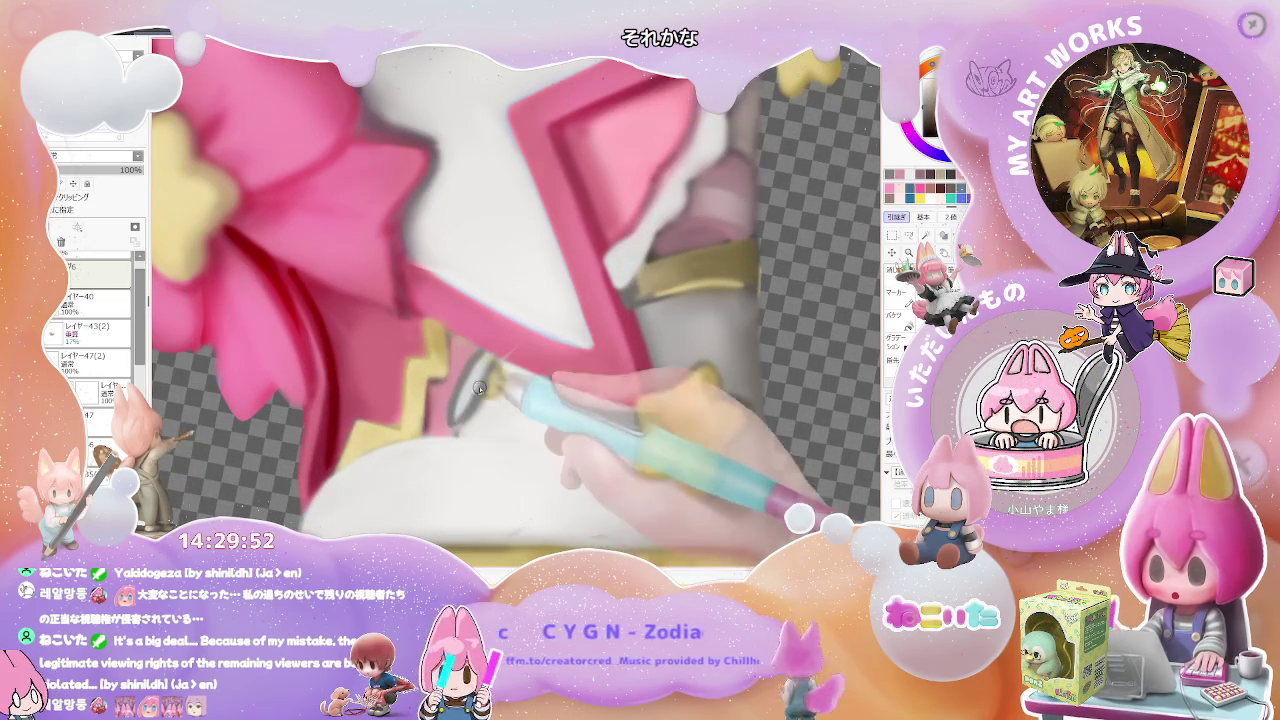
pyautogui.scroll(-1, 512, 345)
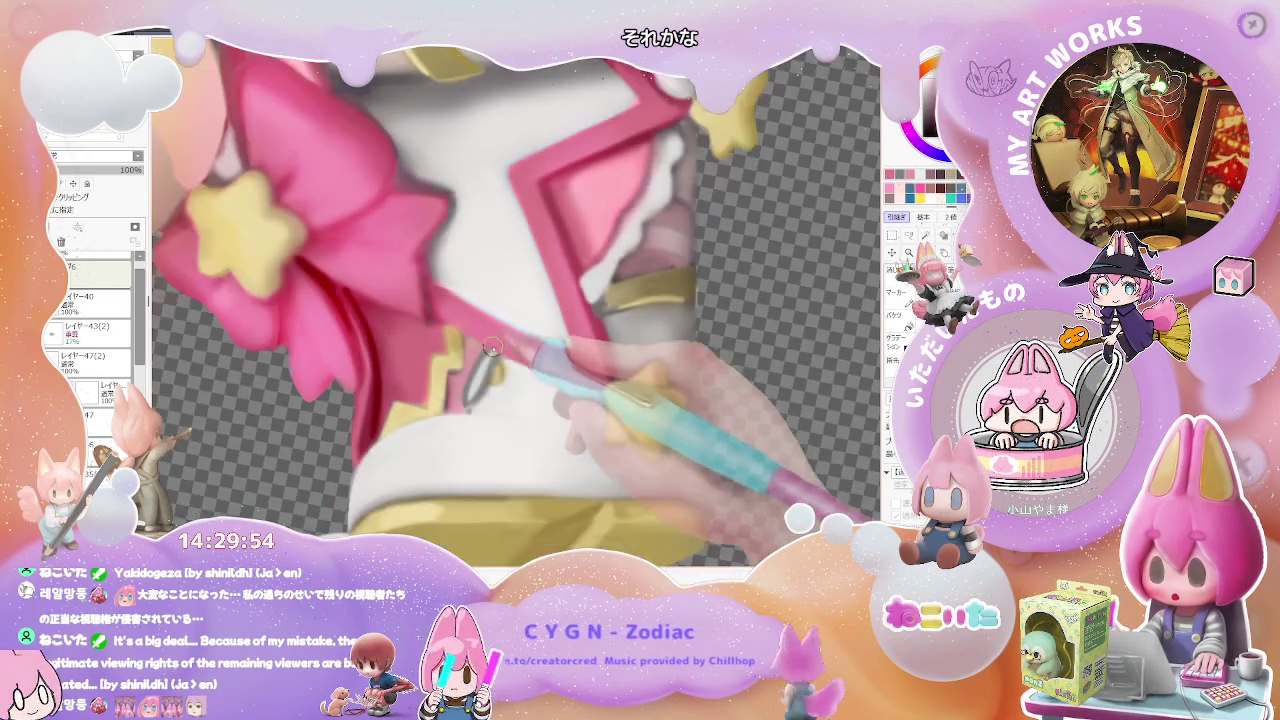
pyautogui.scroll(-1, 500, 360)
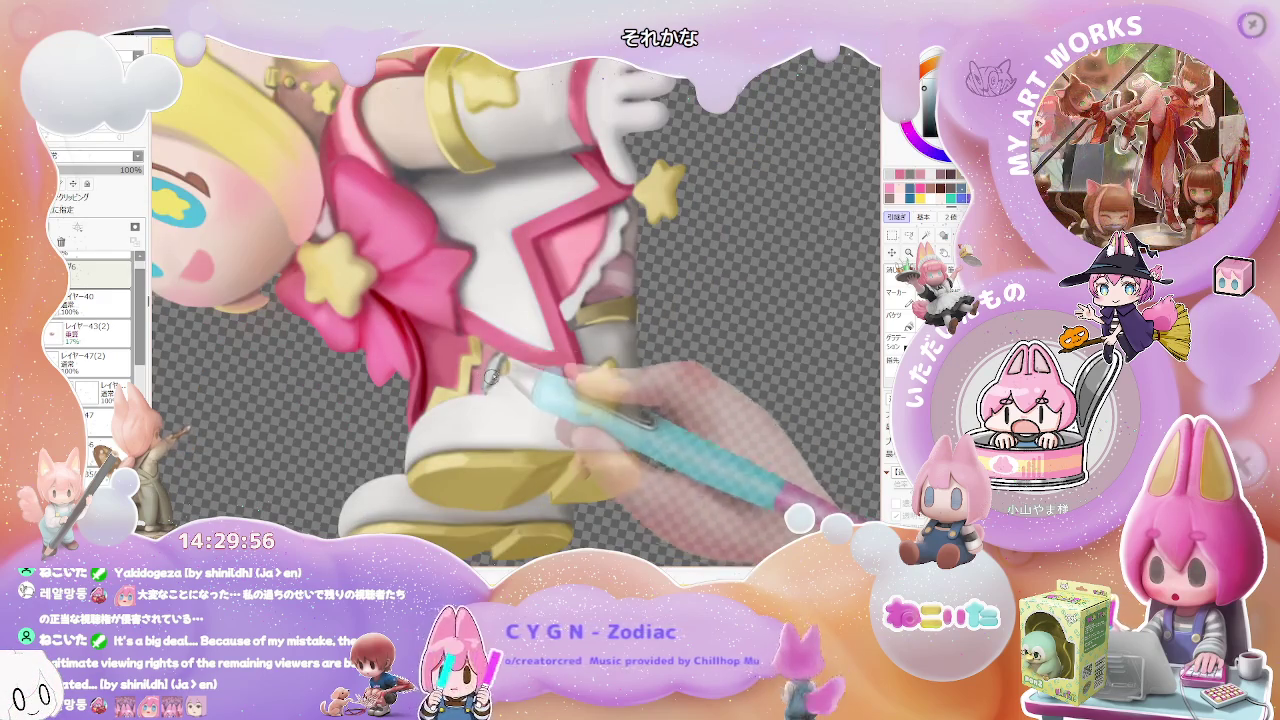
pyautogui.scroll(-2, 491, 380)
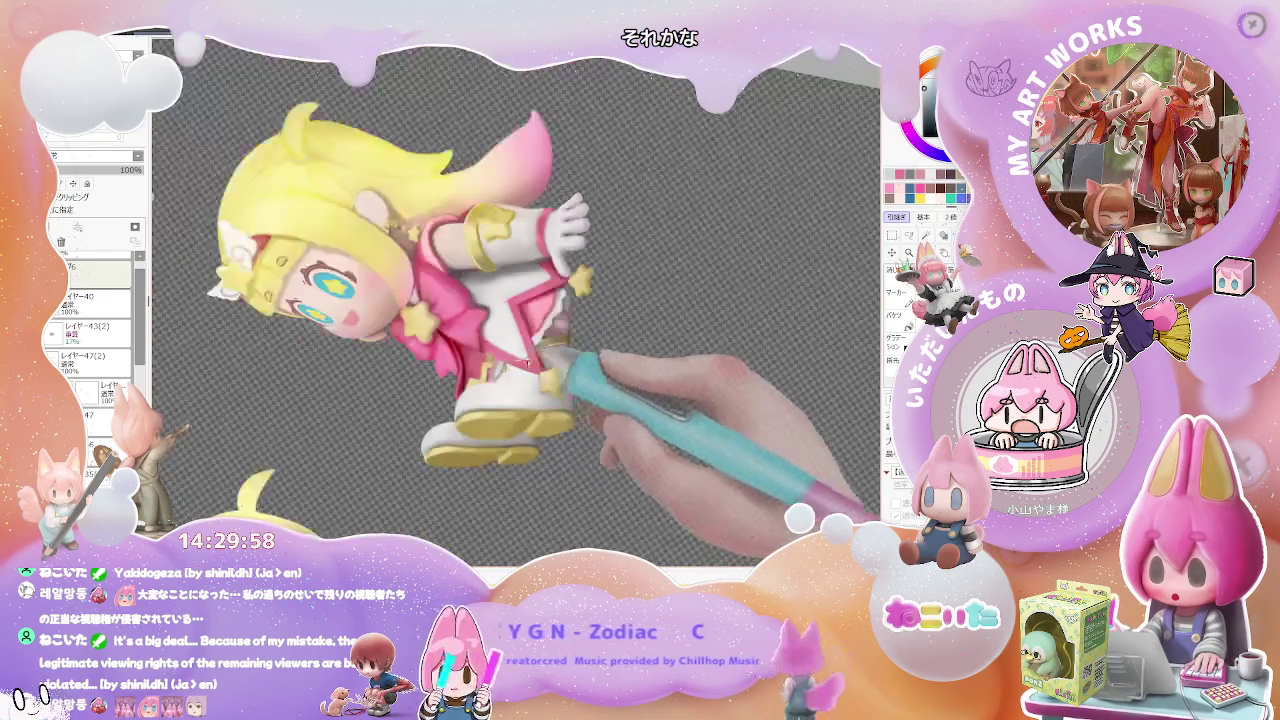
pyautogui.scroll(-2, 491, 380)
pyautogui.scroll(2, 560, 381)
pyautogui.scroll(2, 560, 382)
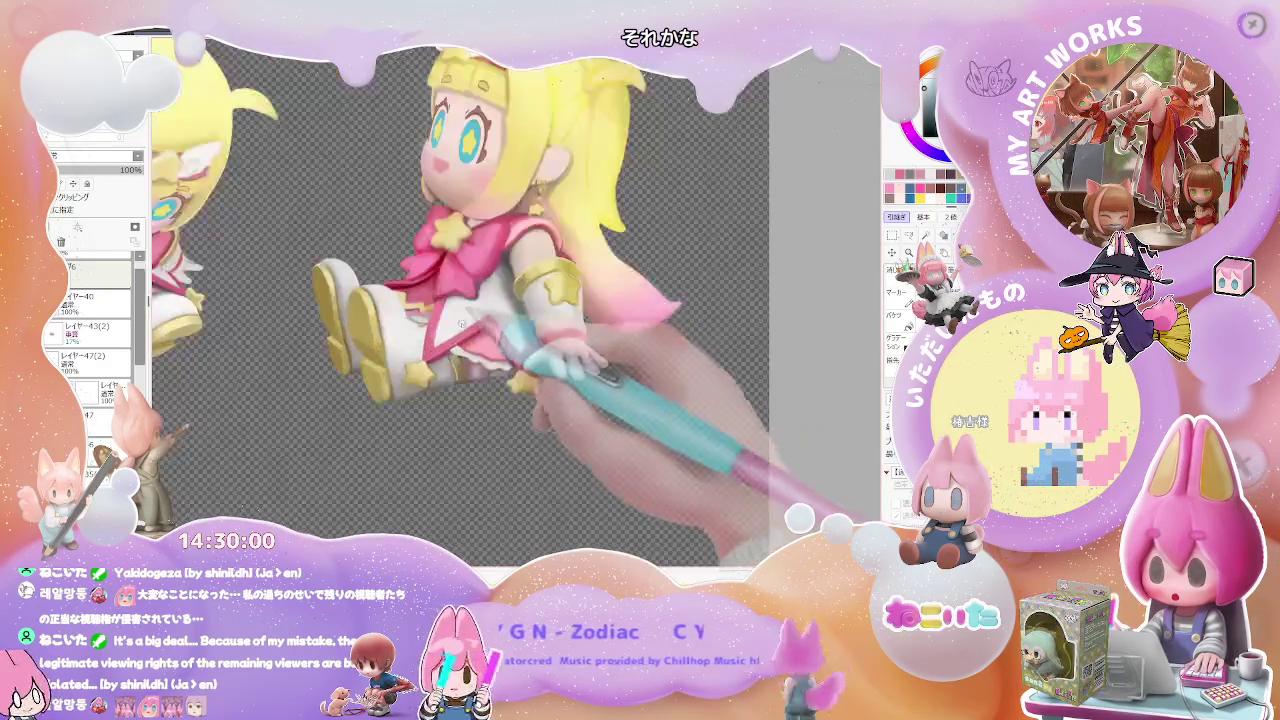
pyautogui.scroll(2, 520, 370)
pyautogui.scroll(2, 446, 356)
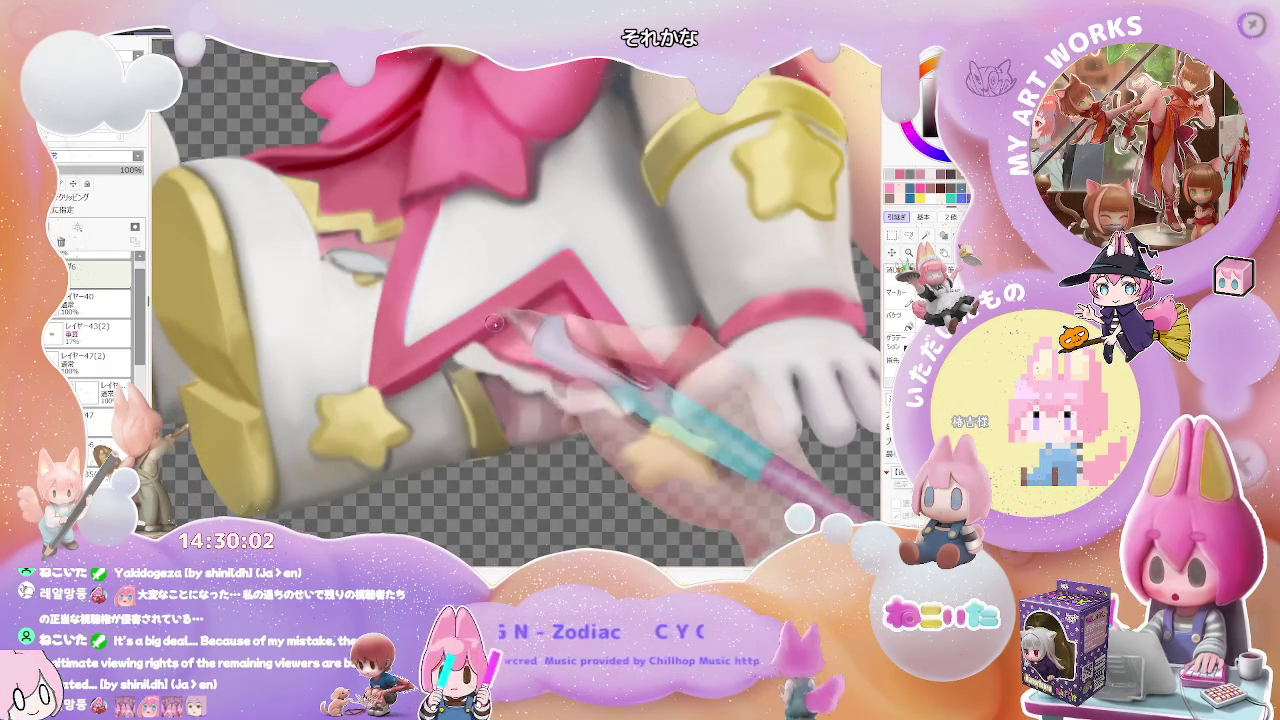
pyautogui.scroll(-2, 605, 306)
pyautogui.scroll(-3, 605, 306)
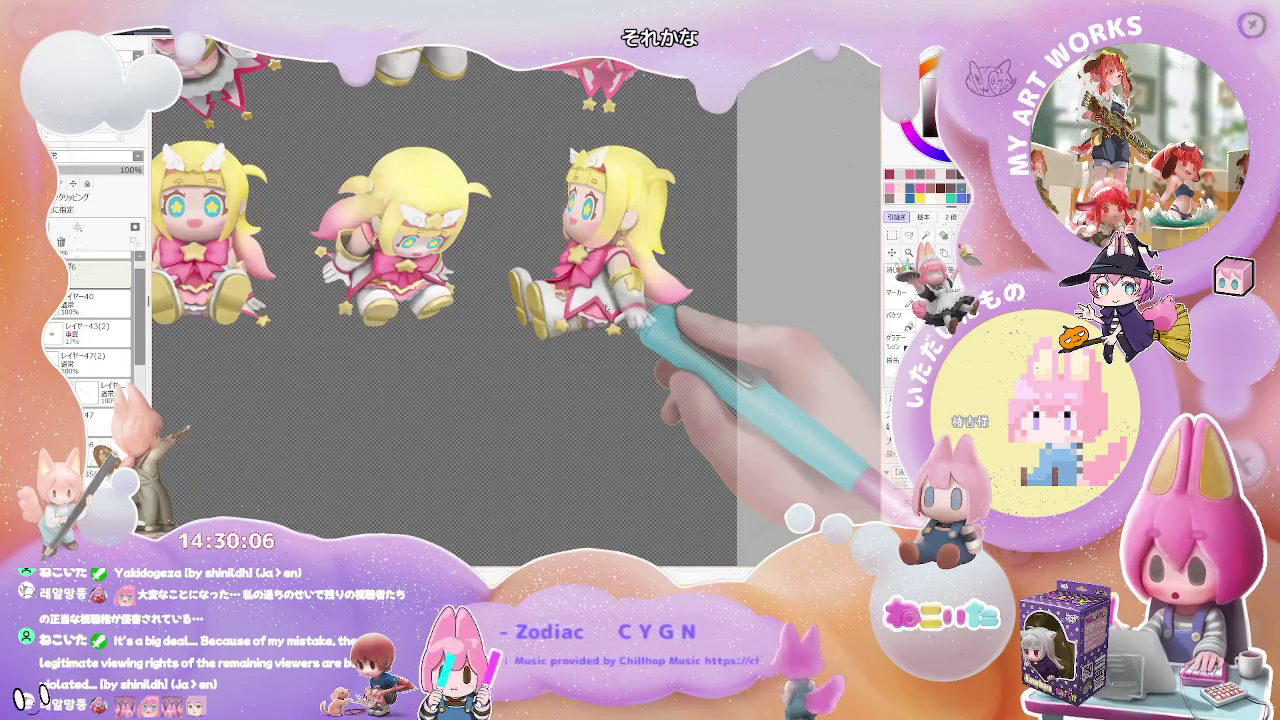
pyautogui.scroll(-2, 606, 309)
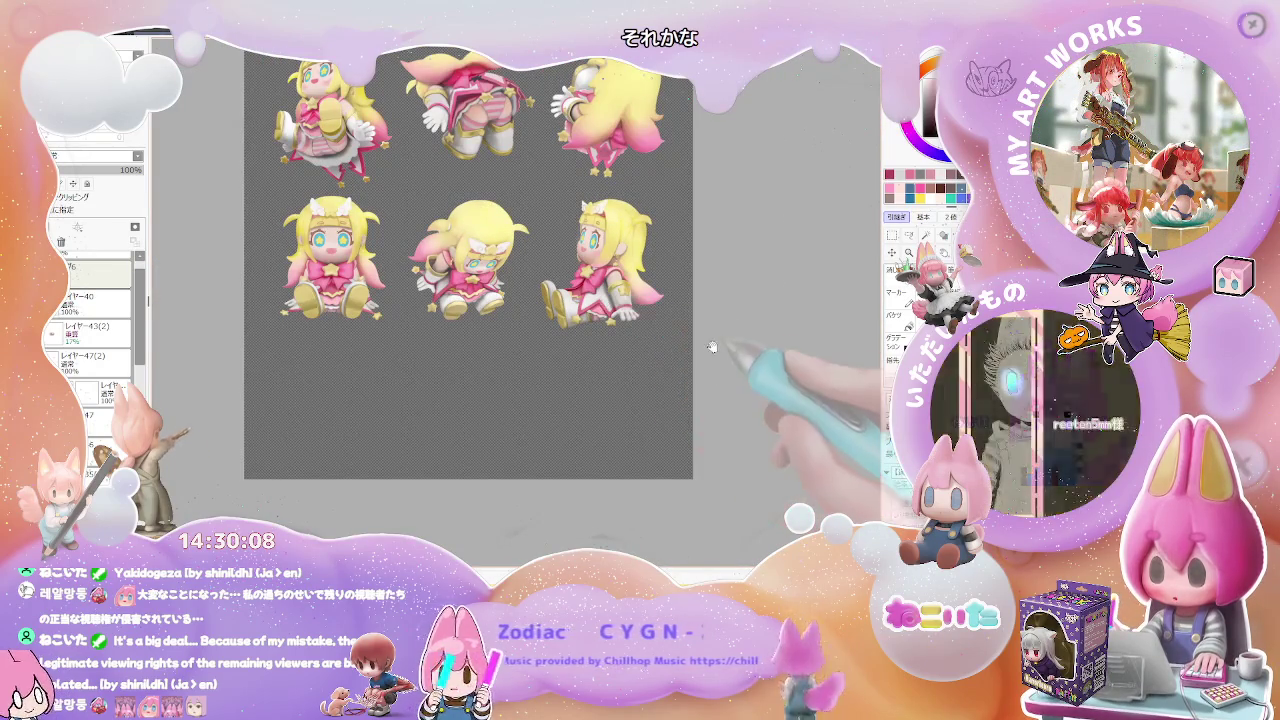
pyautogui.moveTo(737, 336); pyautogui.dragTo(632, 486)
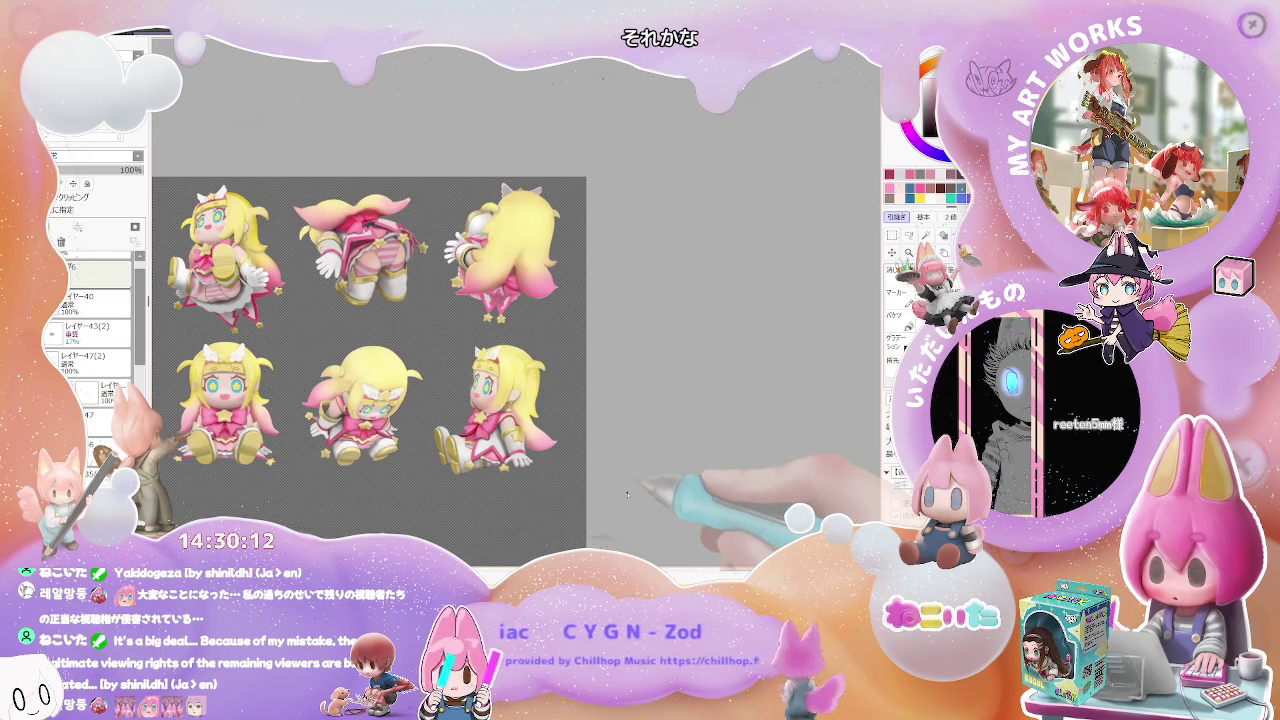
pyautogui.scroll(2, 488, 251)
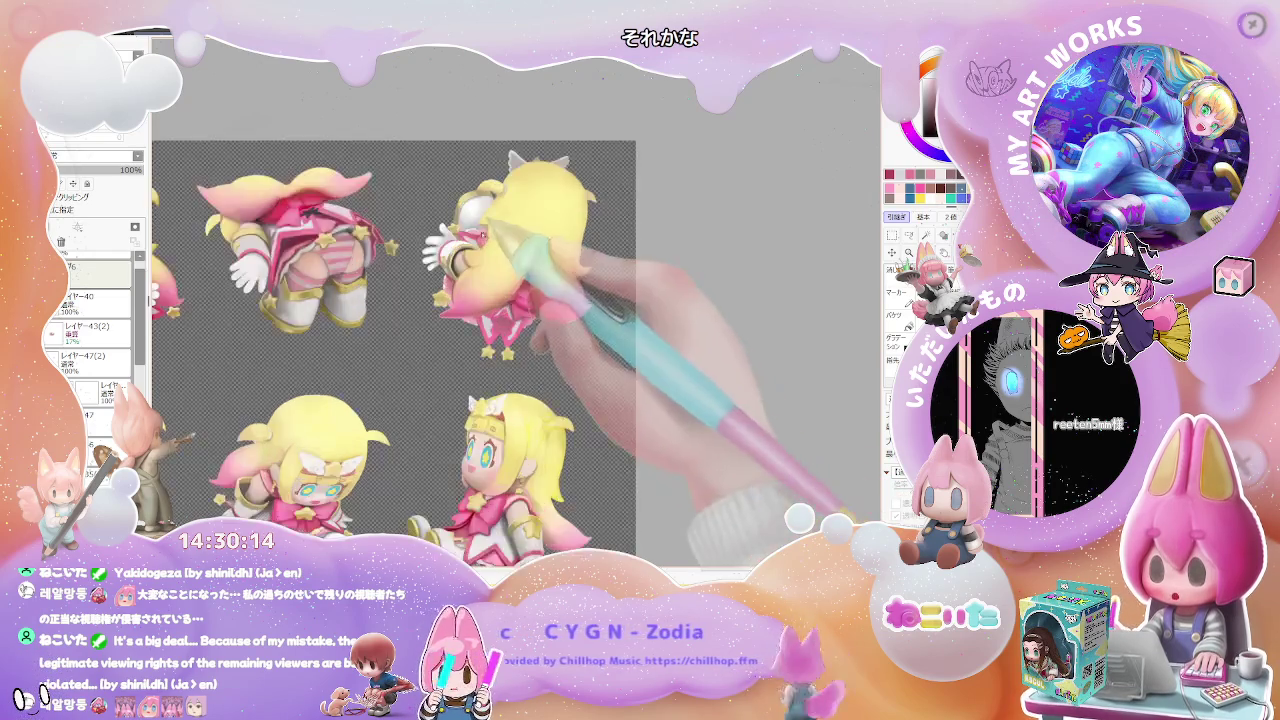
pyautogui.scroll(2, 460, 255)
pyautogui.scroll(2, 440, 265)
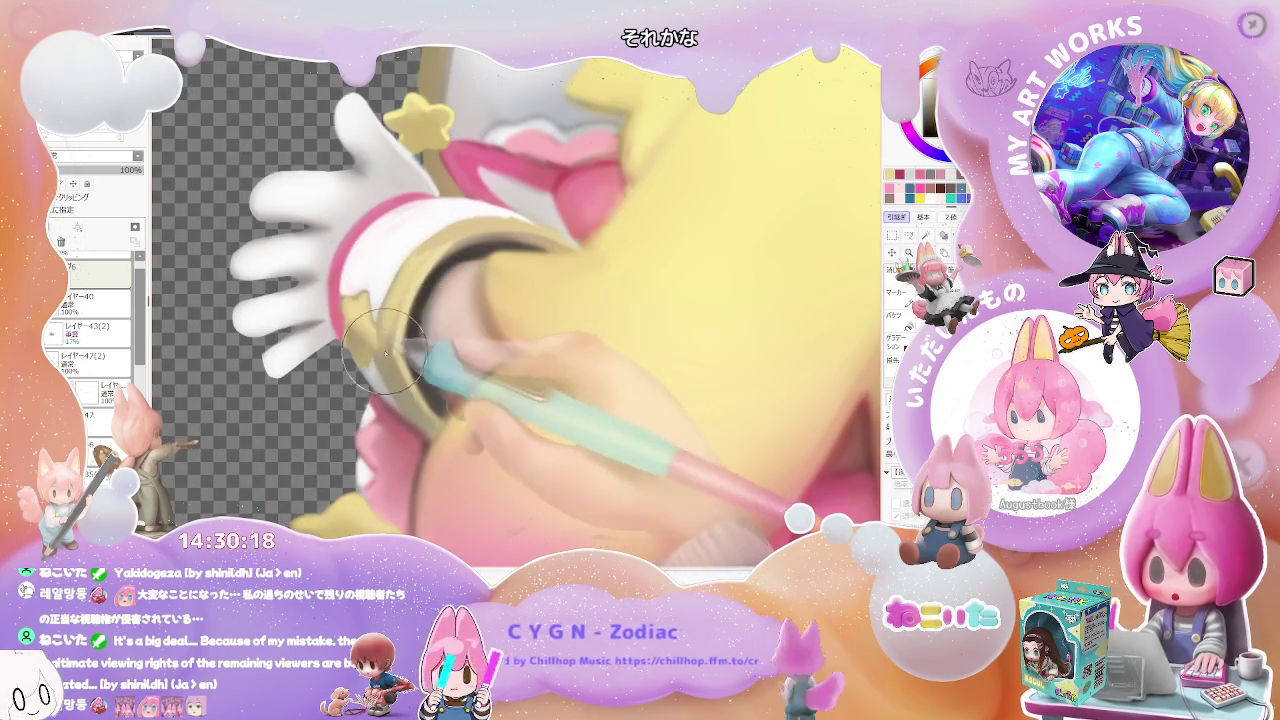
pyautogui.scroll(-2, 483, 230)
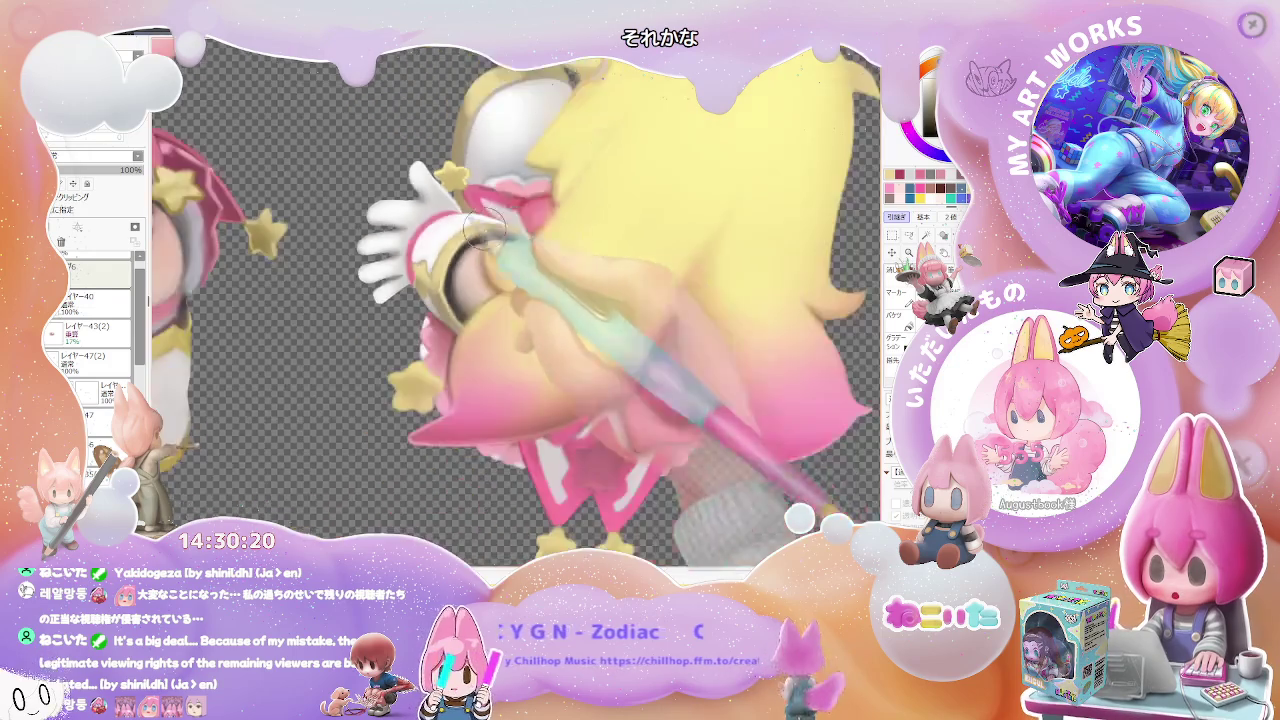
pyautogui.scroll(-2, 500, 250)
pyautogui.scroll(-2, 560, 300)
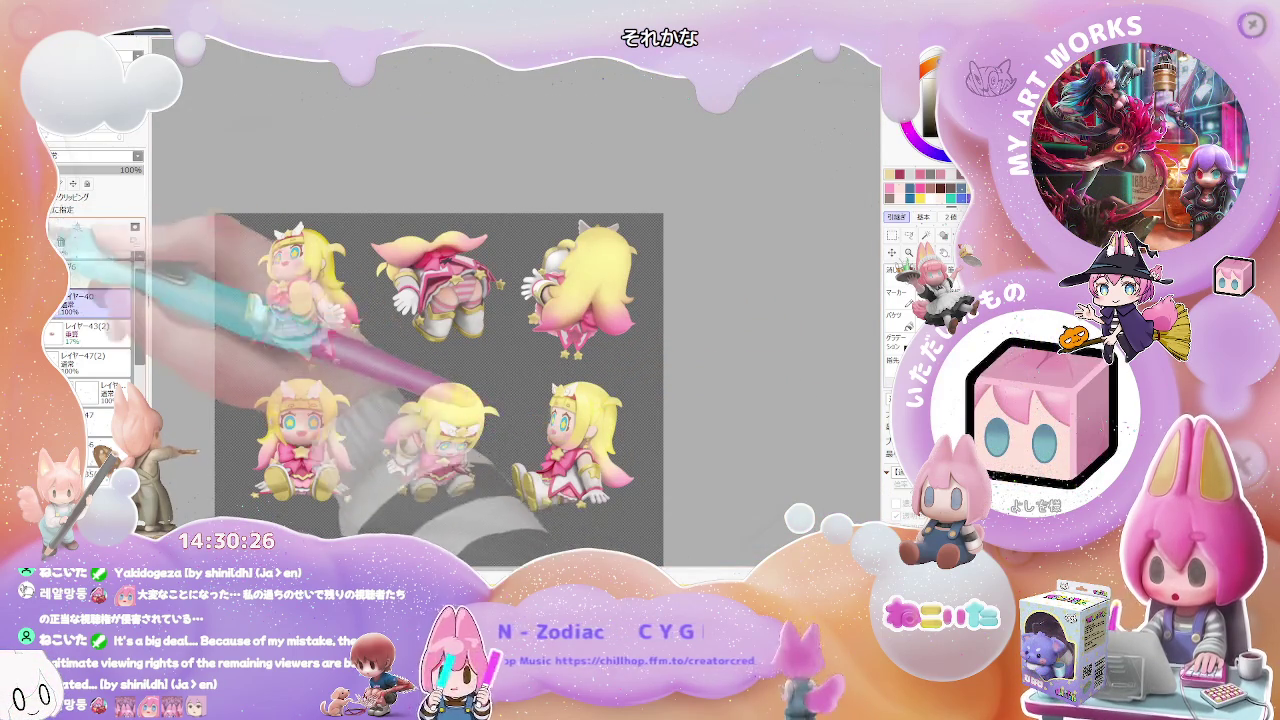
# Add a new layer above layer 40, set it to Overlay, and zoom in on the blonde figures.
pyautogui.click(89, 222)
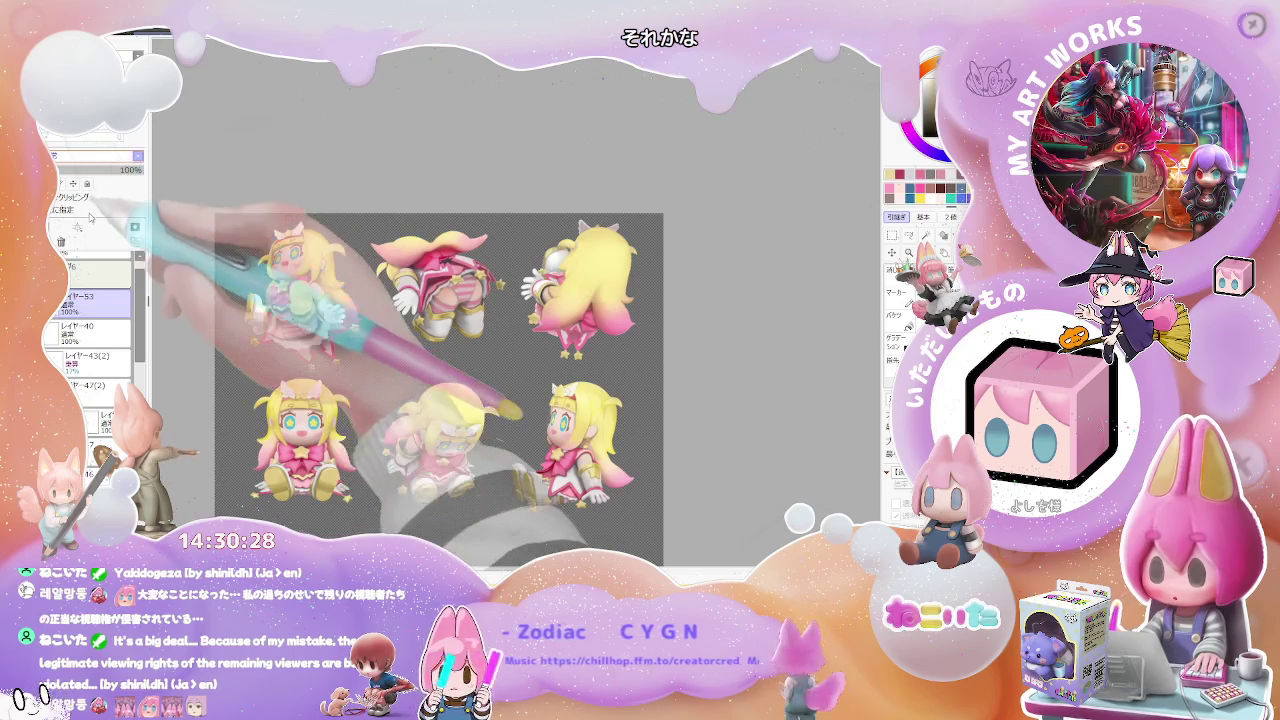
pyautogui.scroll(2, 555, 290)
pyautogui.scroll(2, 555, 290)
pyautogui.scroll(2, 555, 290)
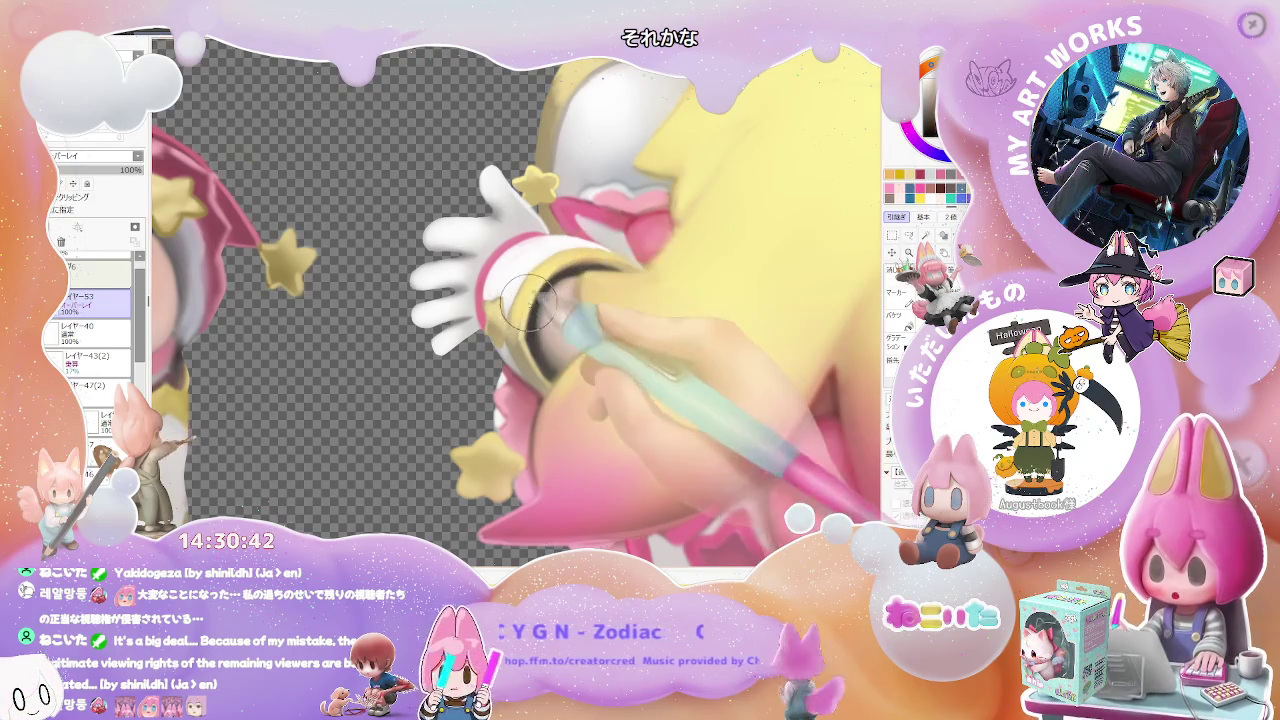
pyautogui.scroll(-2, 576, 374)
pyautogui.scroll(2, 576, 374)
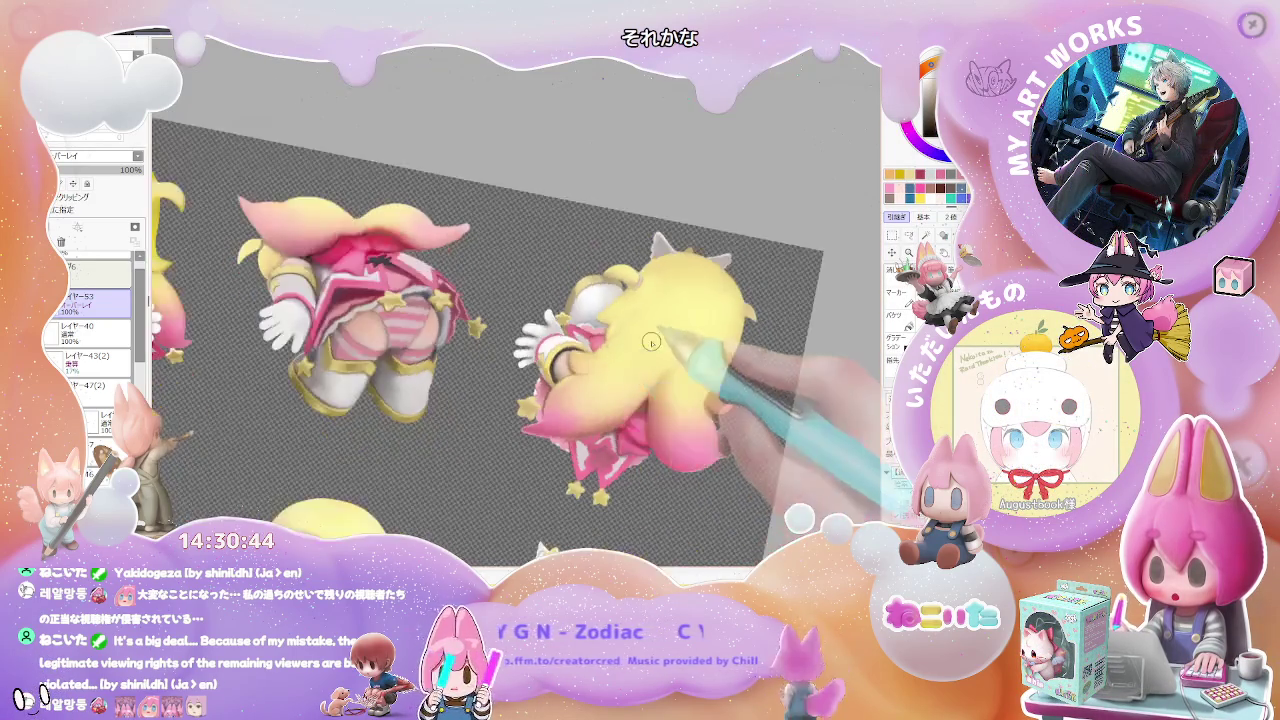
pyautogui.scroll(2, 550, 378)
pyautogui.scroll(2, 520, 380)
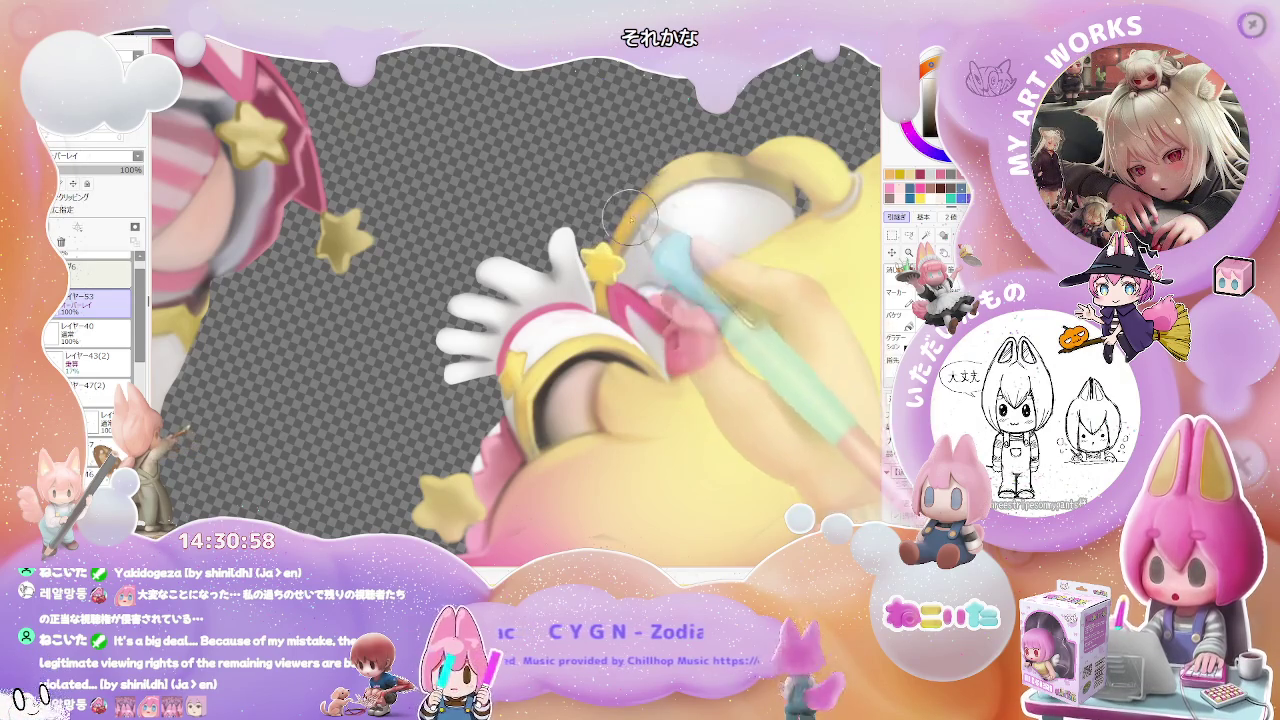
pyautogui.scroll(-3, 690, 160)
pyautogui.scroll(-2, 700, 342)
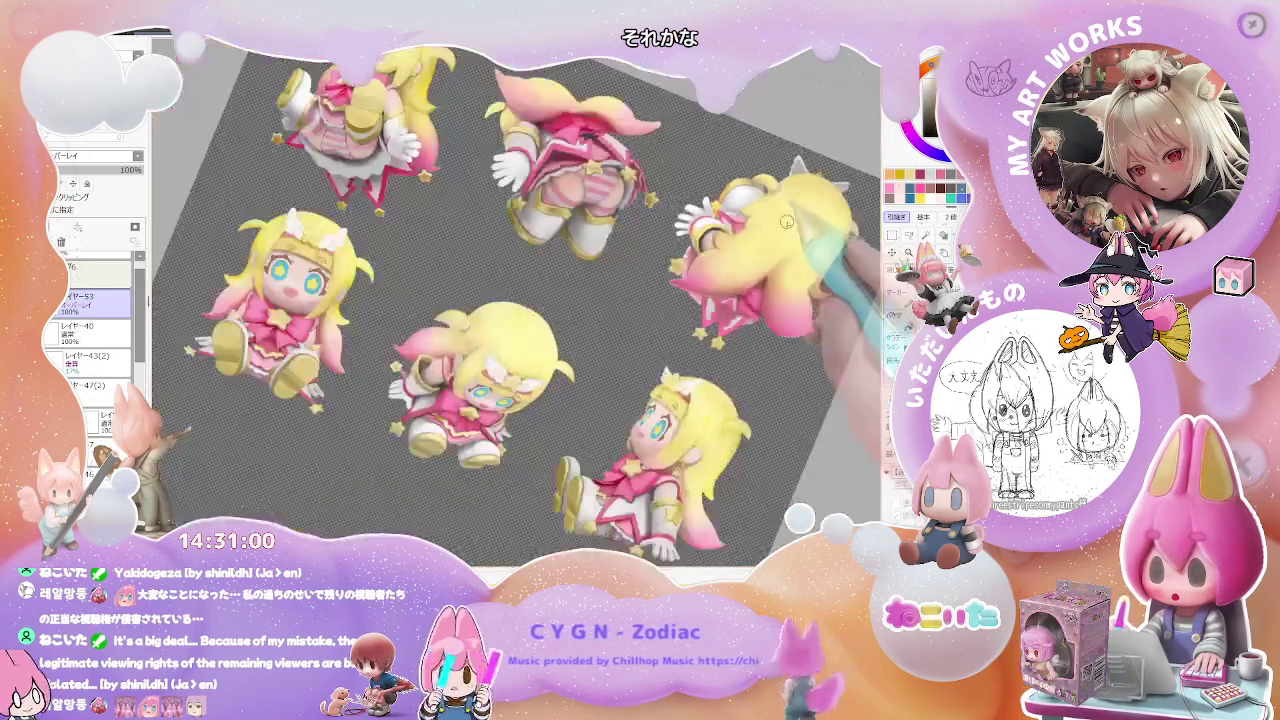
pyautogui.scroll(2, 700, 342)
pyautogui.scroll(3, 538, 376)
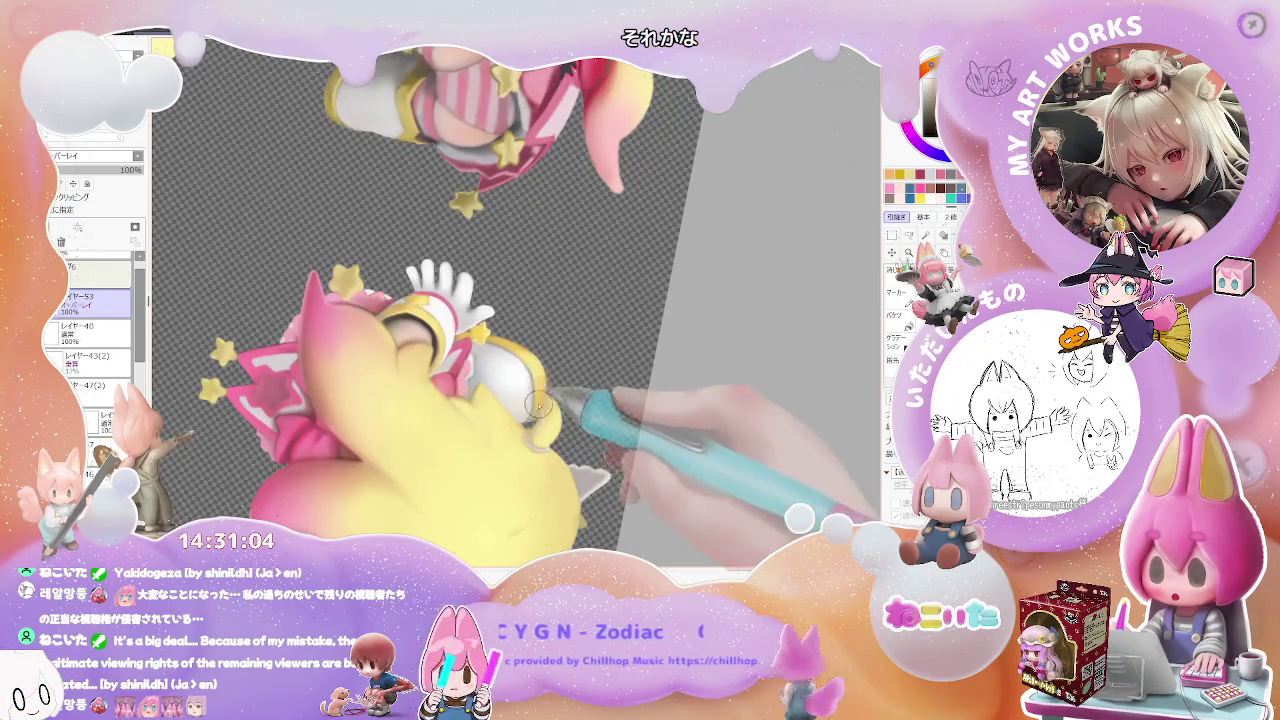
# With a 2.0 brush, touch up the figures' gloves, boots and skirts, rotating the sheet clockwise.
pyautogui.press(']')
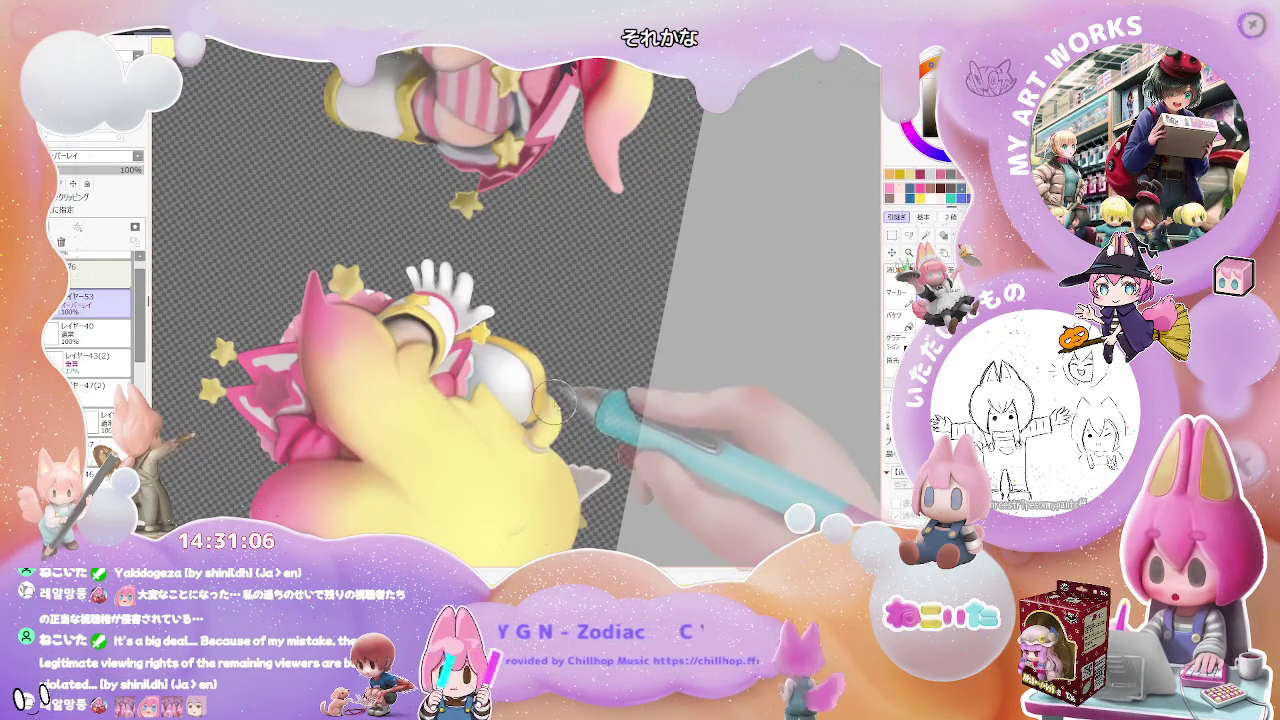
pyautogui.scroll(-3, 538, 426)
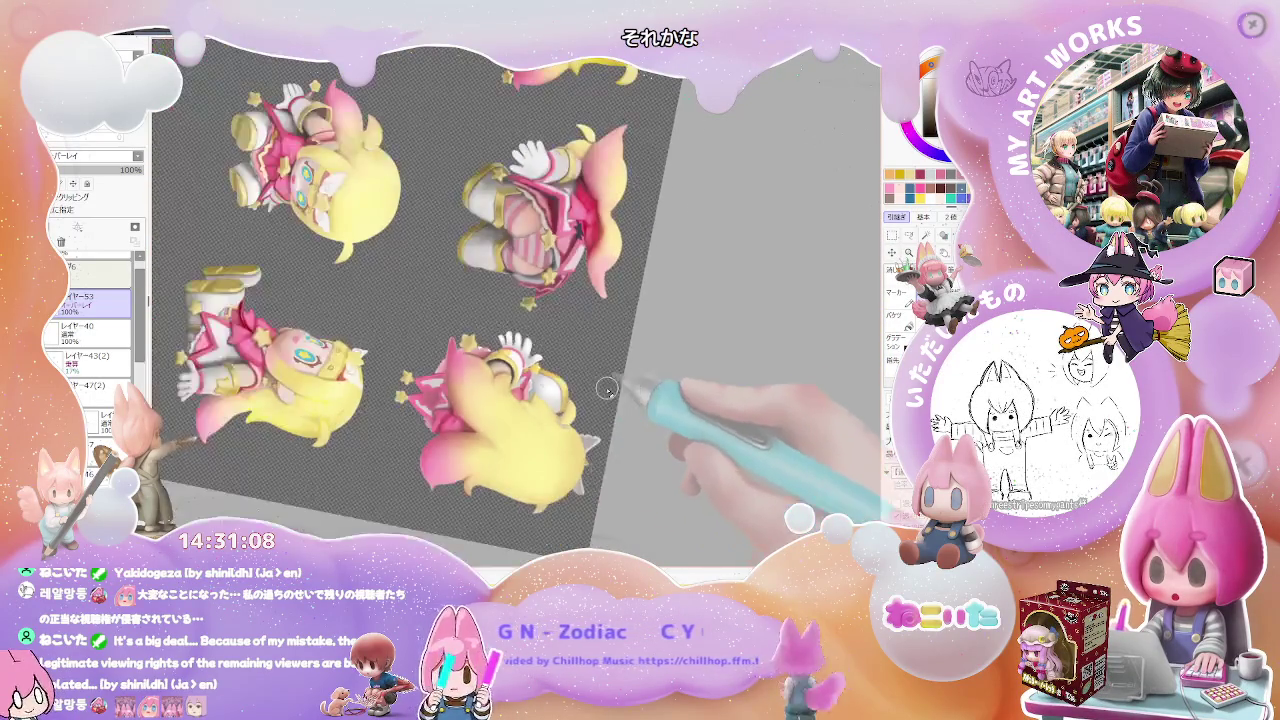
pyautogui.scroll(3, 533, 376)
pyautogui.scroll(1, 516, 392)
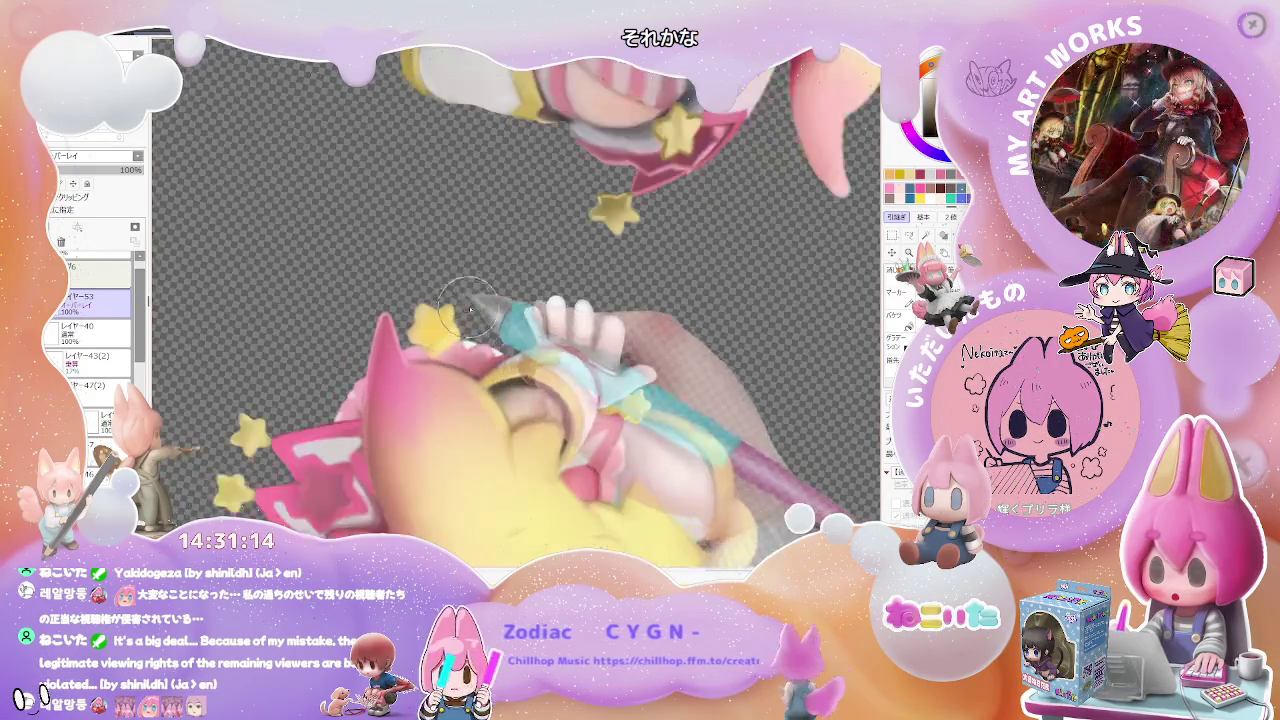
pyautogui.scroll(-3, 455, 350)
pyautogui.scroll(2, 476, 376)
pyautogui.scroll(1, 412, 358)
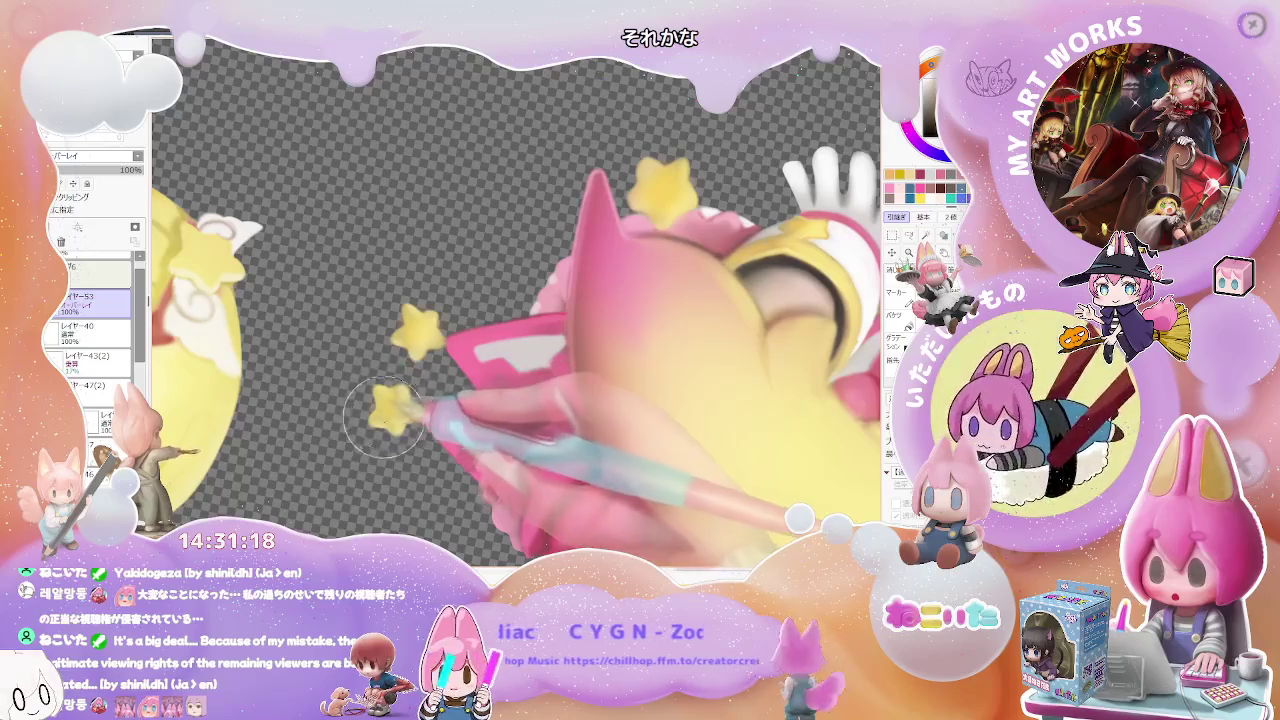
pyautogui.scroll(-1, 385, 418)
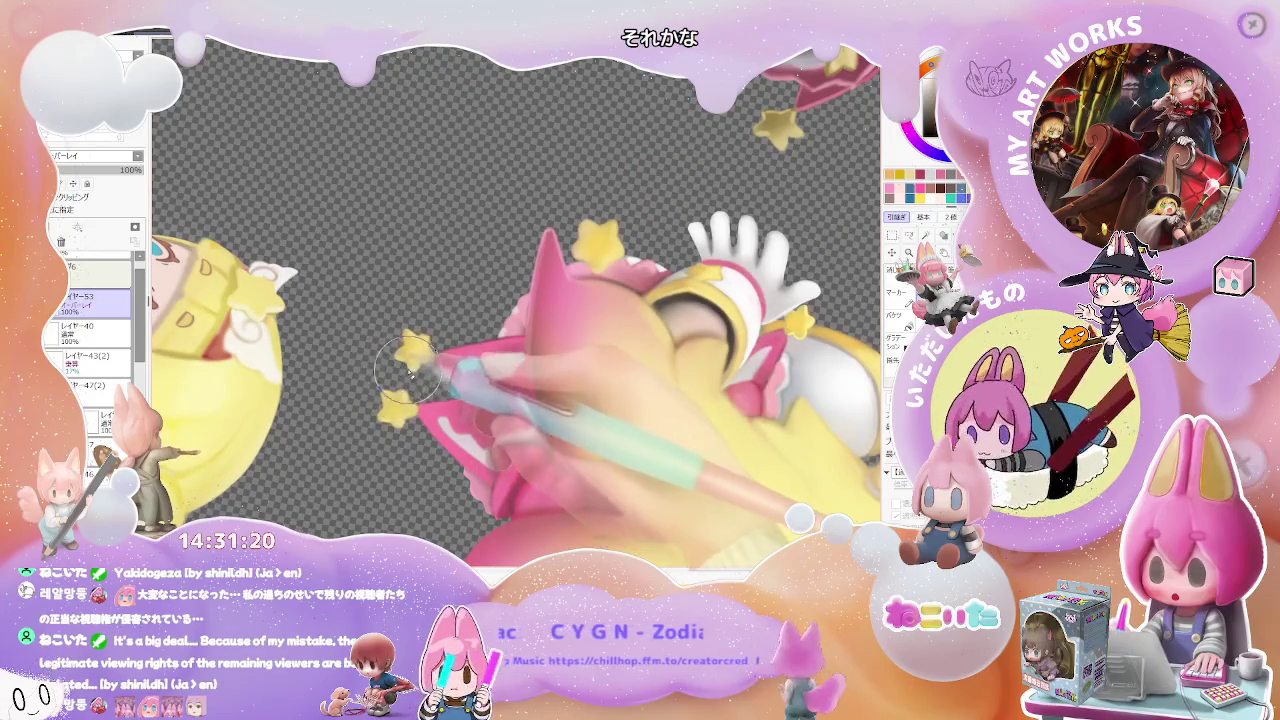
pyautogui.scroll(-2, 434, 345)
pyautogui.scroll(-2, 450, 340)
pyautogui.scroll(-1, 500, 350)
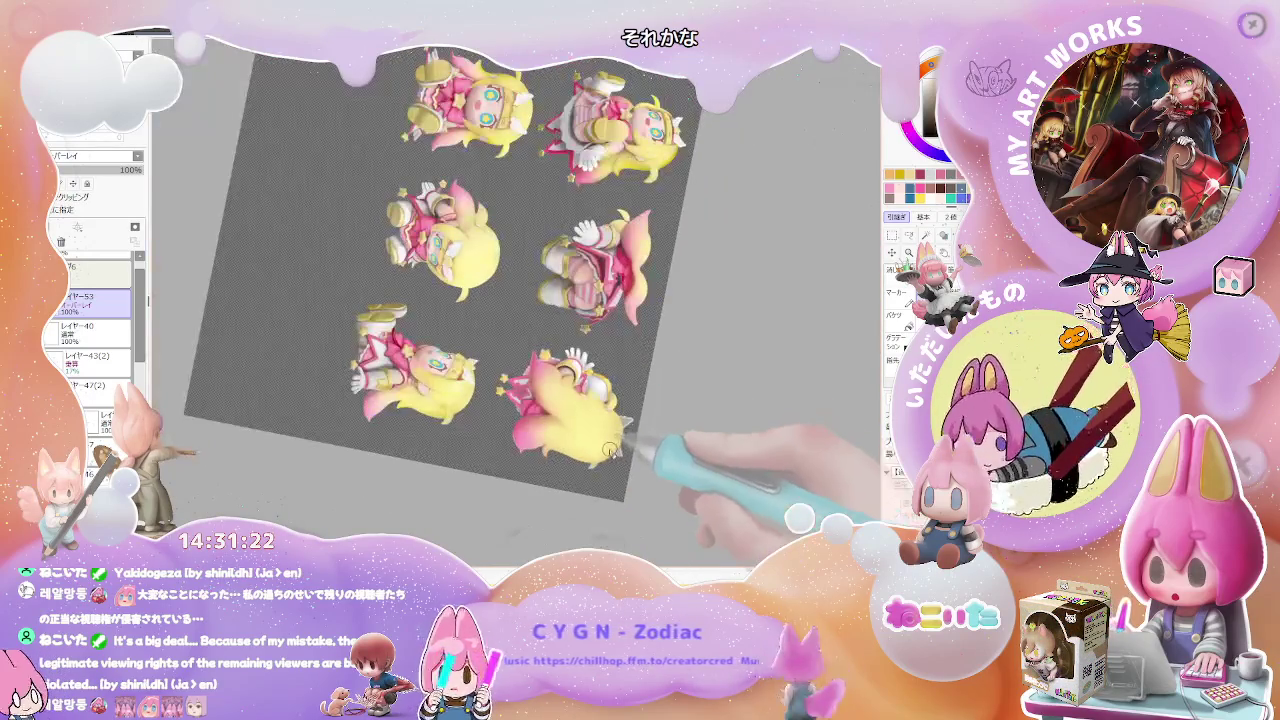
pyautogui.scroll(2, 560, 350)
pyautogui.scroll(2, 480, 330)
pyautogui.scroll(2, 424, 310)
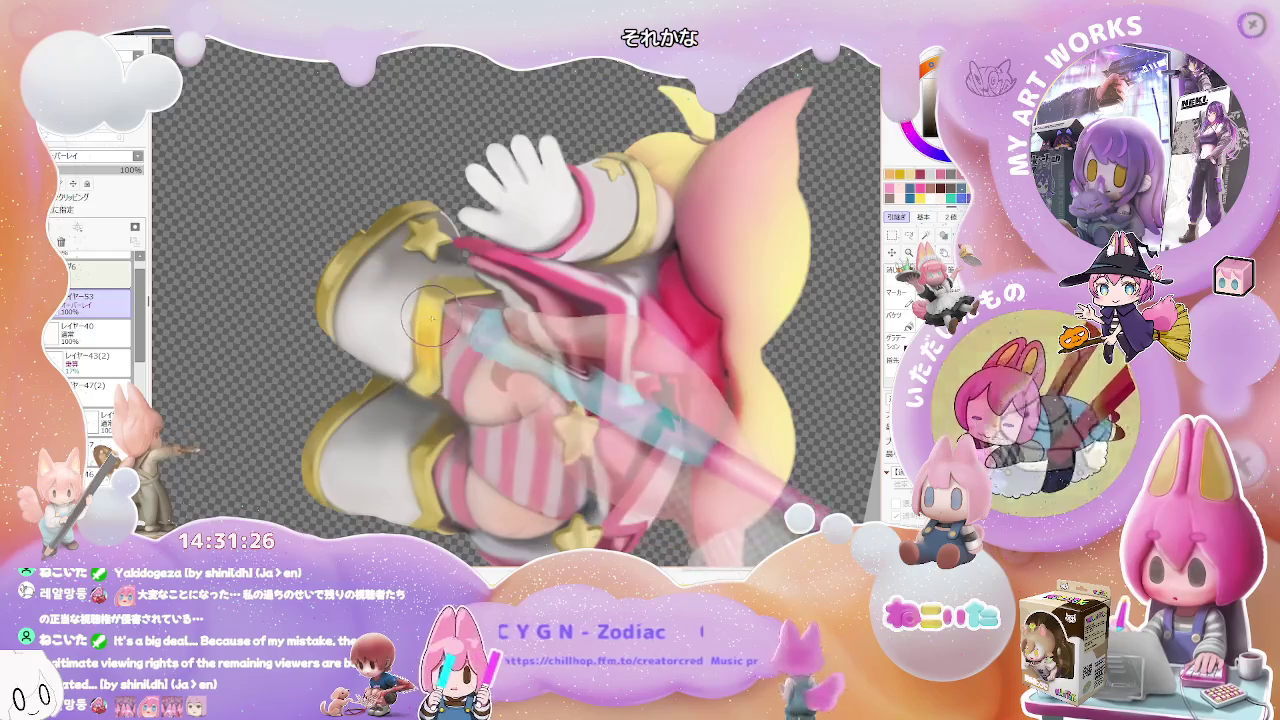
pyautogui.scroll(-2, 440, 330)
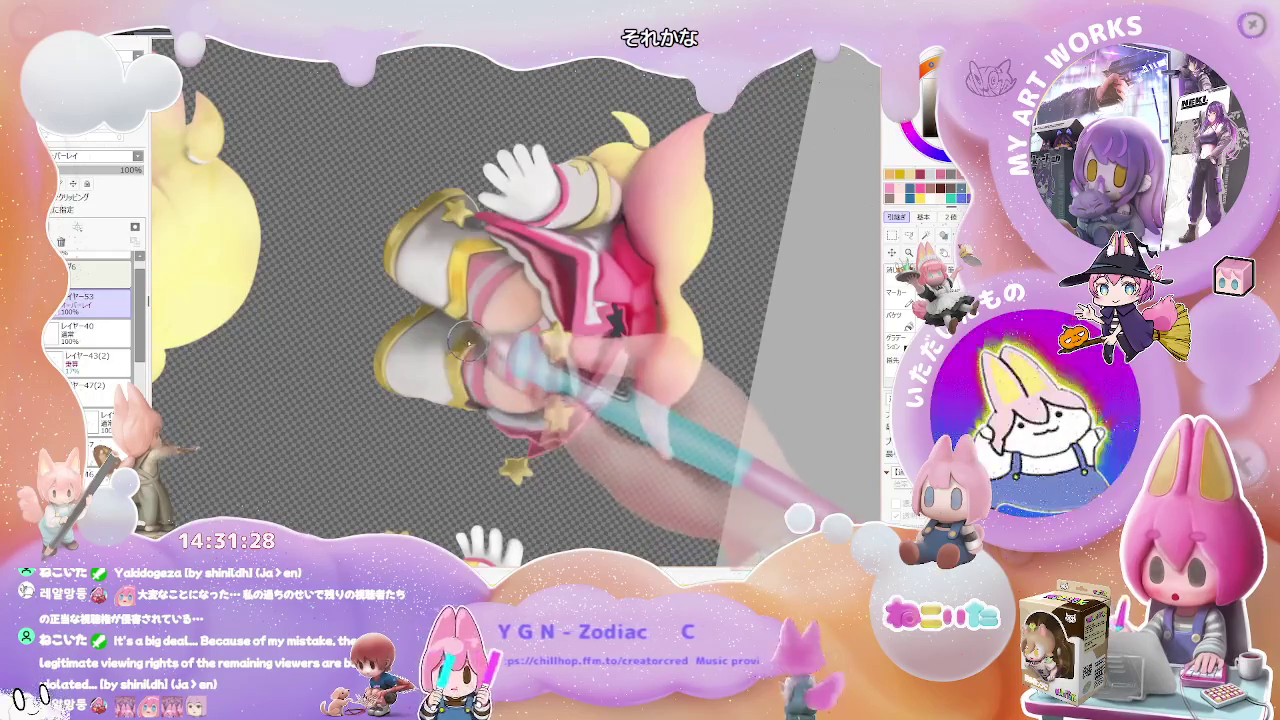
pyautogui.scroll(-2, 455, 395)
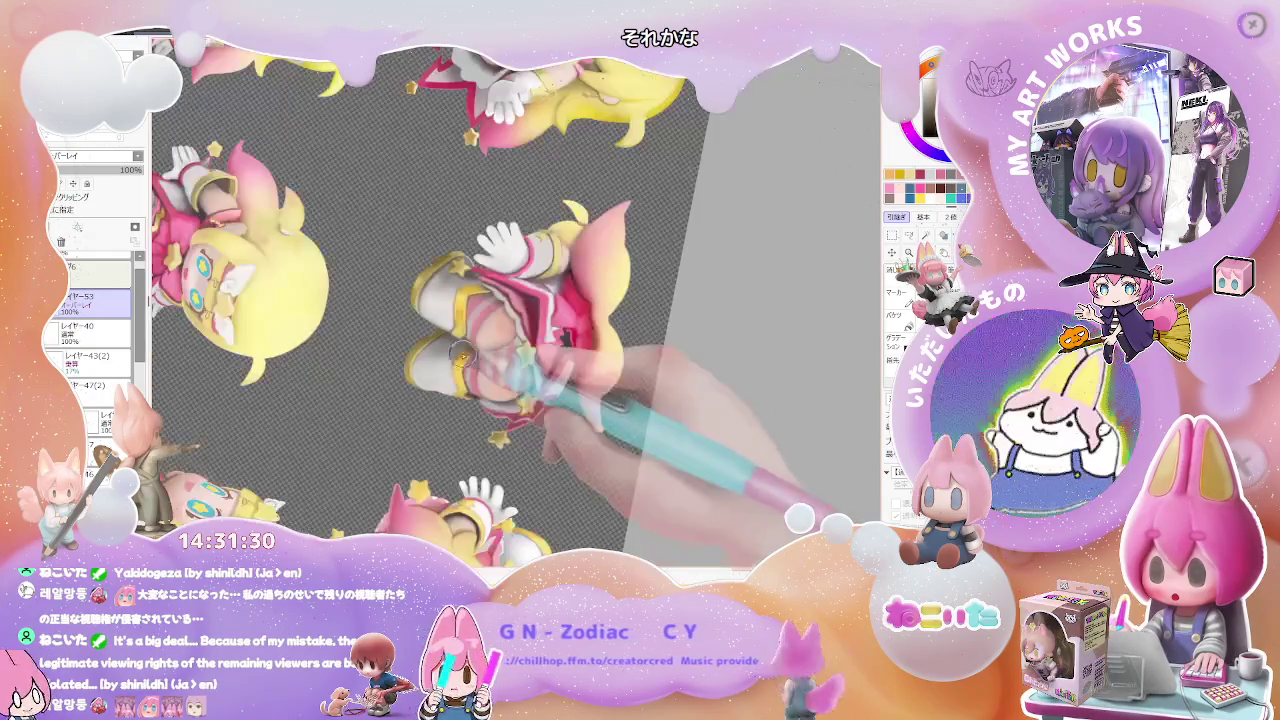
pyautogui.scroll(-1, 457, 400)
pyautogui.scroll(3, 480, 370)
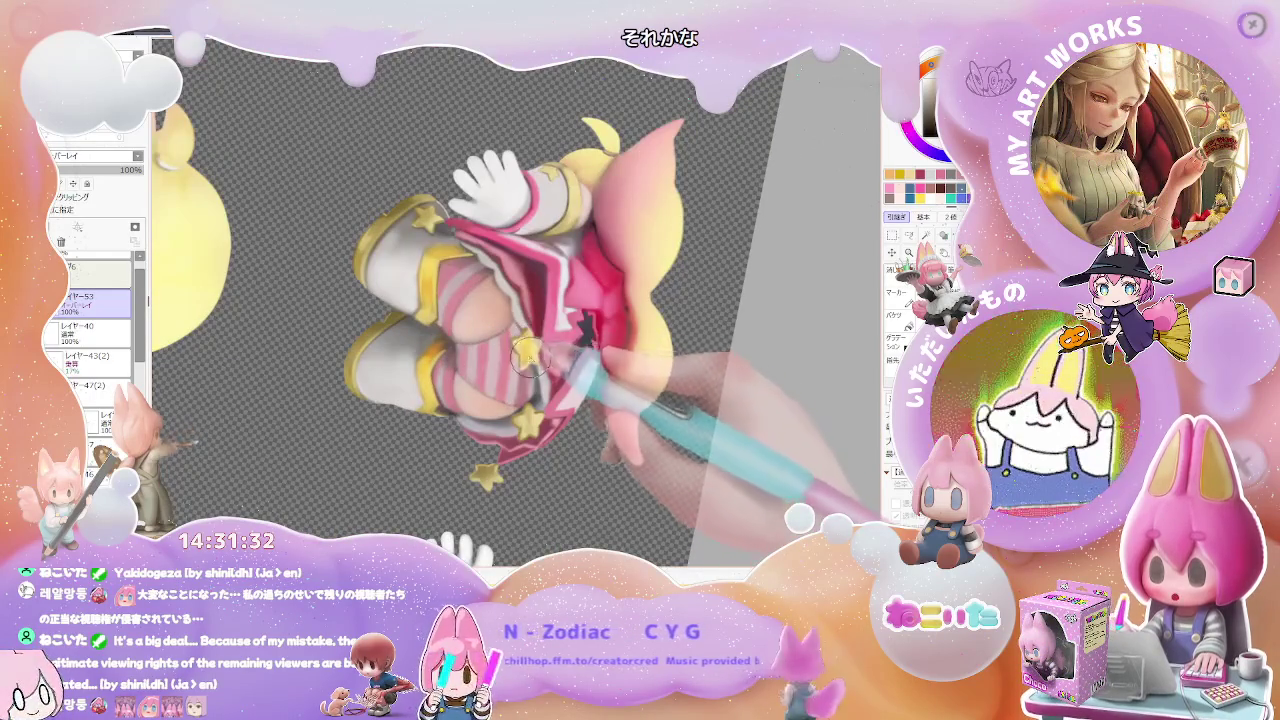
pyautogui.scroll(-2, 520, 350)
pyautogui.scroll(2, 530, 390)
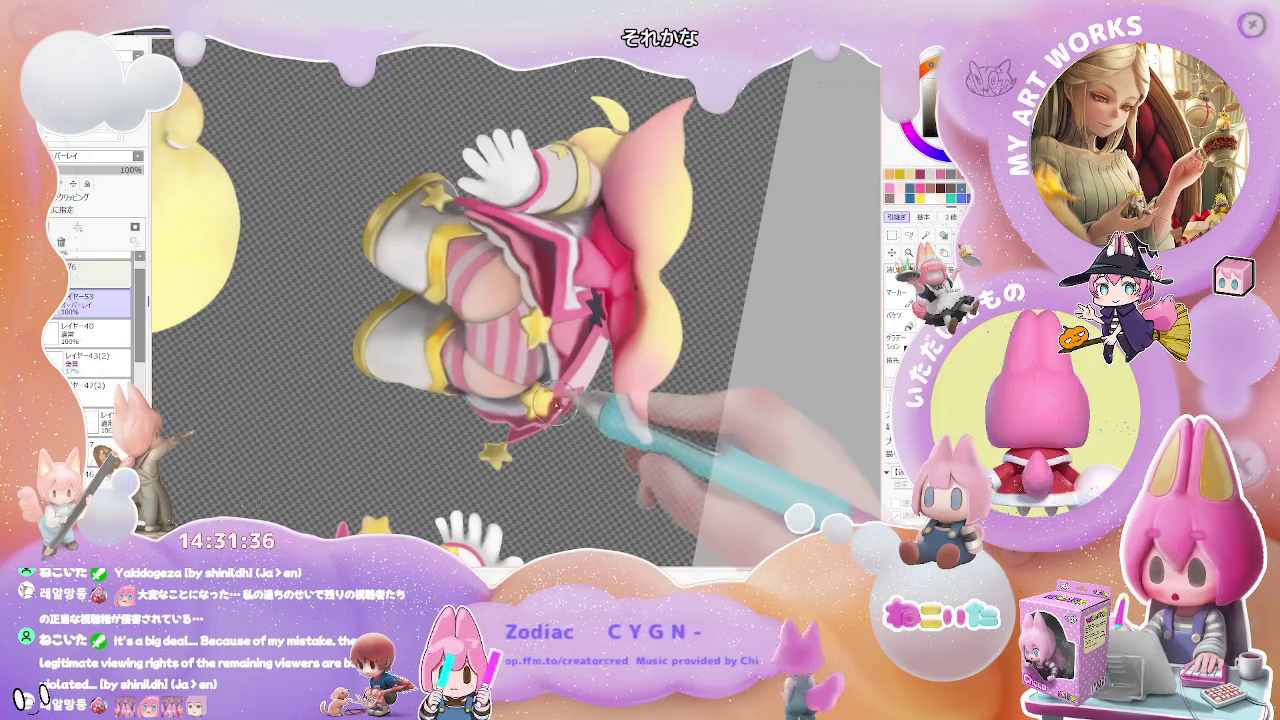
pyautogui.scroll(-2, 557, 412)
pyautogui.scroll(2, 592, 427)
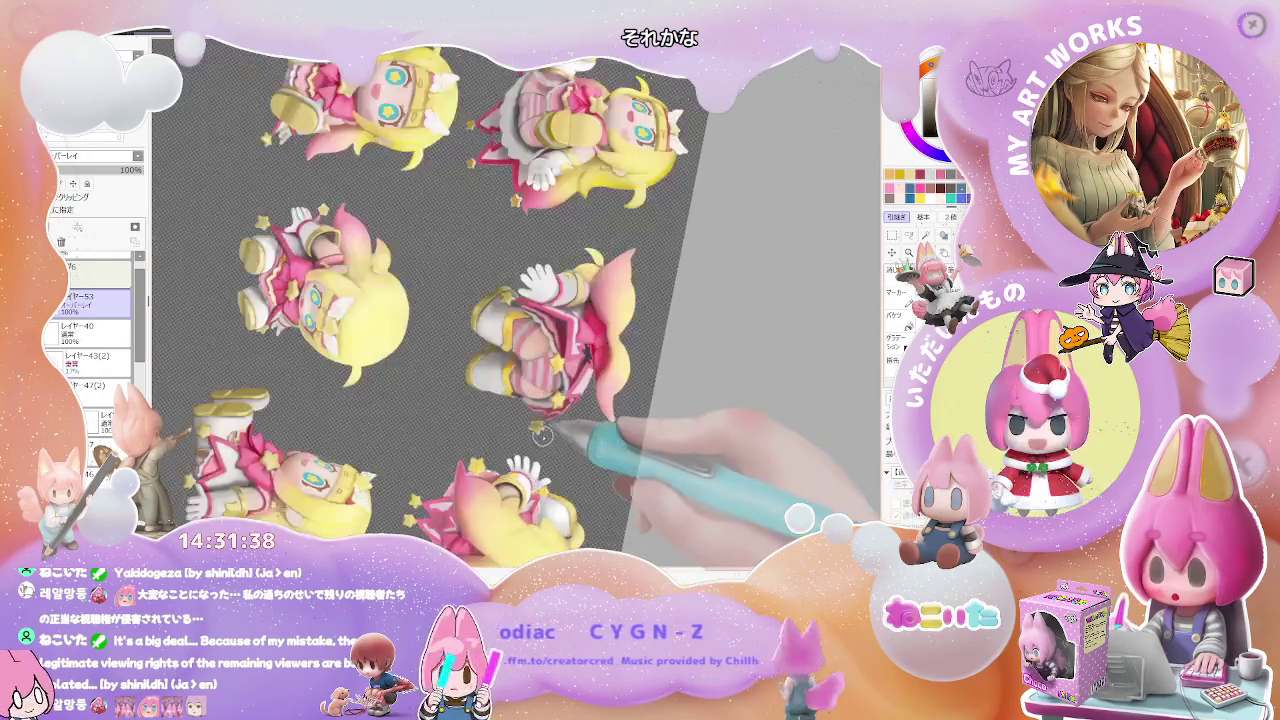
pyautogui.scroll(2, 560, 426)
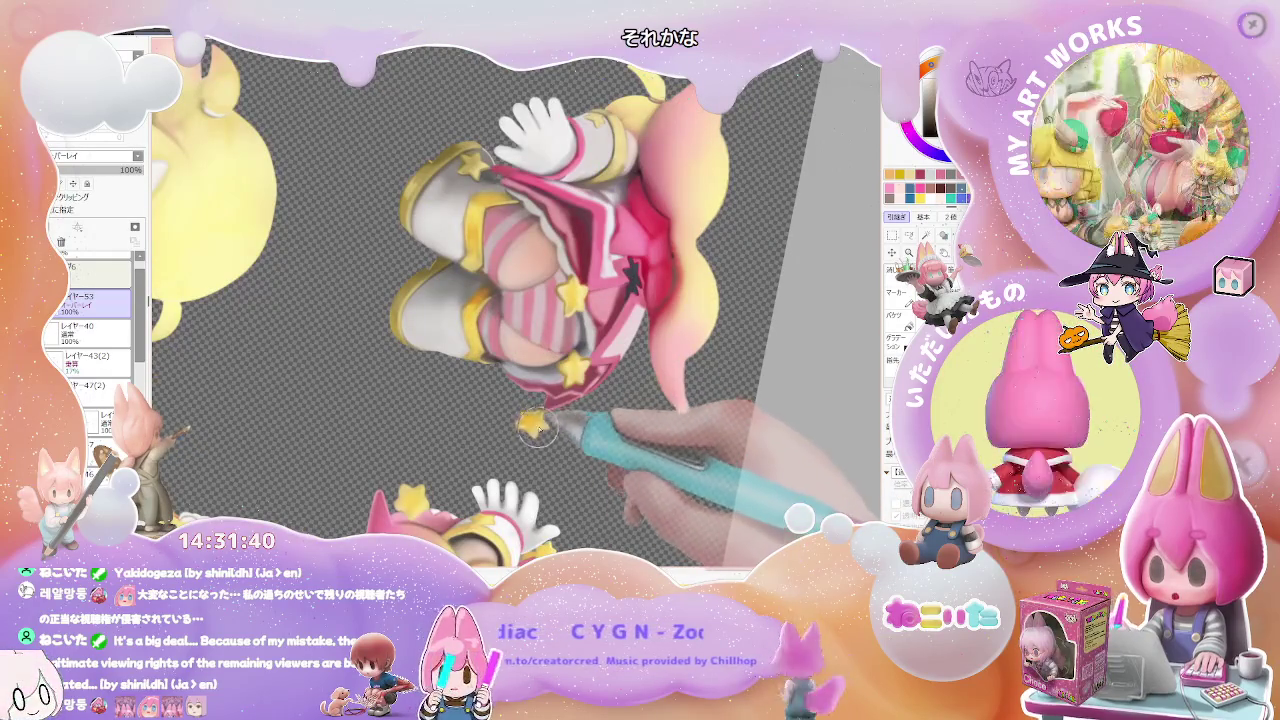
pyautogui.scroll(-2, 533, 425)
pyautogui.scroll(-2, 600, 422)
pyautogui.press('End')
pyautogui.press('End')
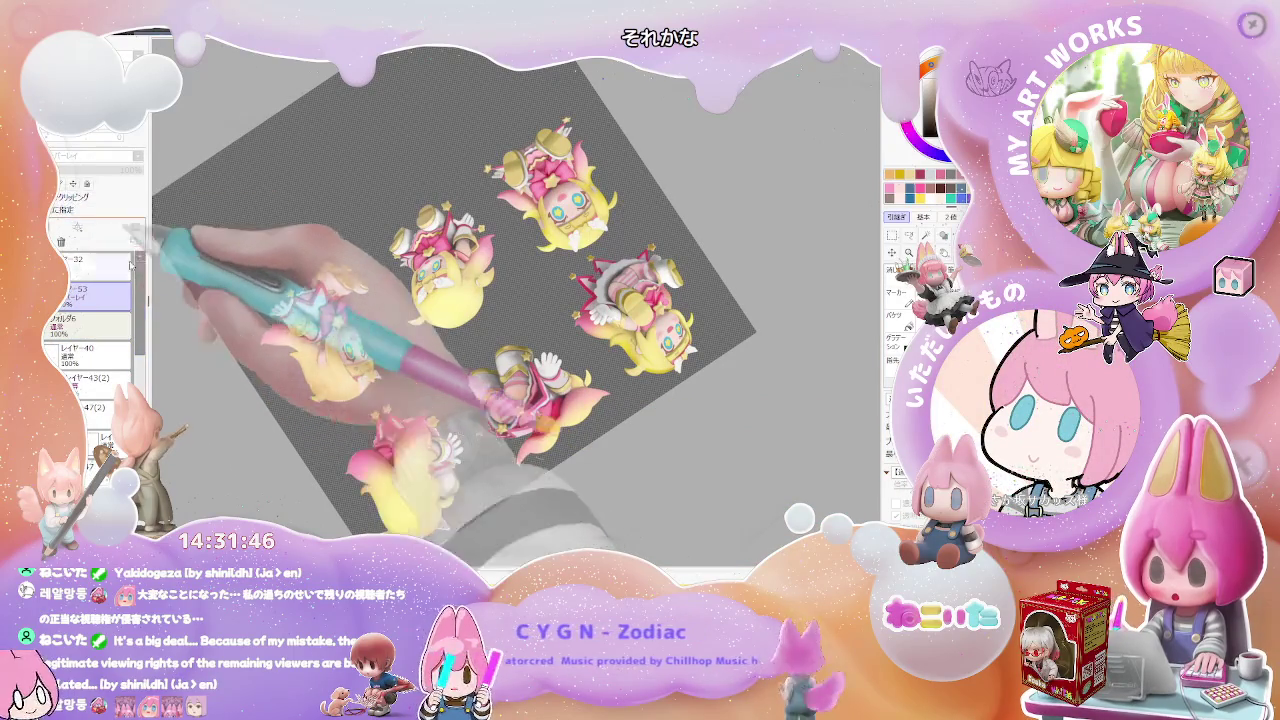
pyautogui.click(119, 324)
pyautogui.click(119, 324)
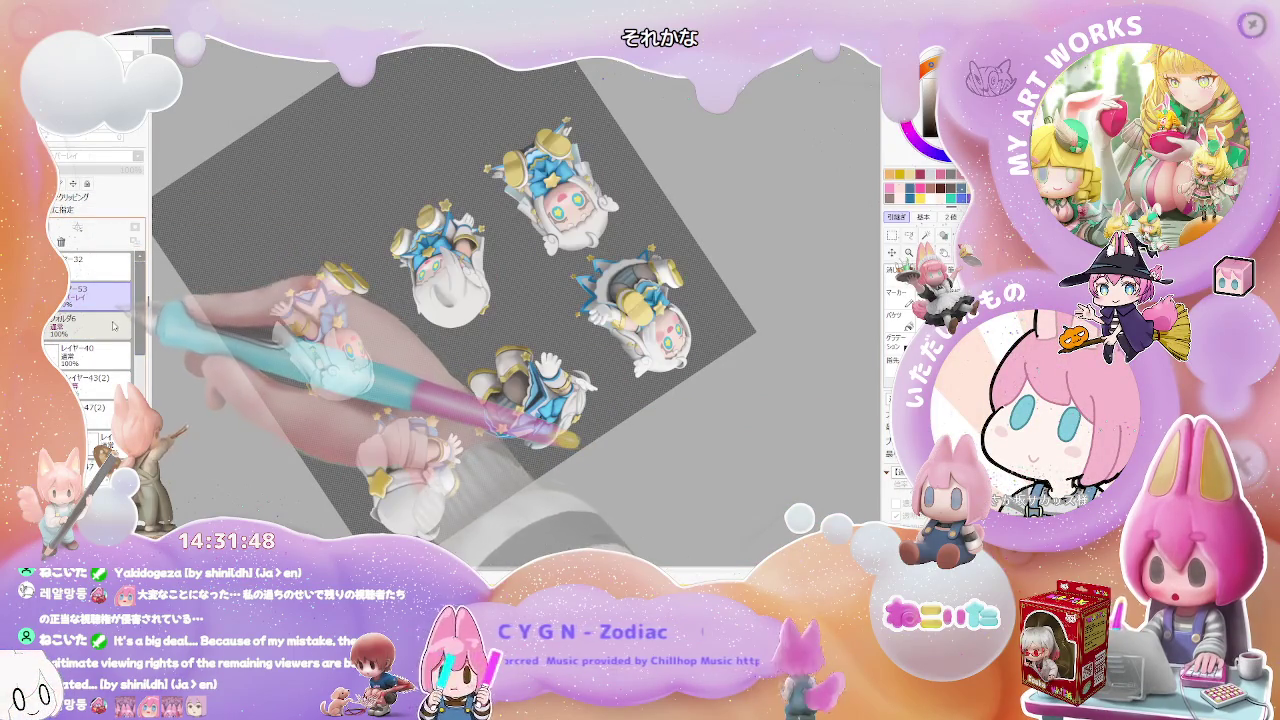
pyautogui.click(113, 326)
pyautogui.hotkey('ctrl', '+')
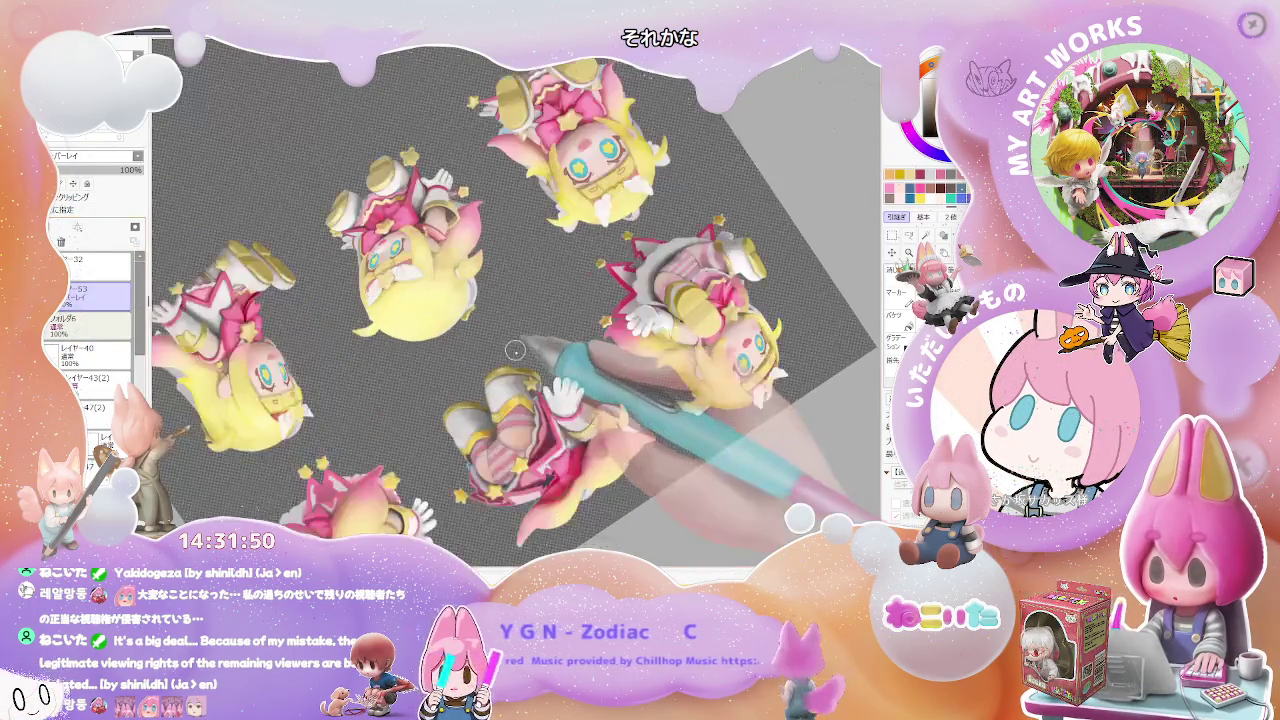
pyautogui.scroll(3, 515, 350)
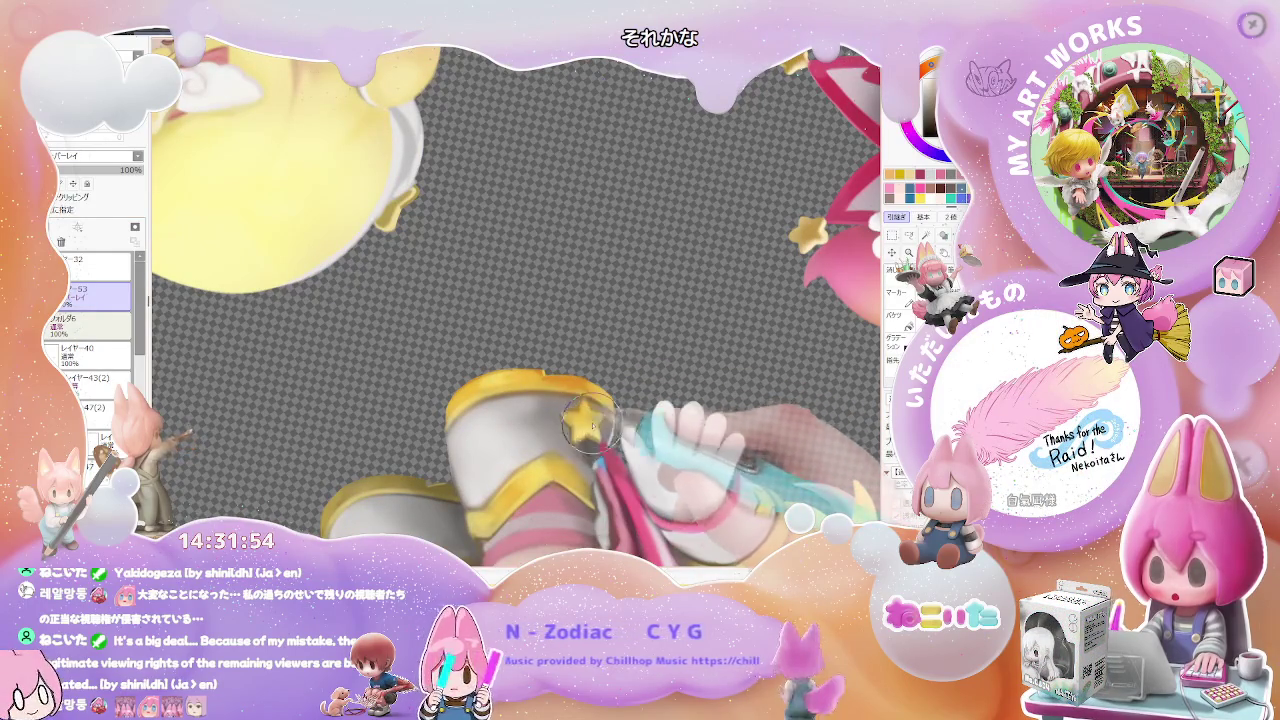
pyautogui.scroll(-2, 590, 430)
pyautogui.scroll(-2, 590, 430)
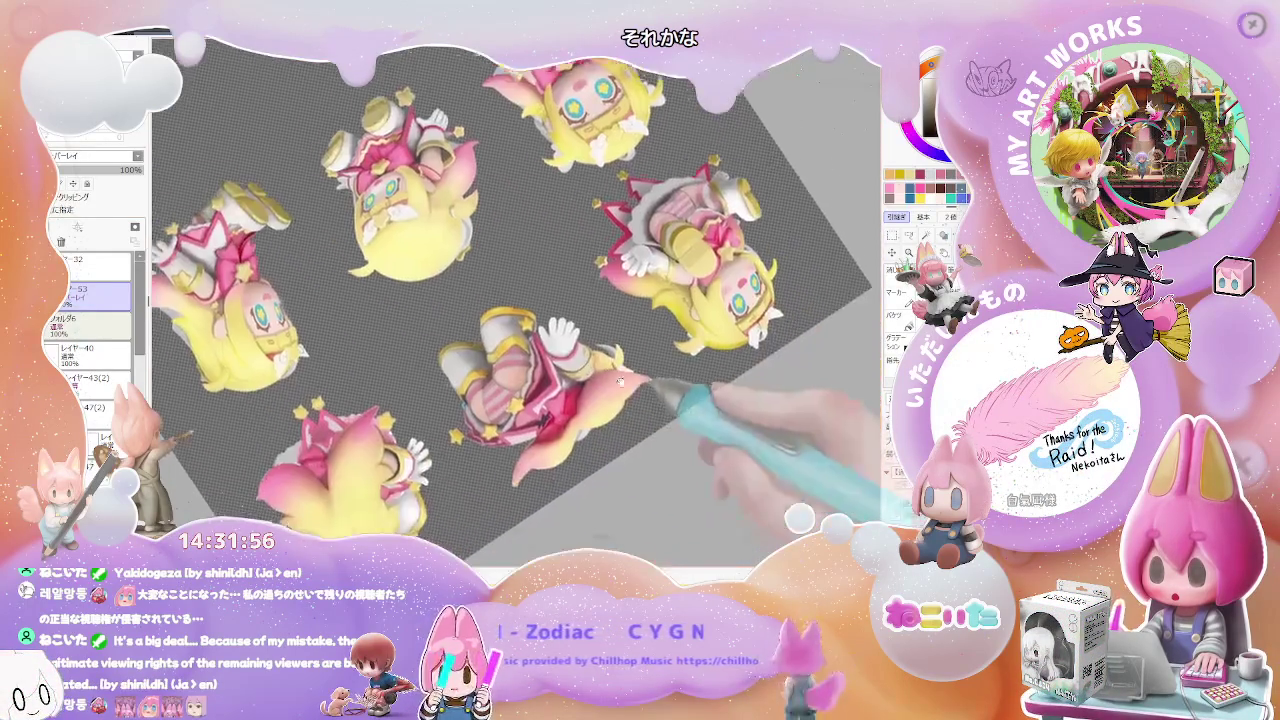
pyautogui.scroll(3, 432, 345)
pyautogui.scroll(2, 433, 342)
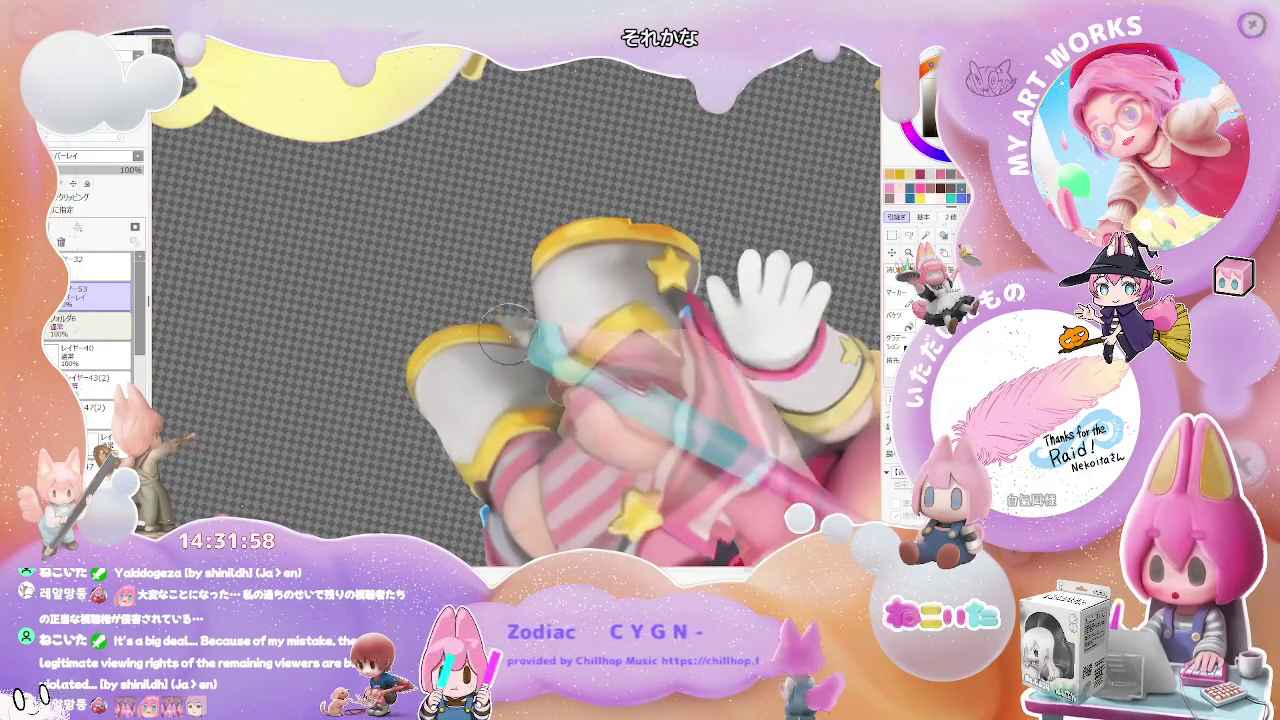
pyautogui.scroll(-2, 421, 410)
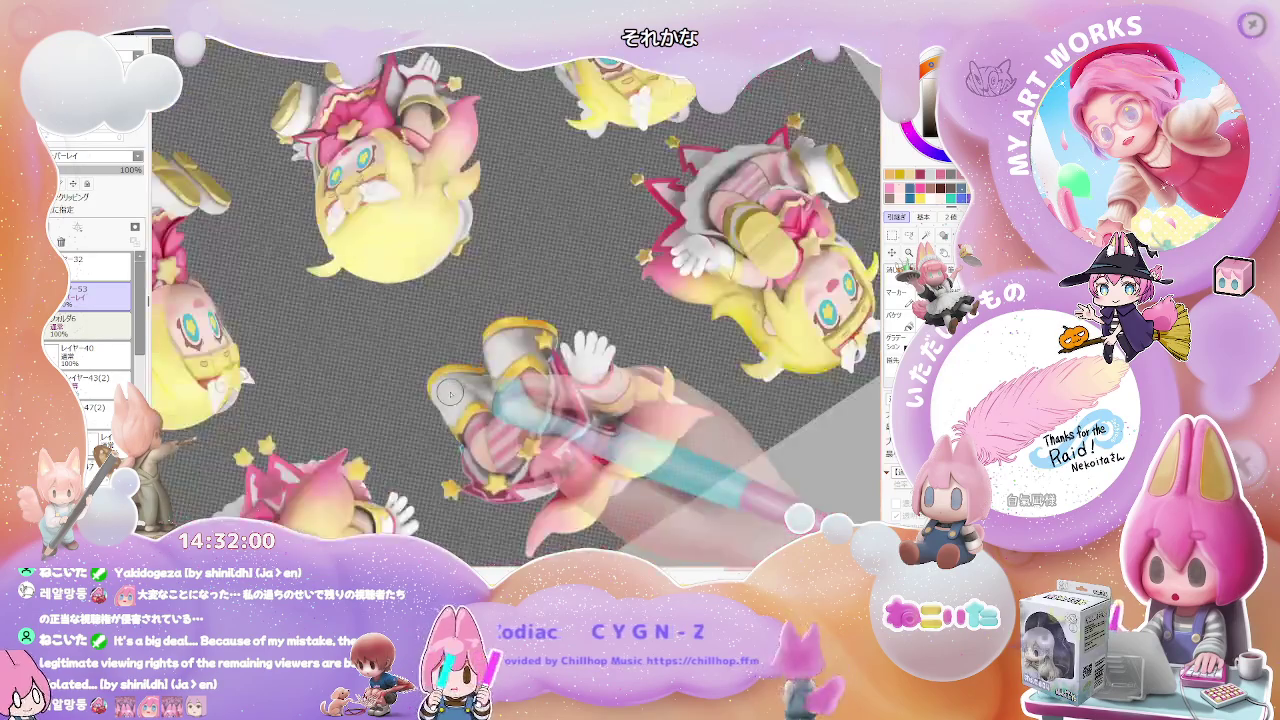
pyautogui.scroll(-1, 421, 410)
pyautogui.scroll(3, 421, 410)
pyautogui.scroll(3, 420, 368)
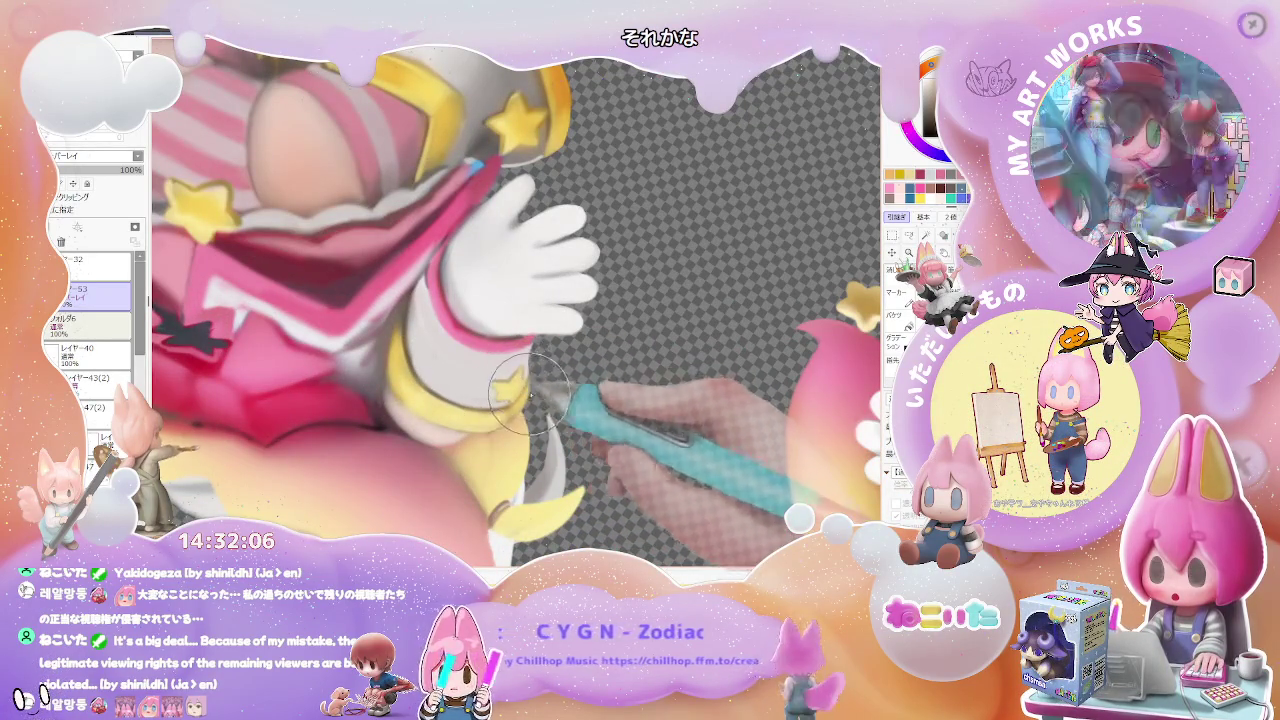
pyautogui.scroll(-1, 515, 380)
pyautogui.scroll(-1, 577, 422)
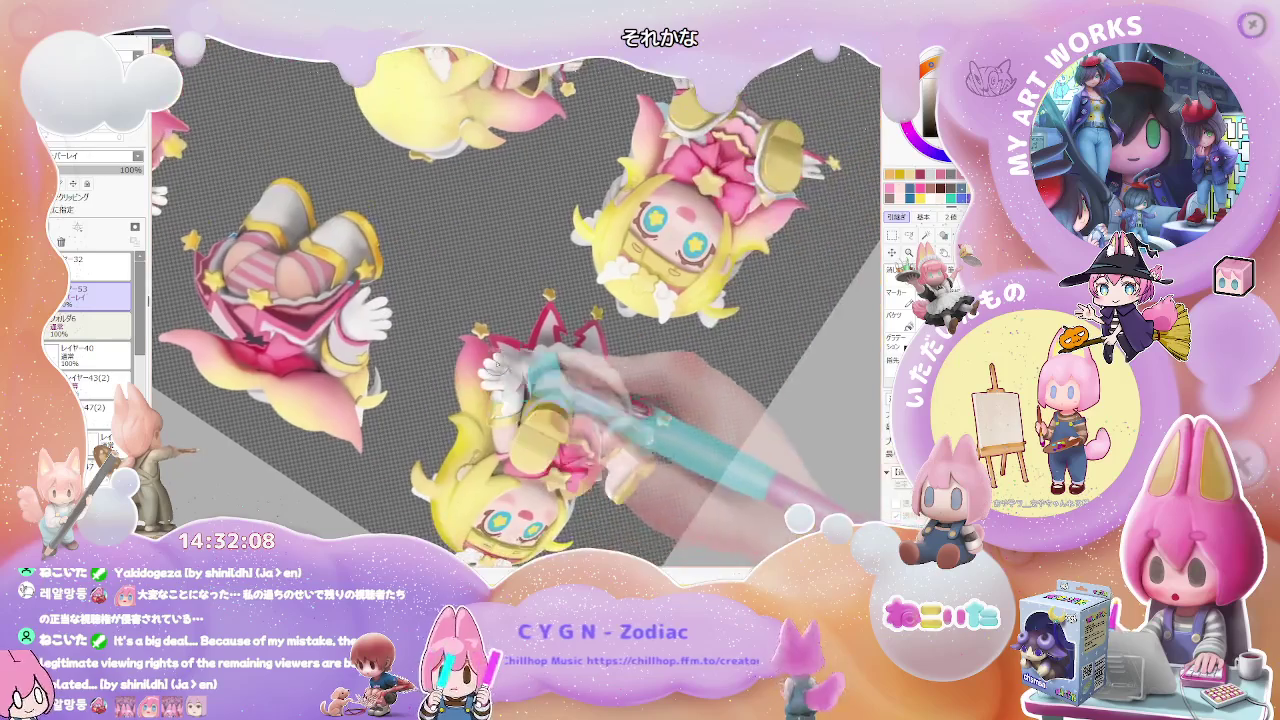
pyautogui.scroll(2, 470, 315)
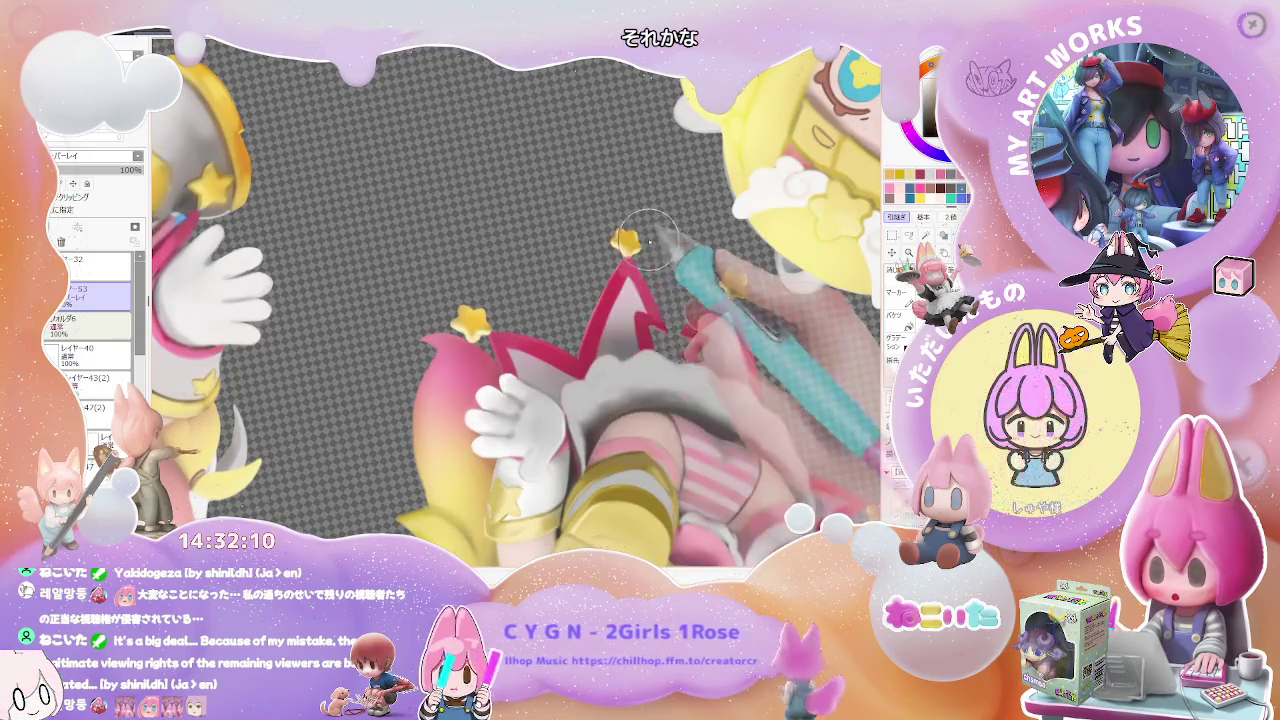
pyautogui.scroll(-2, 737, 283)
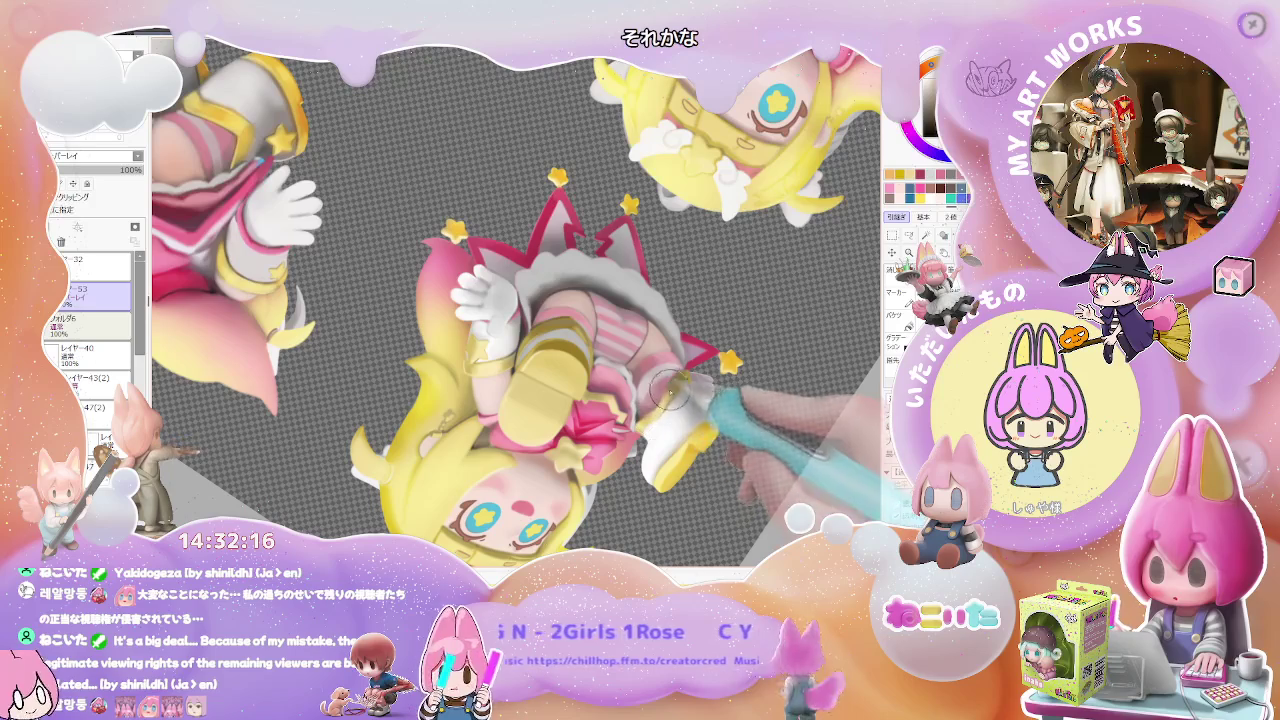
pyautogui.scroll(-2, 688, 378)
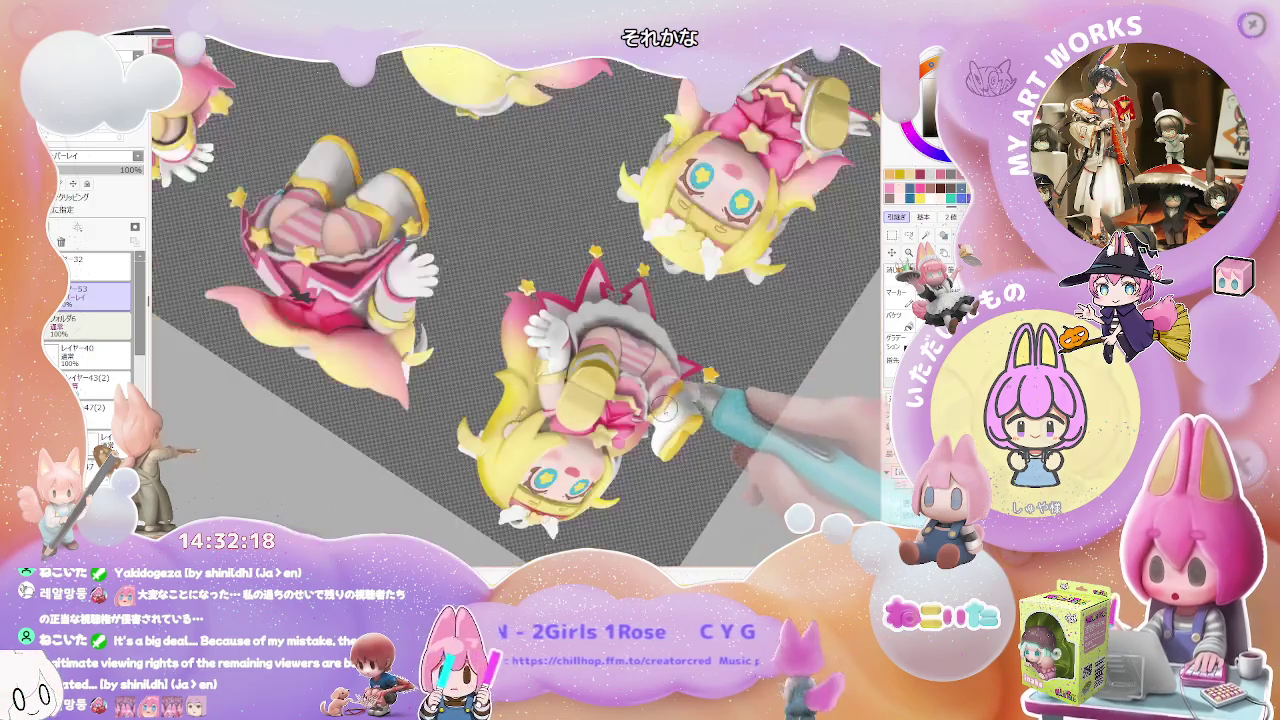
pyautogui.scroll(3, 600, 425)
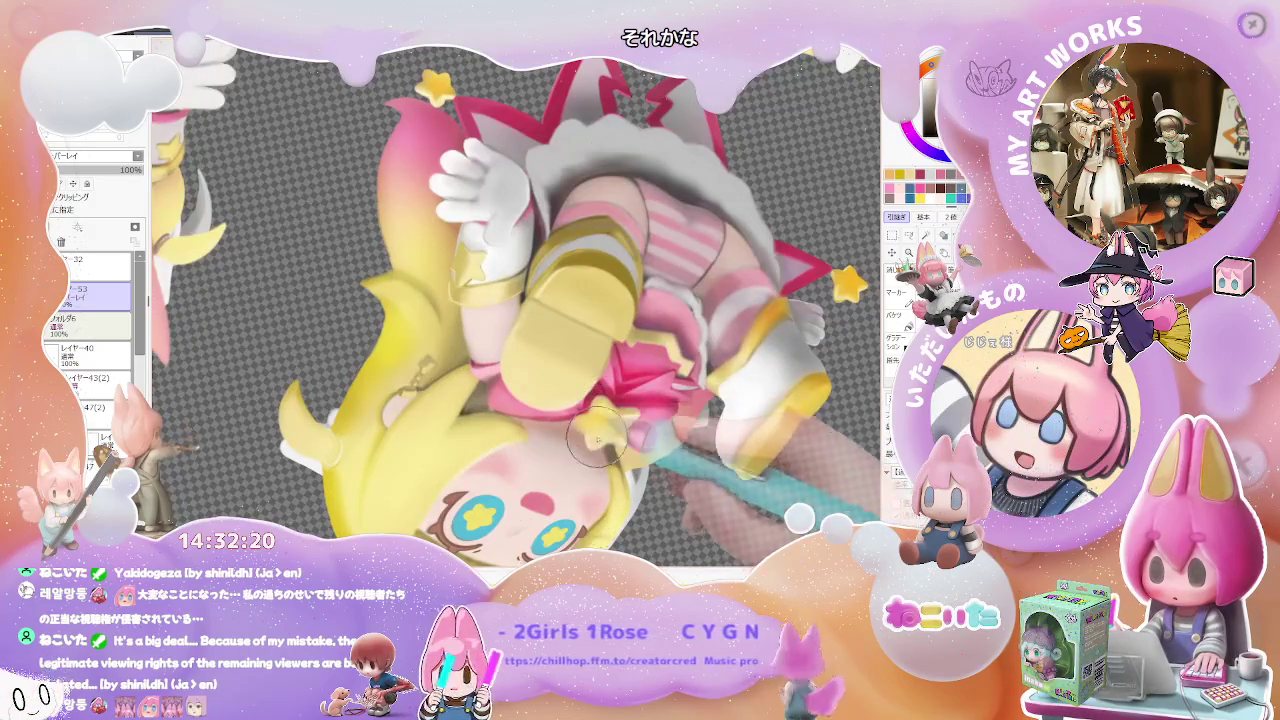
pyautogui.moveTo(497, 410)
pyautogui.mouseDown()
pyautogui.moveTo(477, 293)
pyautogui.moveTo(612, 282)
pyautogui.mouseUp()
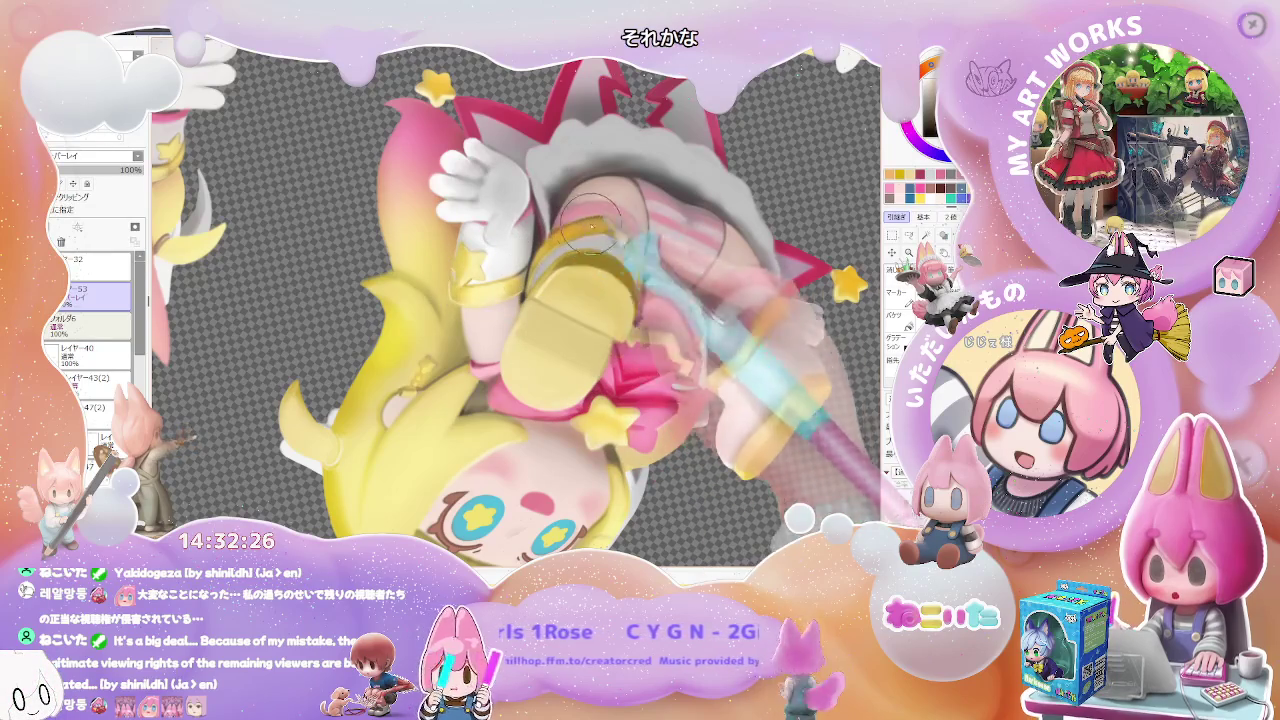
pyautogui.scroll(-1, 668, 305)
pyautogui.scroll(-1, 667, 300)
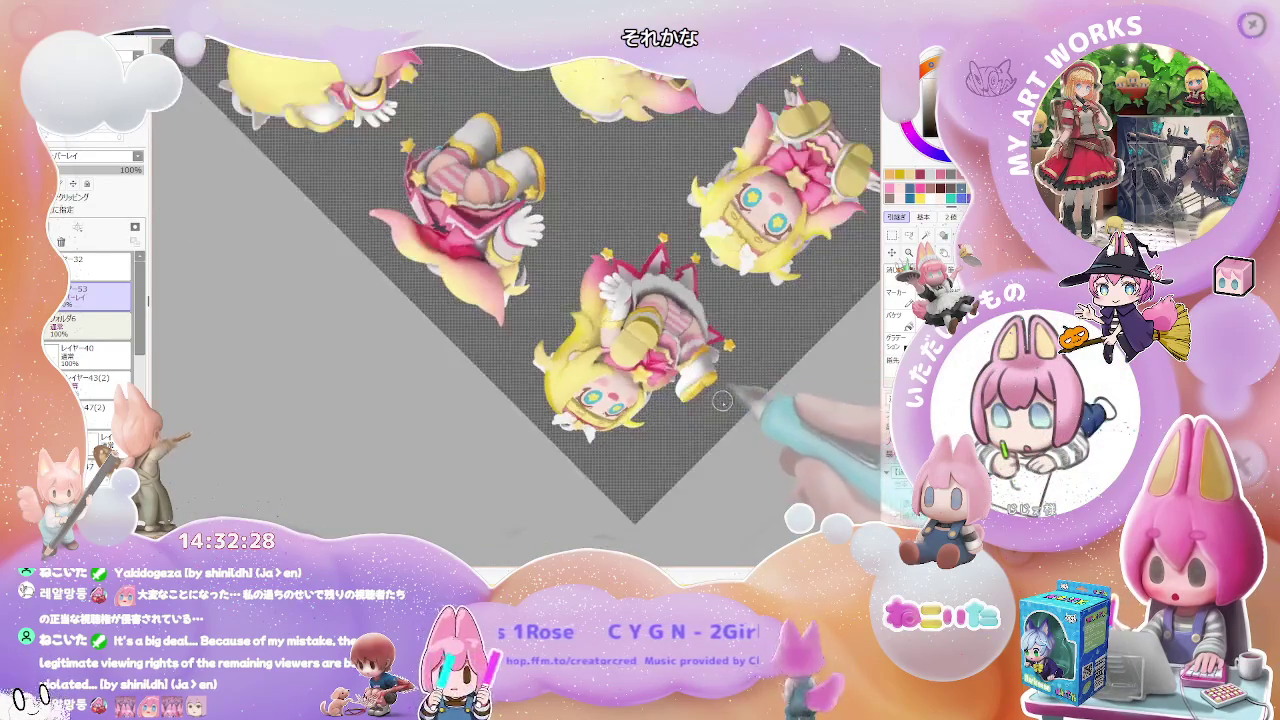
pyautogui.press('End')
pyautogui.scroll(1, 515, 489)
pyautogui.scroll(3, 503, 418)
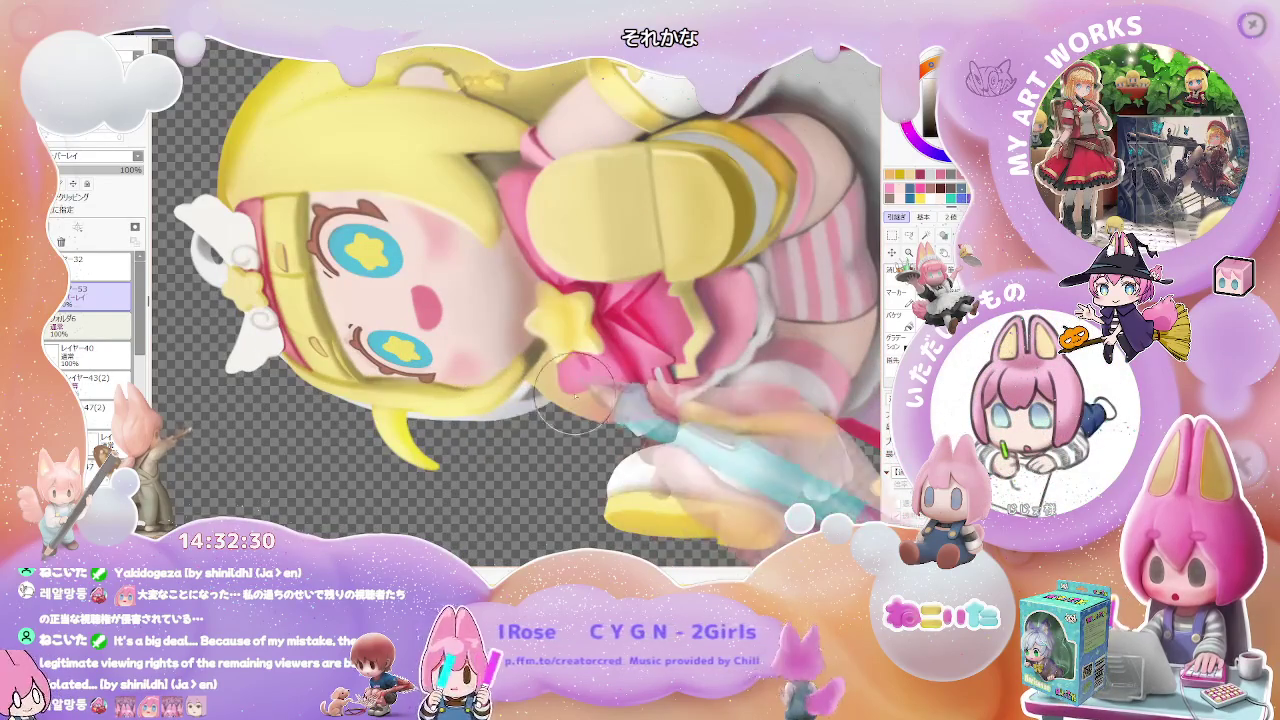
pyautogui.press('Delete')
pyautogui.press('Delete')
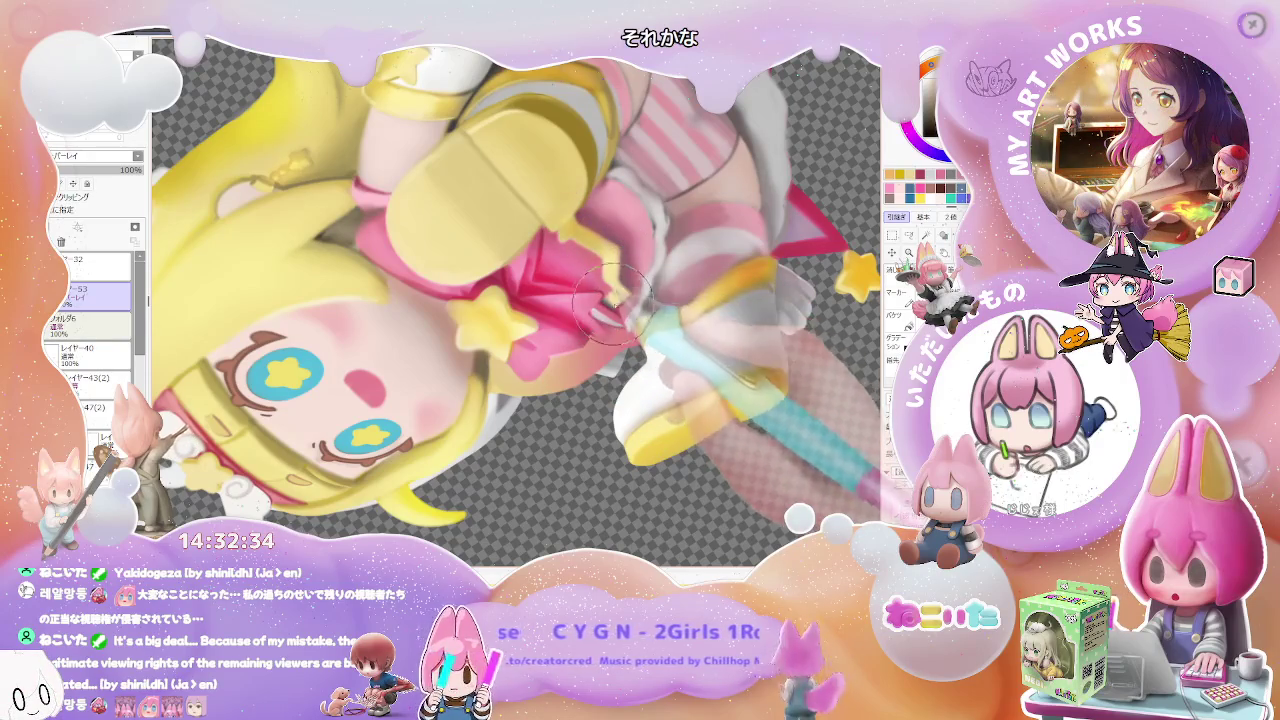
pyautogui.scroll(-1, 481, 370)
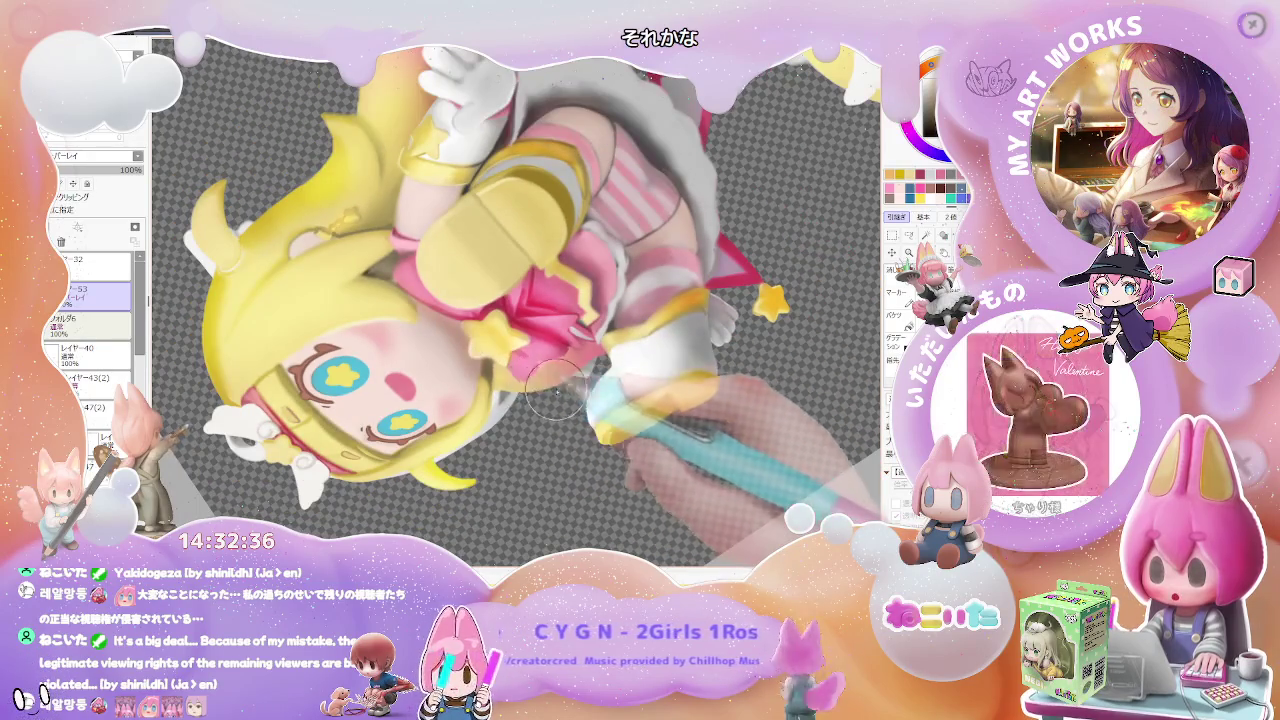
pyautogui.scroll(-1, 612, 389)
pyautogui.scroll(1, 623, 361)
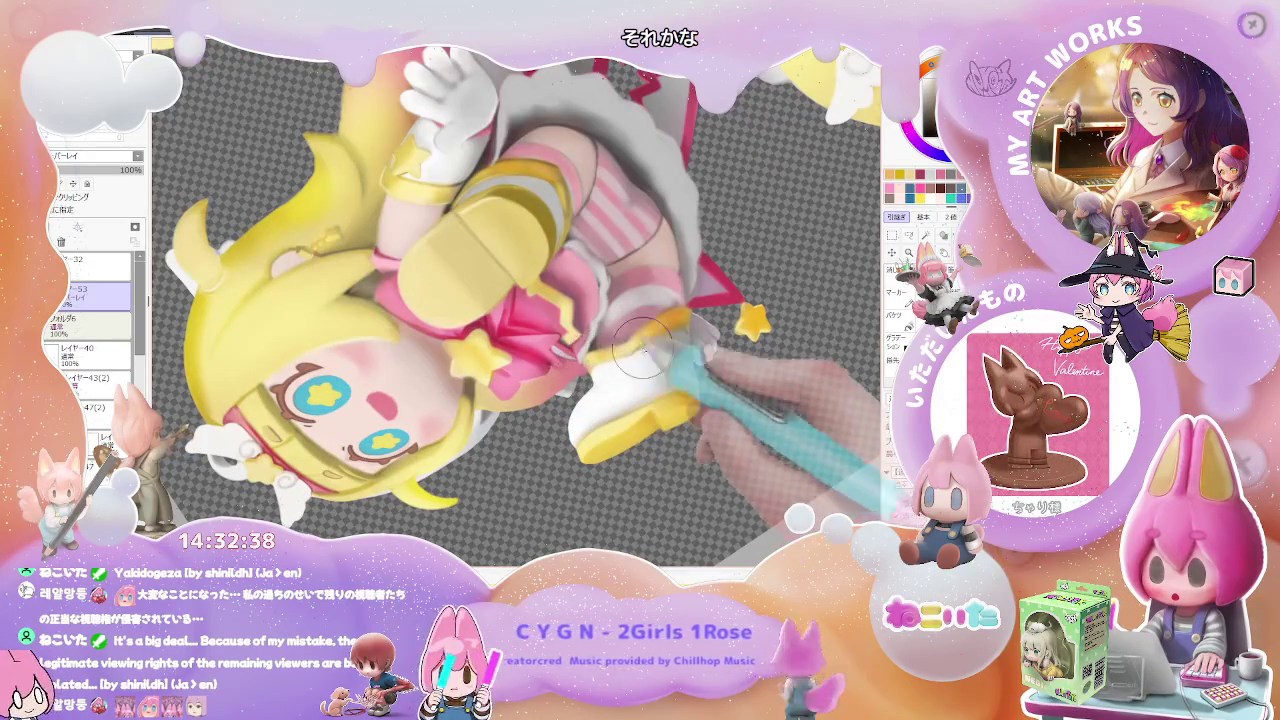
pyautogui.scroll(-3, 640, 345)
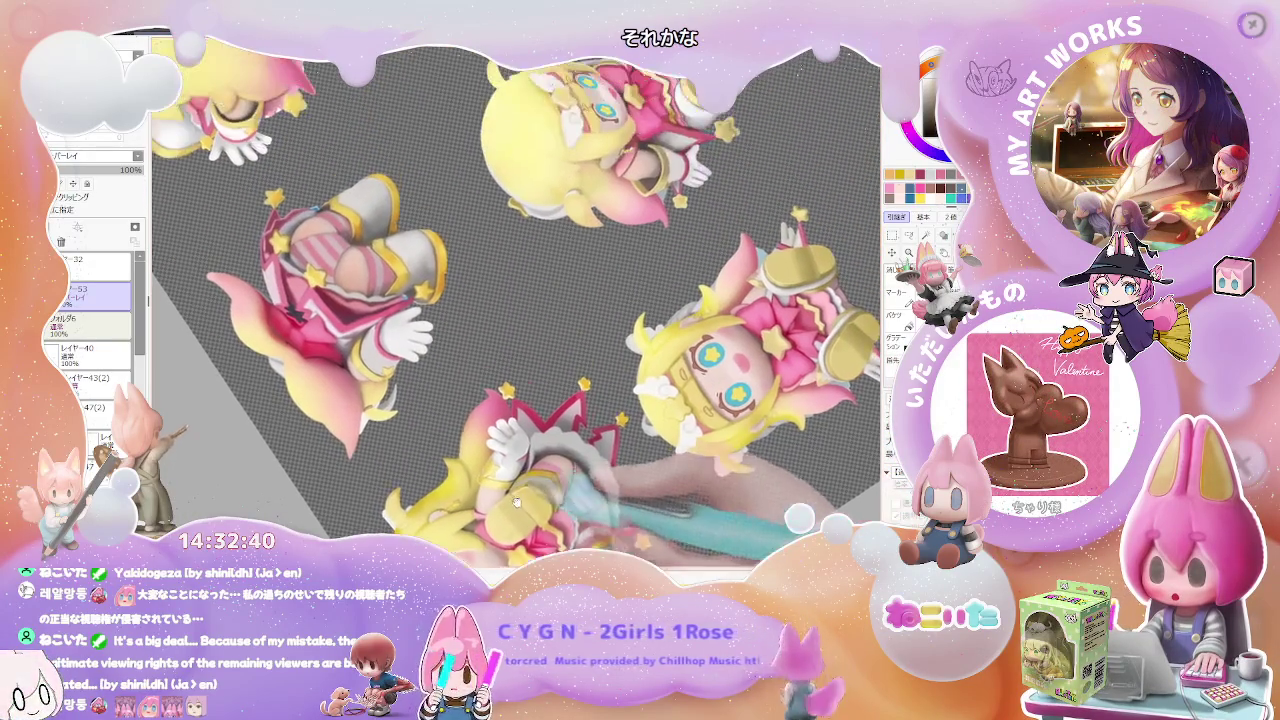
pyautogui.moveTo(516, 501); pyautogui.dragTo(446, 212)
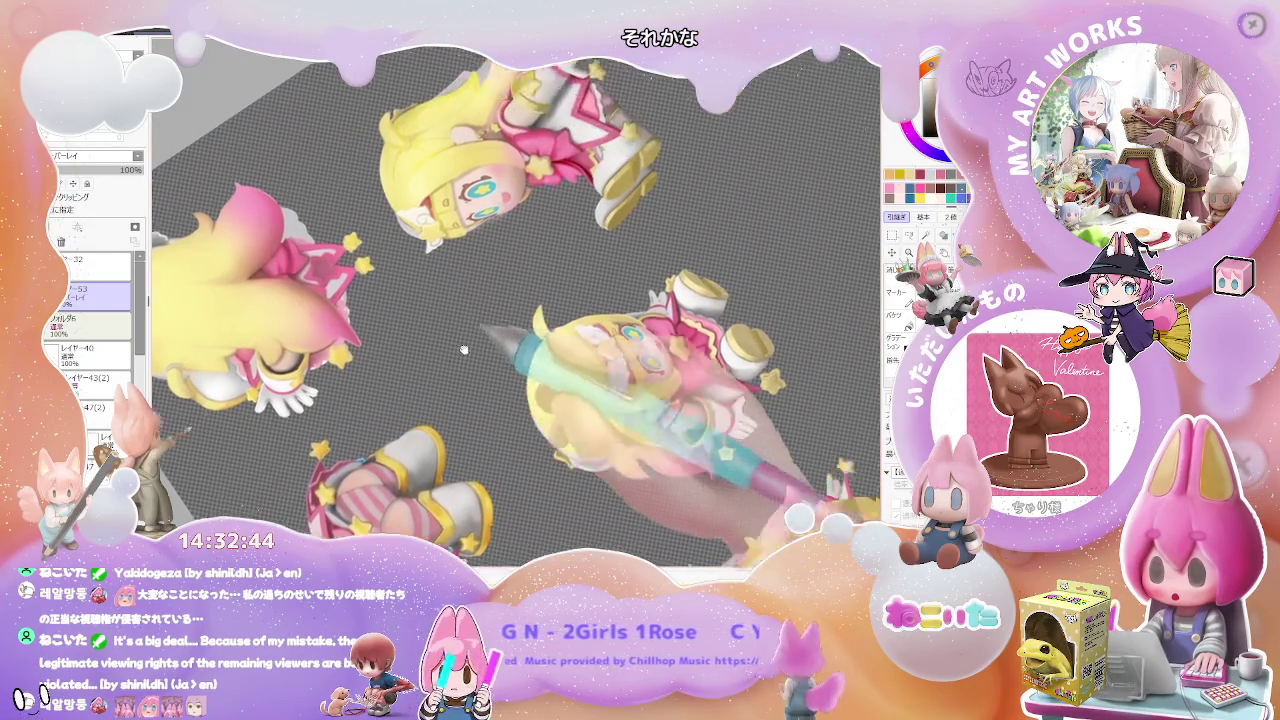
# Rotate the canvas to a new angle and enlarge the brush twice with the ] key.
pyautogui.moveTo(438, 184); pyautogui.dragTo(508, 274)
pyautogui.scroll(2, 508, 274)
pyautogui.scroll(2, 508, 276)
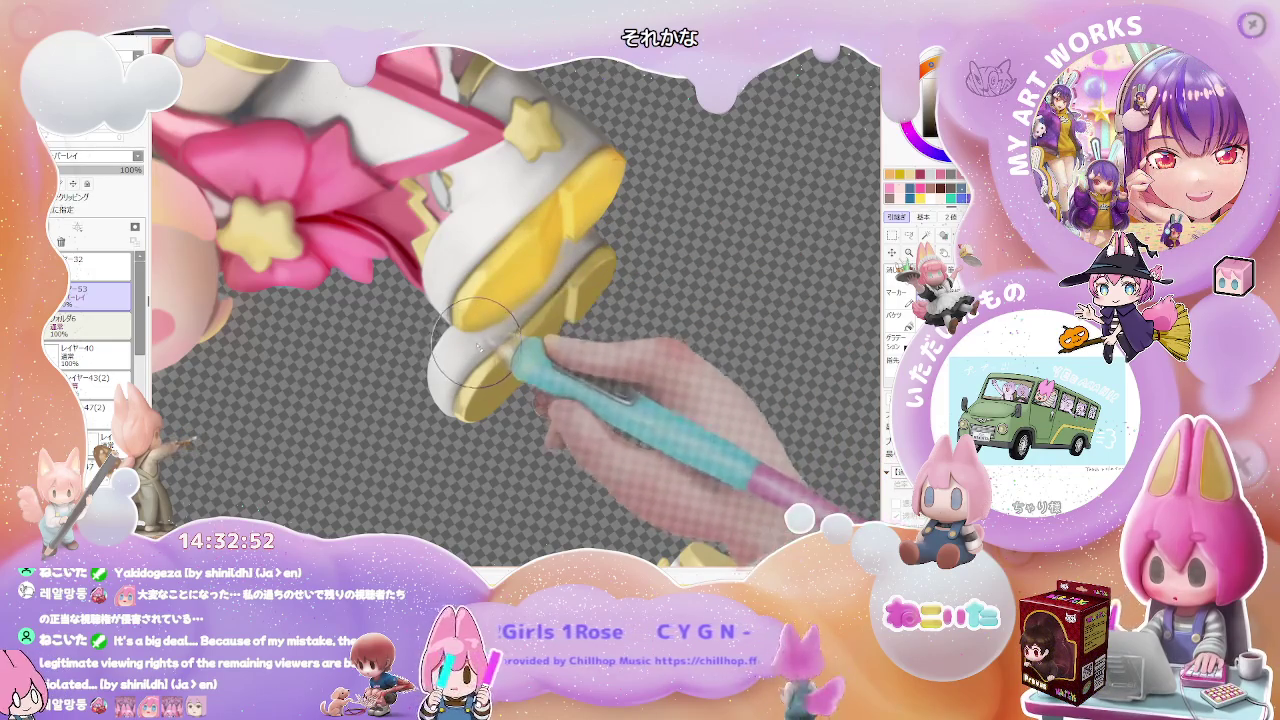
pyautogui.press(']')
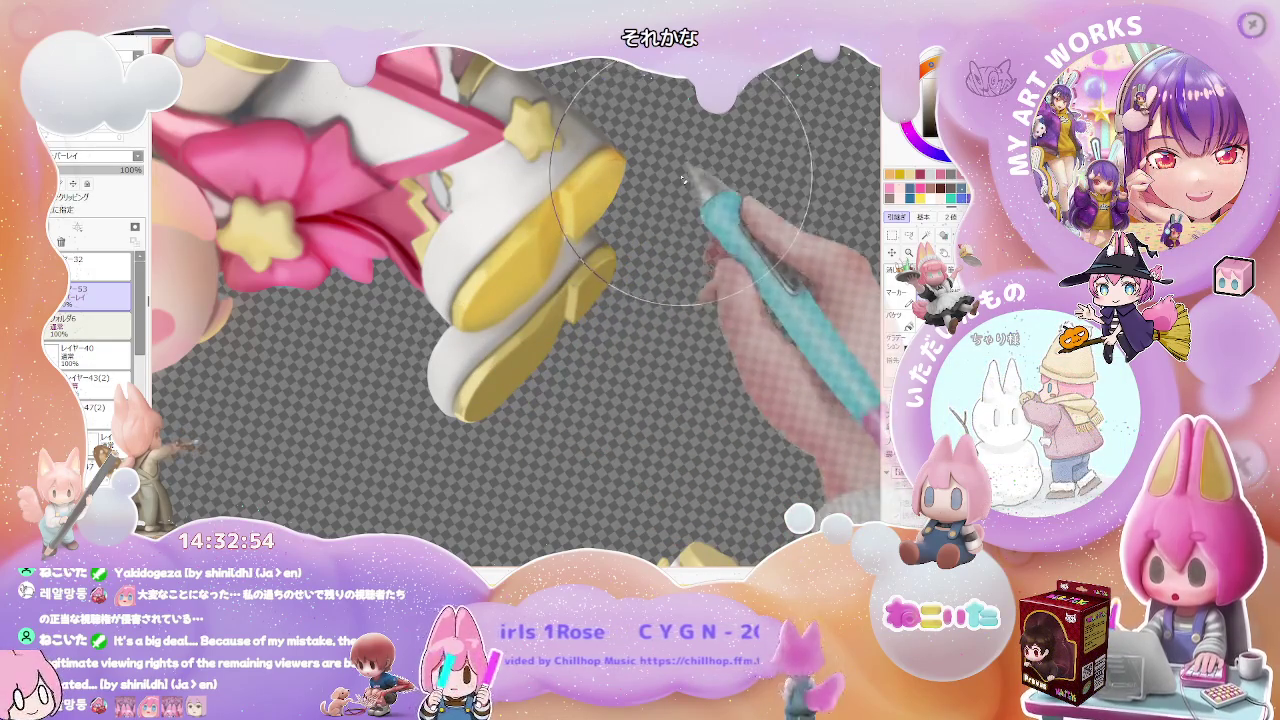
pyautogui.scroll(-2, 683, 180)
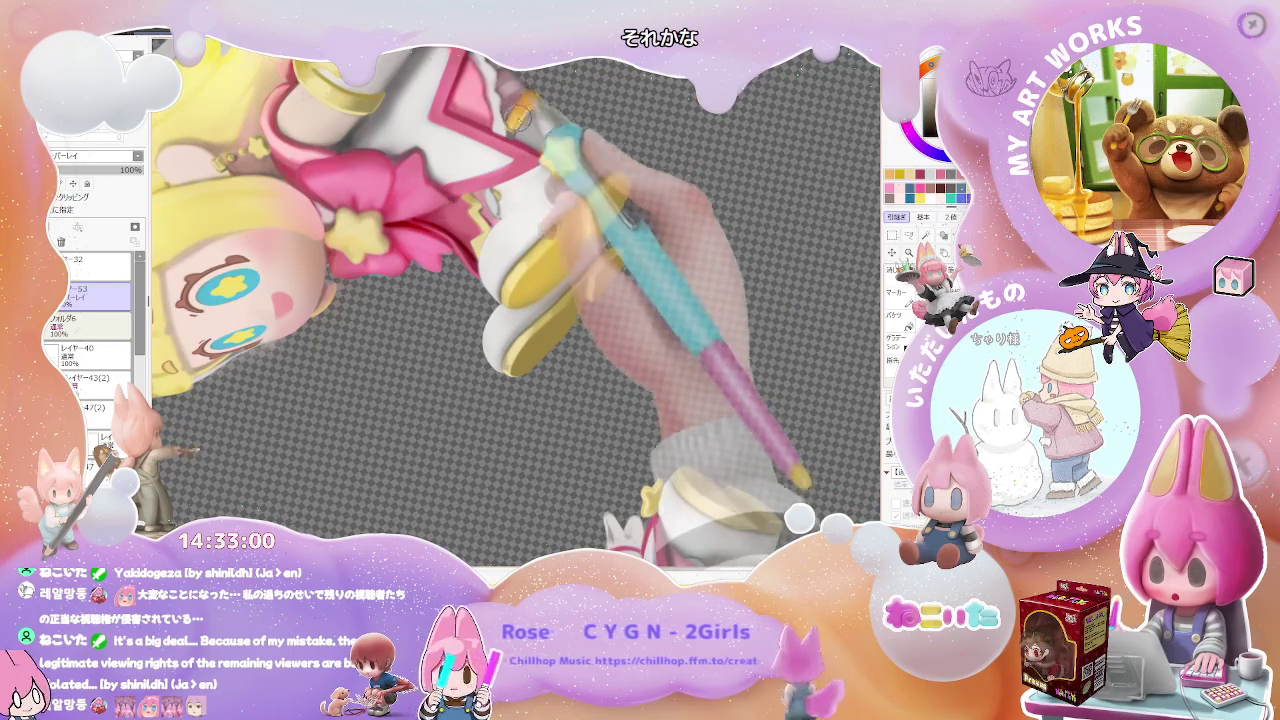
pyautogui.press(']')
pyautogui.scroll(-2, 548, 100)
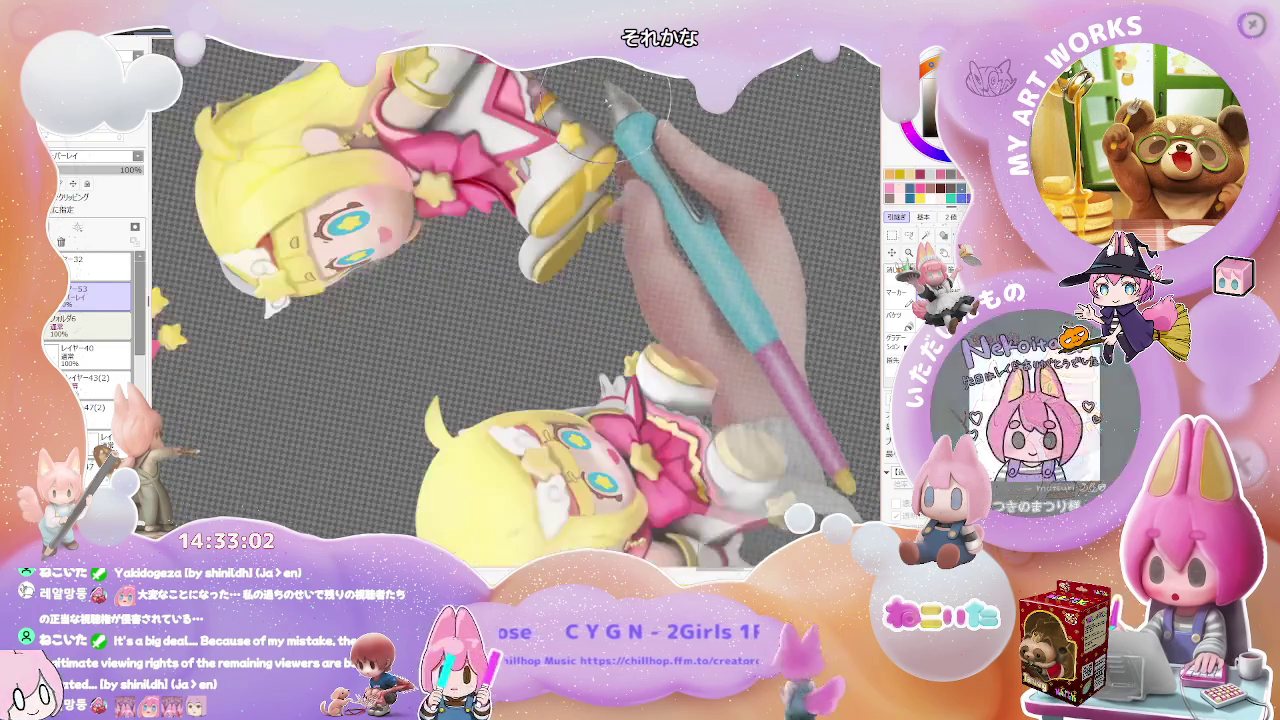
pyautogui.scroll(2, 478, 316)
pyautogui.scroll(2, 478, 316)
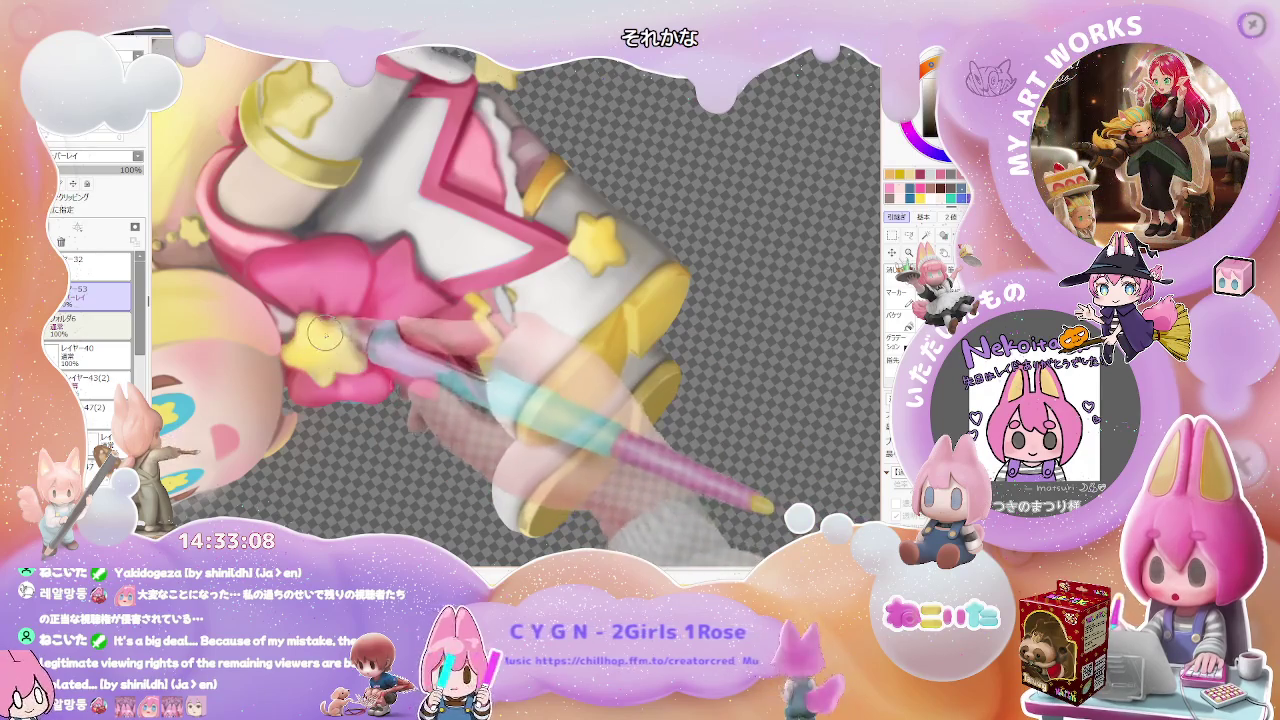
# Bring the blonde girl's head upright into view and select another layer in the stack.
pyautogui.moveTo(349, 330)
pyautogui.mouseDown()
pyautogui.moveTo(362, 380)
pyautogui.moveTo(355, 302)
pyautogui.mouseUp()
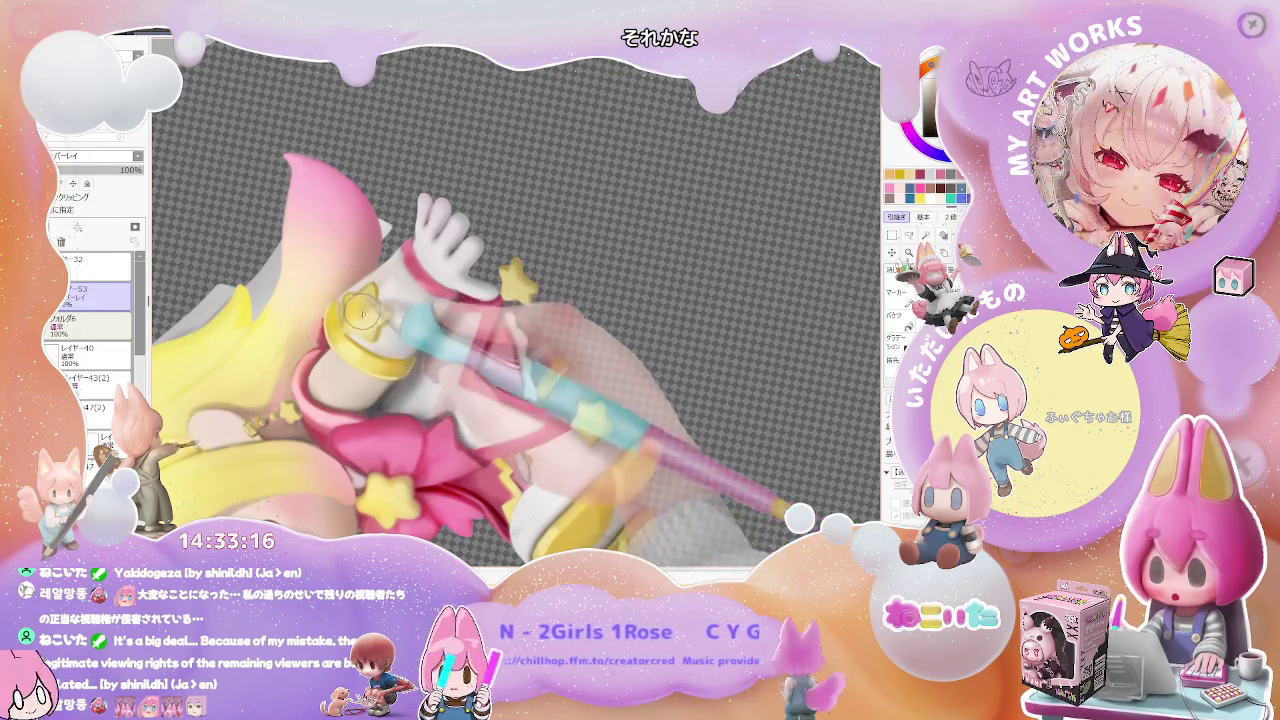
pyautogui.moveTo(370, 328)
pyautogui.mouseDown()
pyautogui.moveTo(380, 300)
pyautogui.moveTo(458, 288)
pyautogui.moveTo(488, 318)
pyautogui.mouseUp()
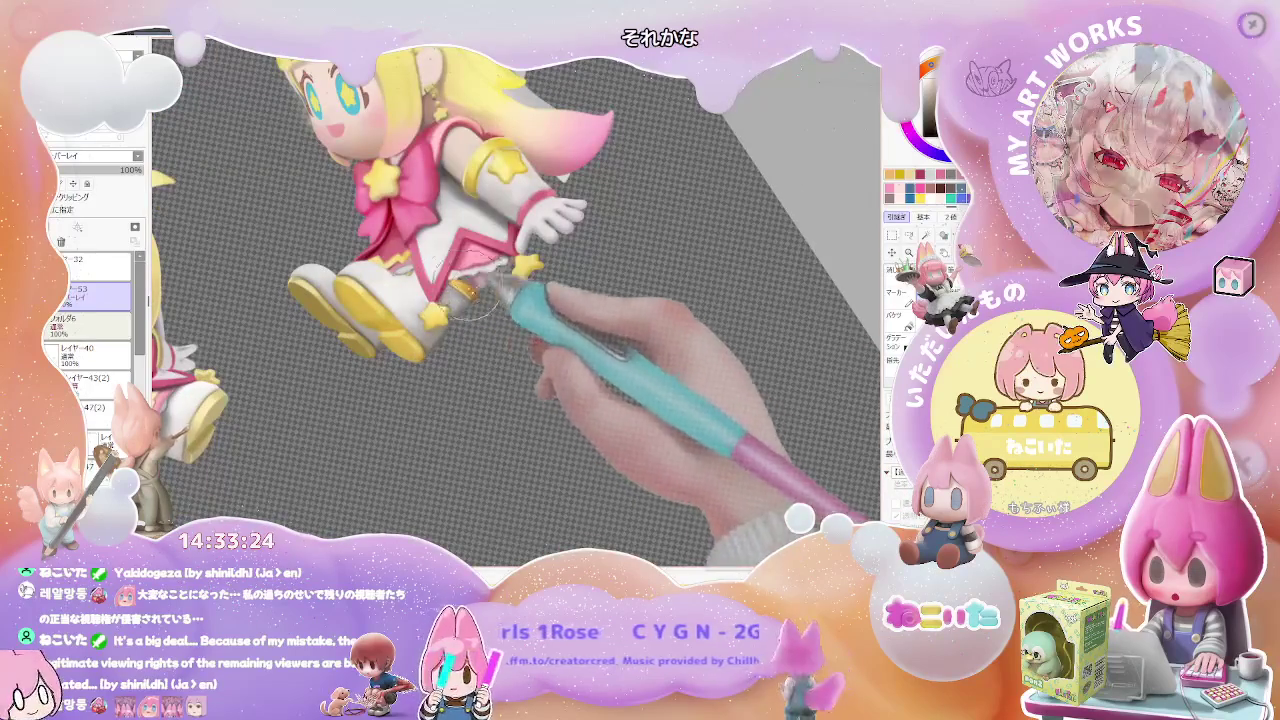
pyautogui.moveTo(488, 320)
pyautogui.mouseDown()
pyautogui.moveTo(482, 418)
pyautogui.moveTo(518, 296)
pyautogui.moveTo(495, 250)
pyautogui.moveTo(537, 247)
pyautogui.mouseUp()
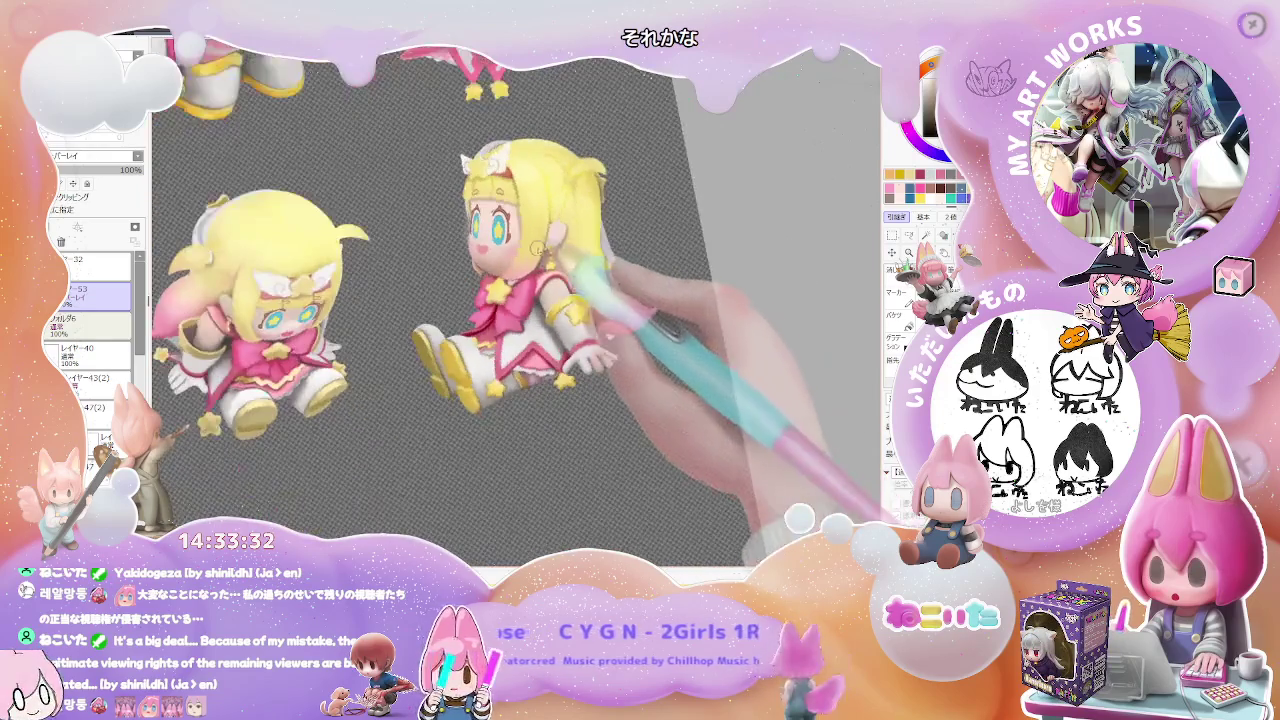
pyautogui.scroll(3, 538, 246)
pyautogui.scroll(2, 480, 265)
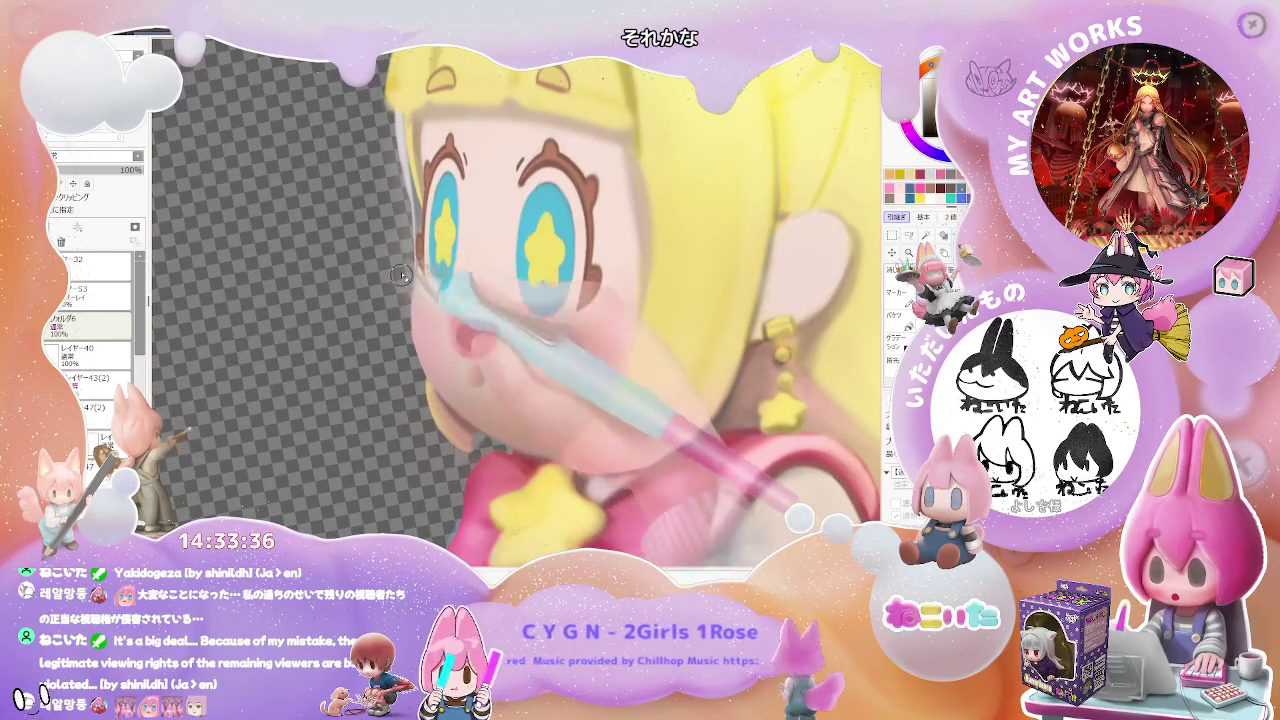
pyautogui.keyDown('ctrl'); pyautogui.click(412, 282); pyautogui.keyUp('ctrl')
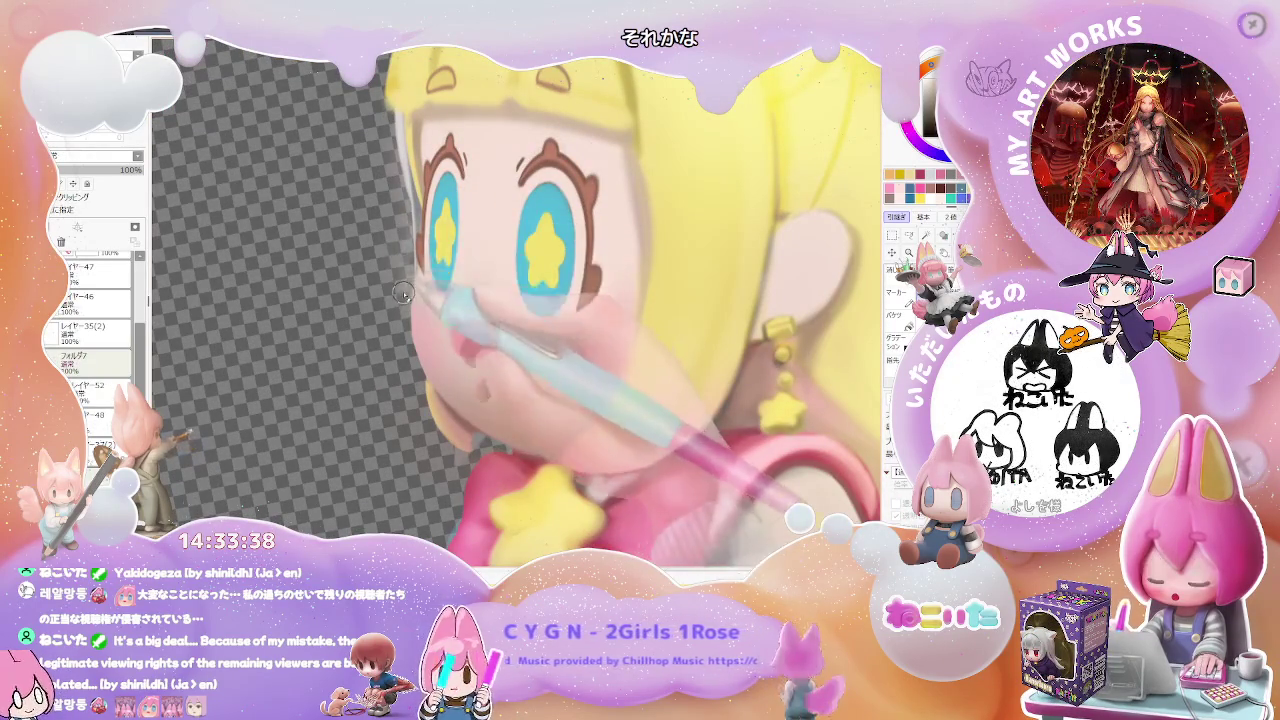
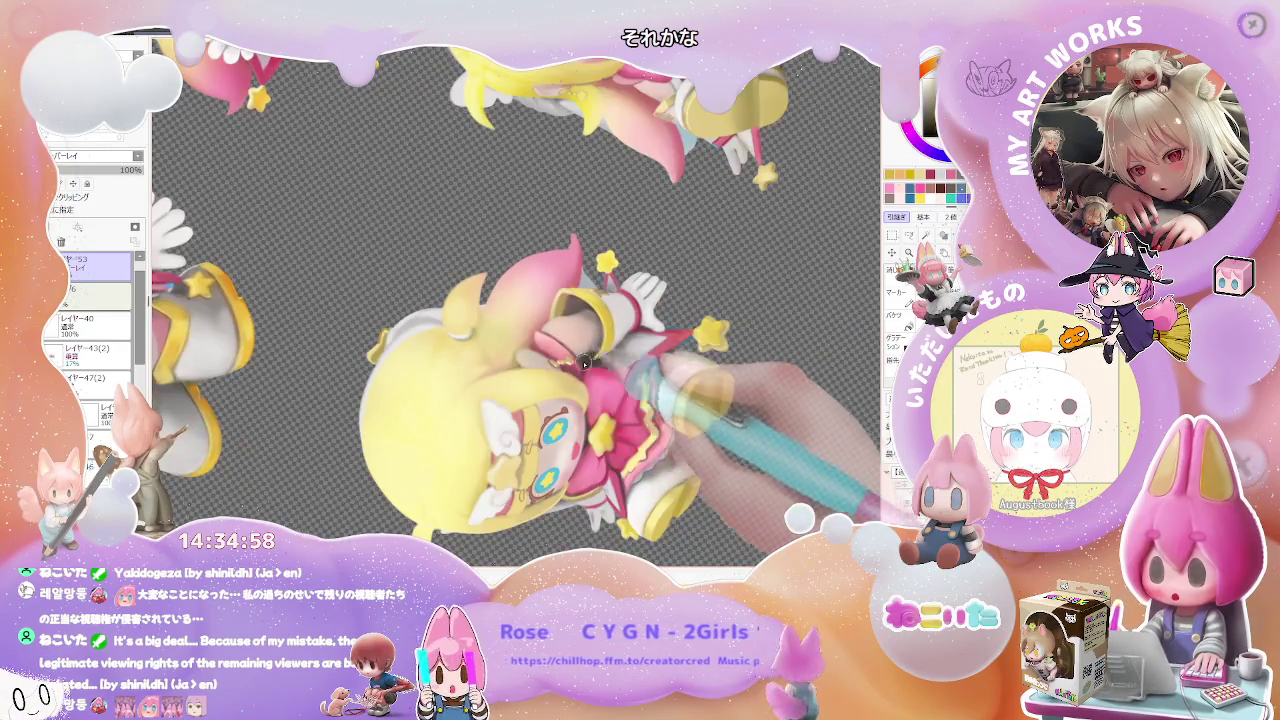
# Enlarge and resize the brush while zooming around the figurine reference sheet.
pyautogui.scroll(2, 585, 363)
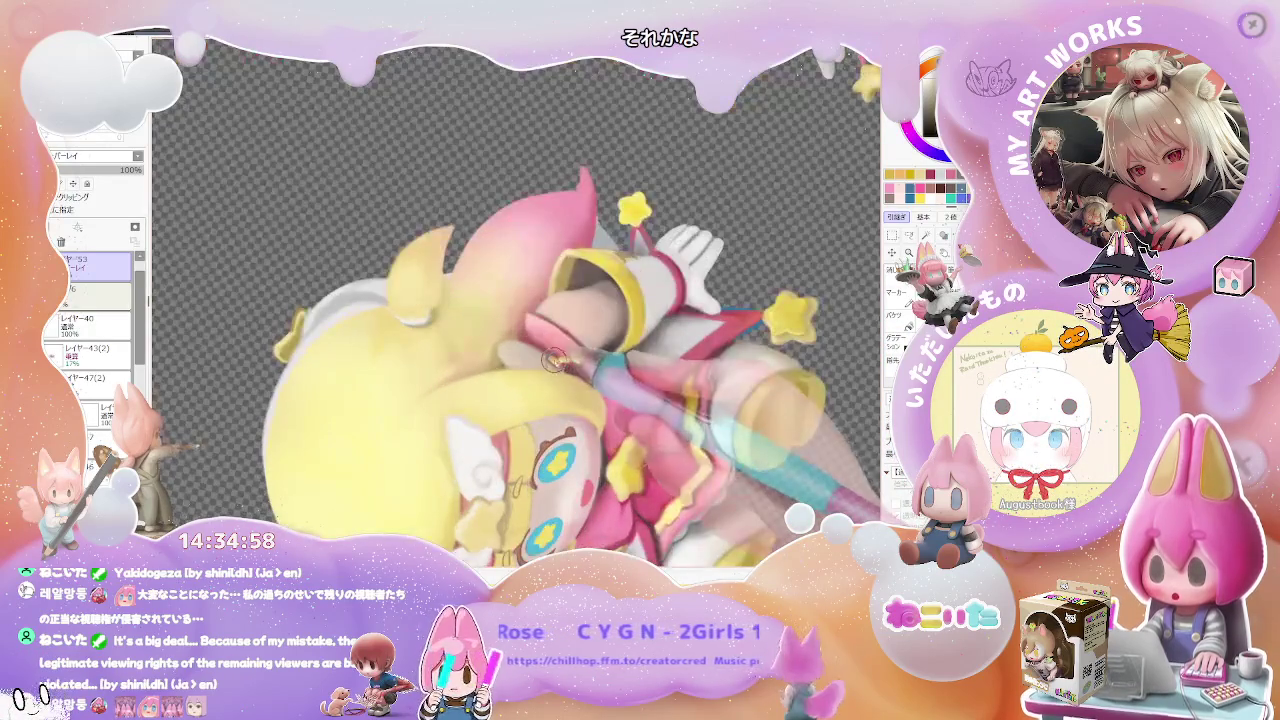
pyautogui.scroll(-2, 643, 347)
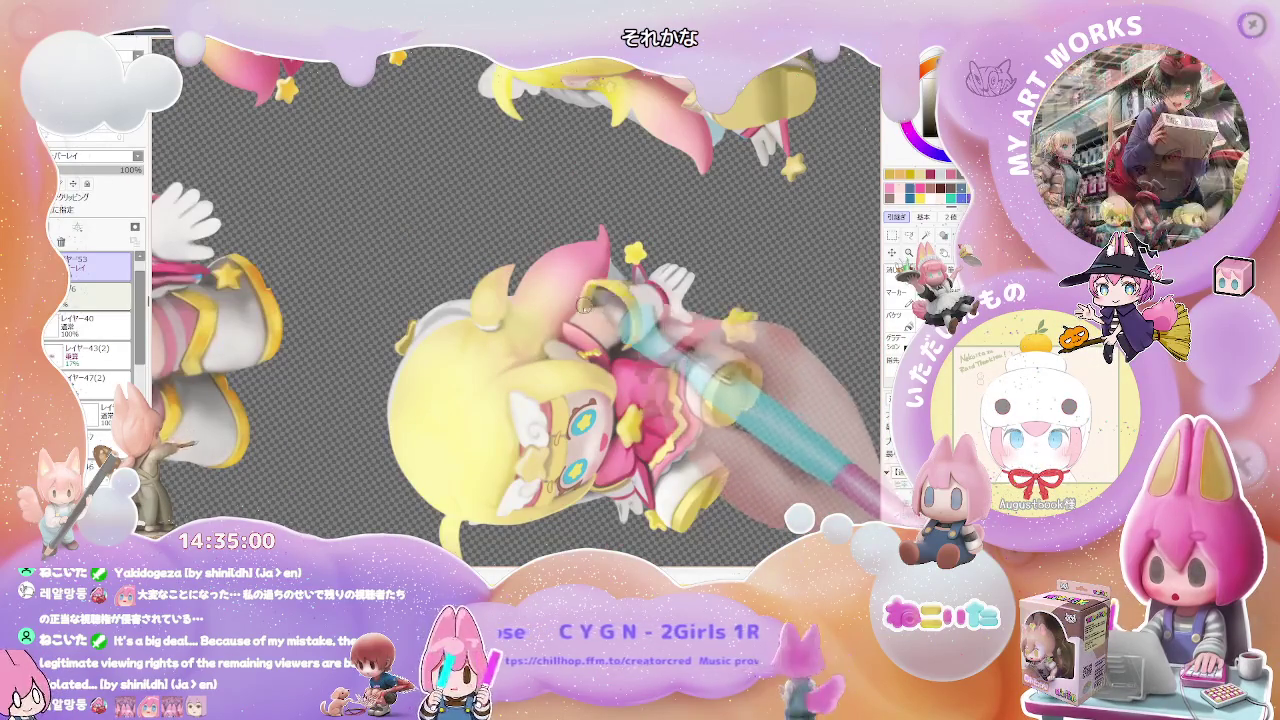
pyautogui.scroll(-3, 668, 288)
pyautogui.scroll(-2, 669, 282)
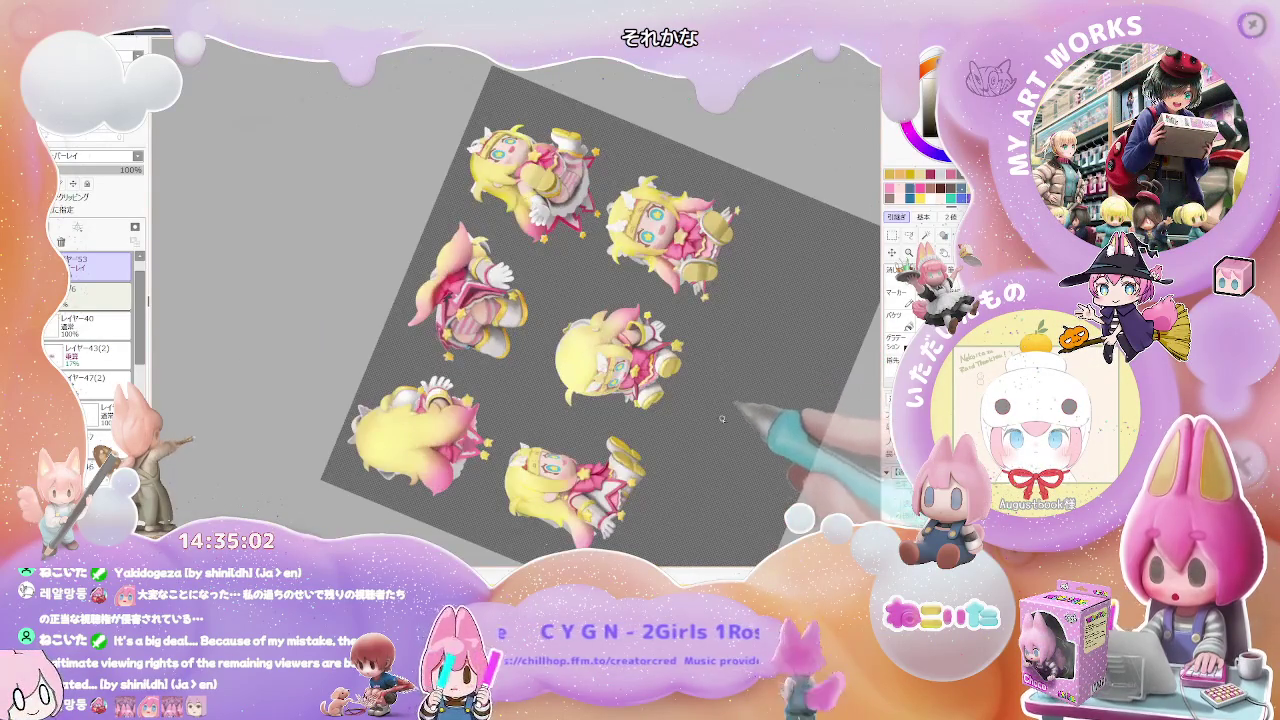
pyautogui.scroll(4, 500, 440)
pyautogui.scroll(3, 497, 441)
pyautogui.scroll(2, 460, 364)
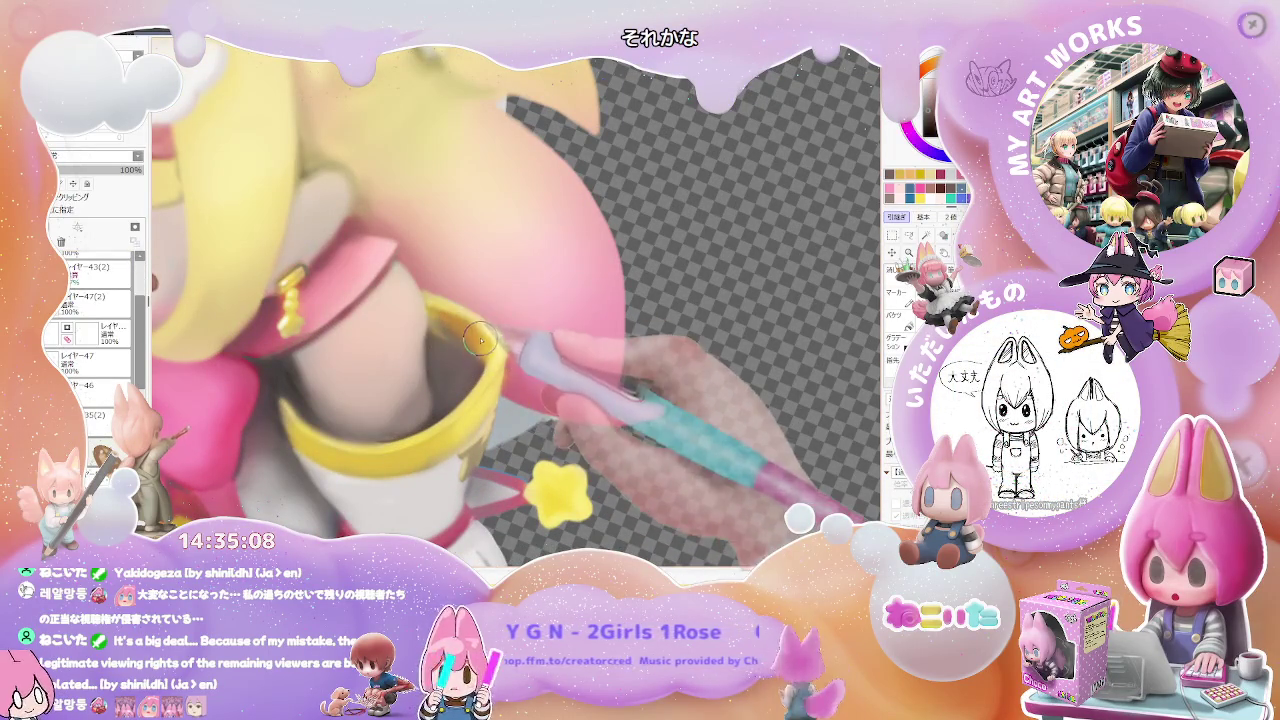
pyautogui.scroll(-2, 480, 340)
pyautogui.scroll(-2, 480, 340)
pyautogui.scroll(-1, 480, 340)
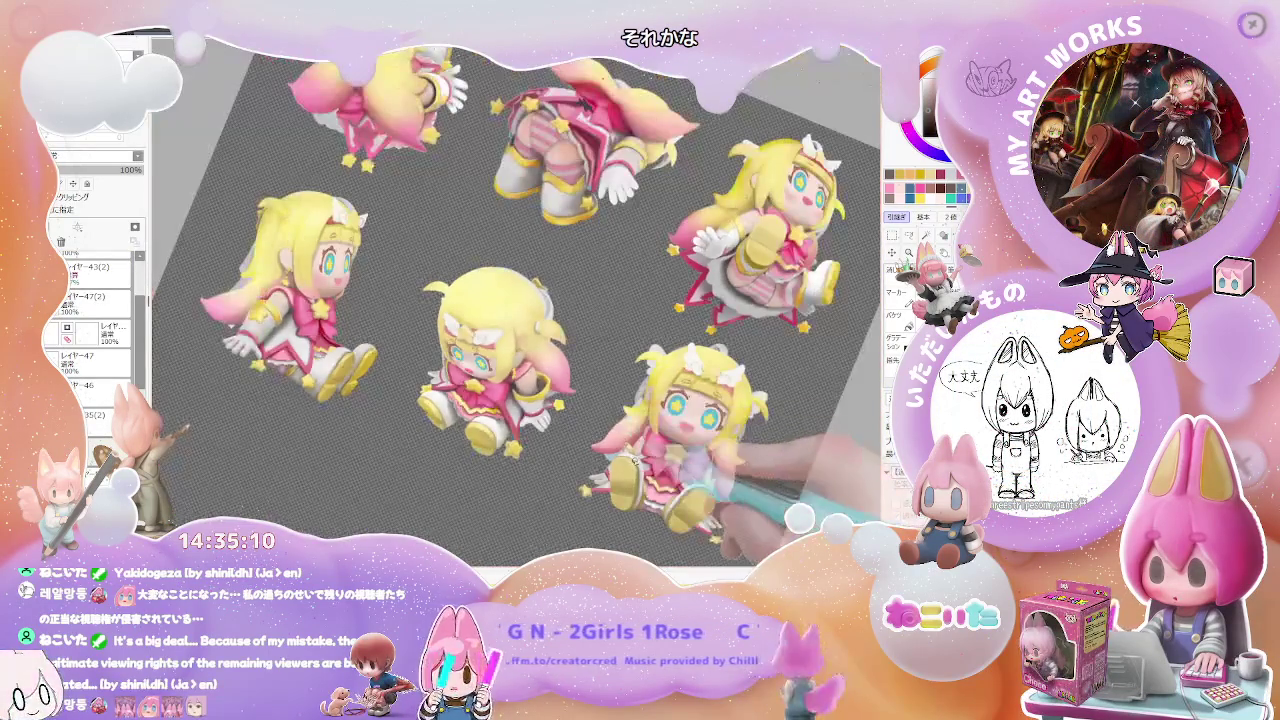
pyautogui.scroll(3, 636, 460)
pyautogui.scroll(2, 453, 333)
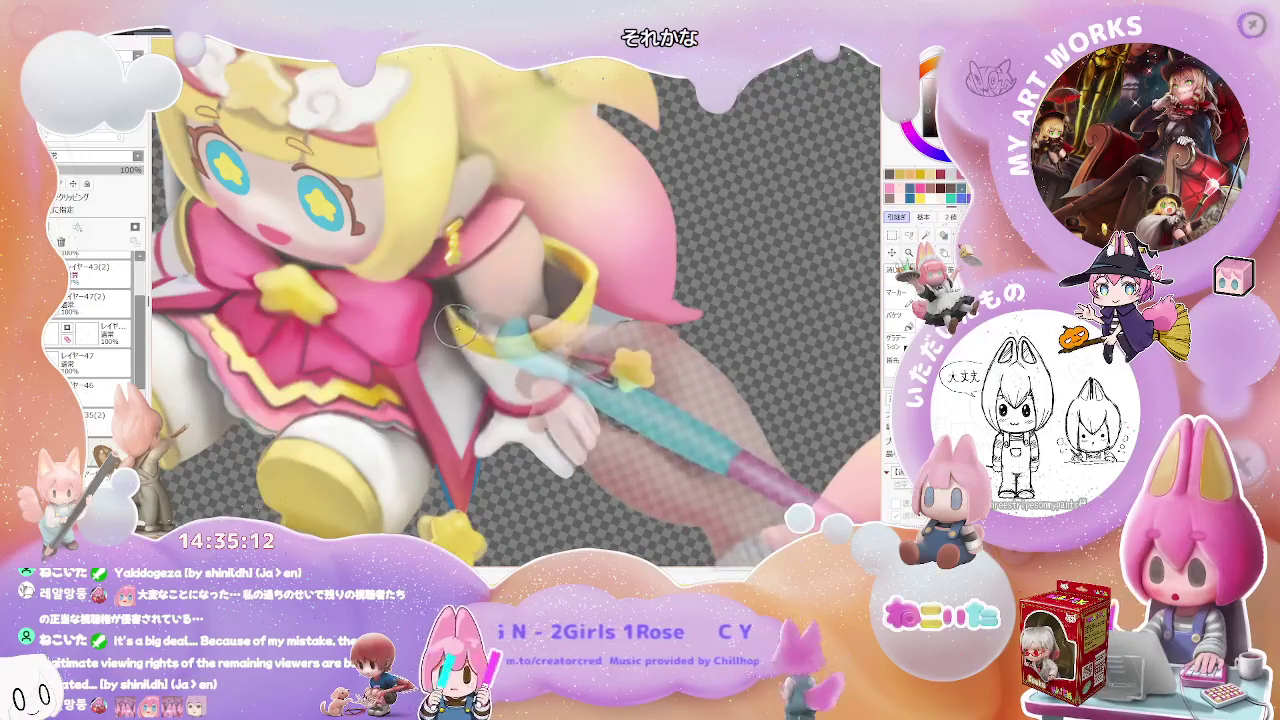
pyautogui.scroll(-2, 455, 325)
pyautogui.scroll(-2, 557, 349)
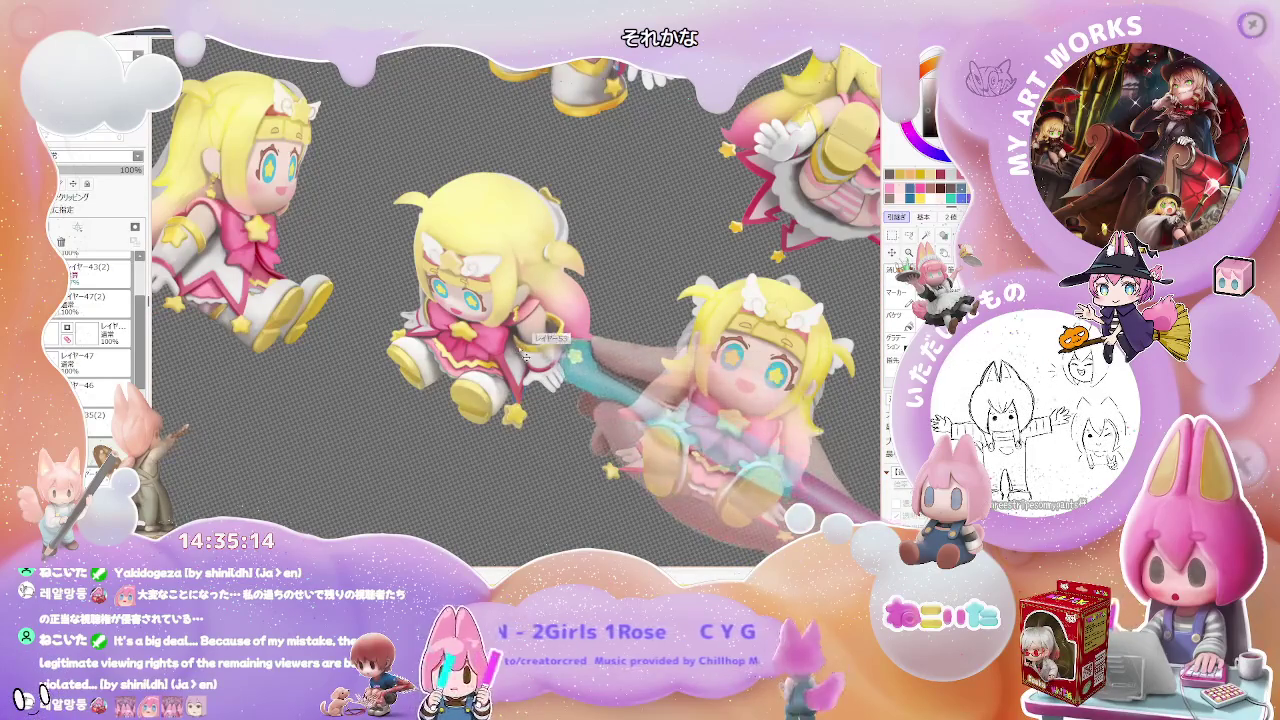
pyautogui.scroll(2, 526, 347)
pyautogui.scroll(1, 528, 342)
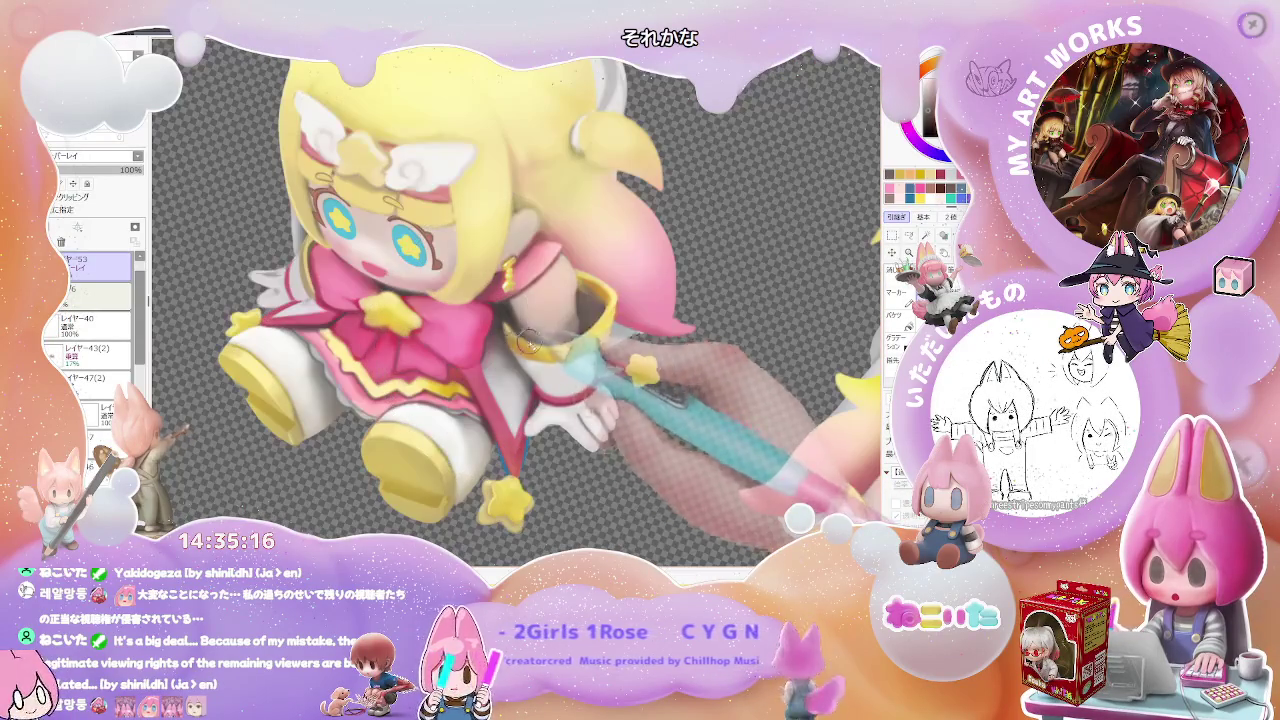
pyautogui.press(']')
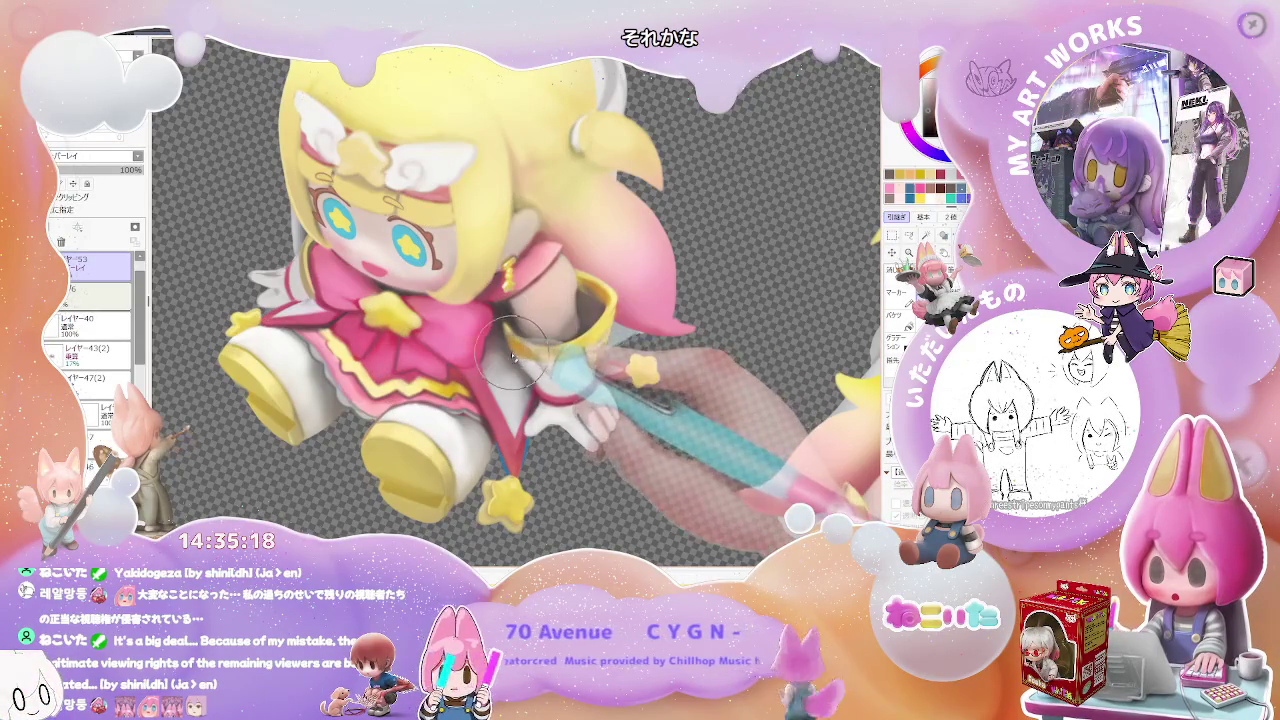
pyautogui.scroll(-1, 530, 362)
pyautogui.scroll(-2, 600, 430)
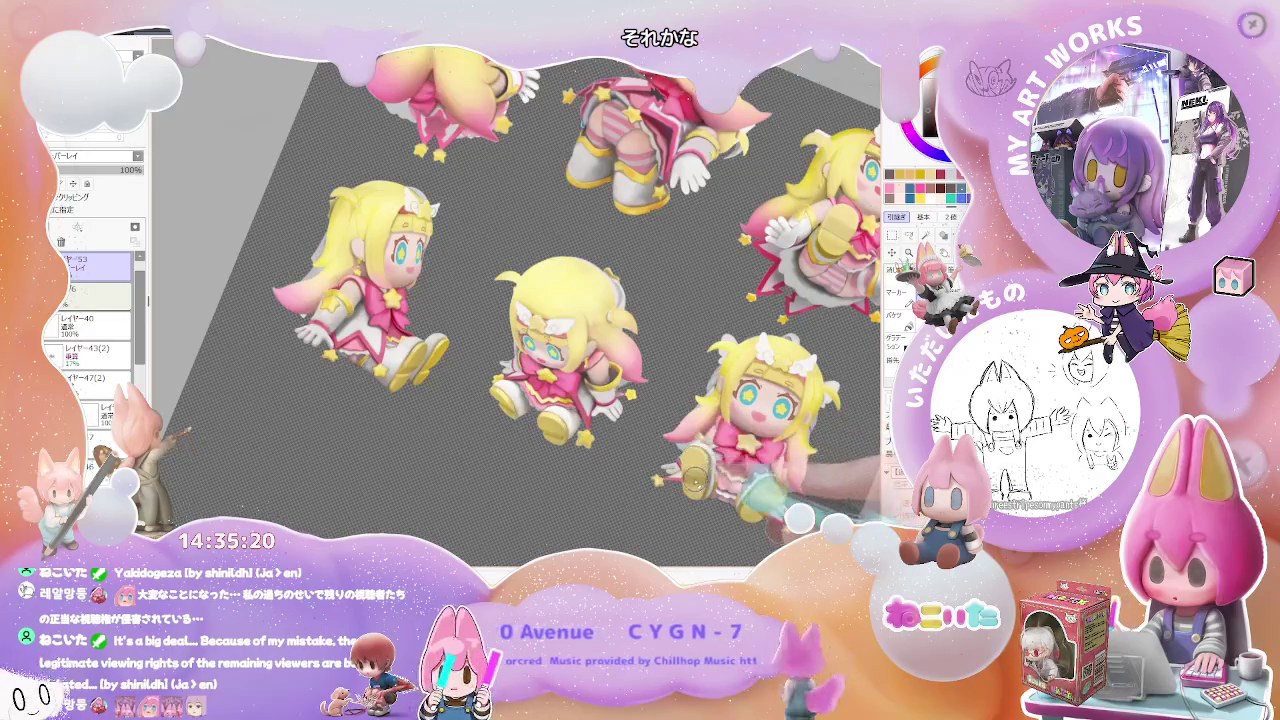
pyautogui.scroll(-1, 676, 500)
pyautogui.scroll(2, 478, 350)
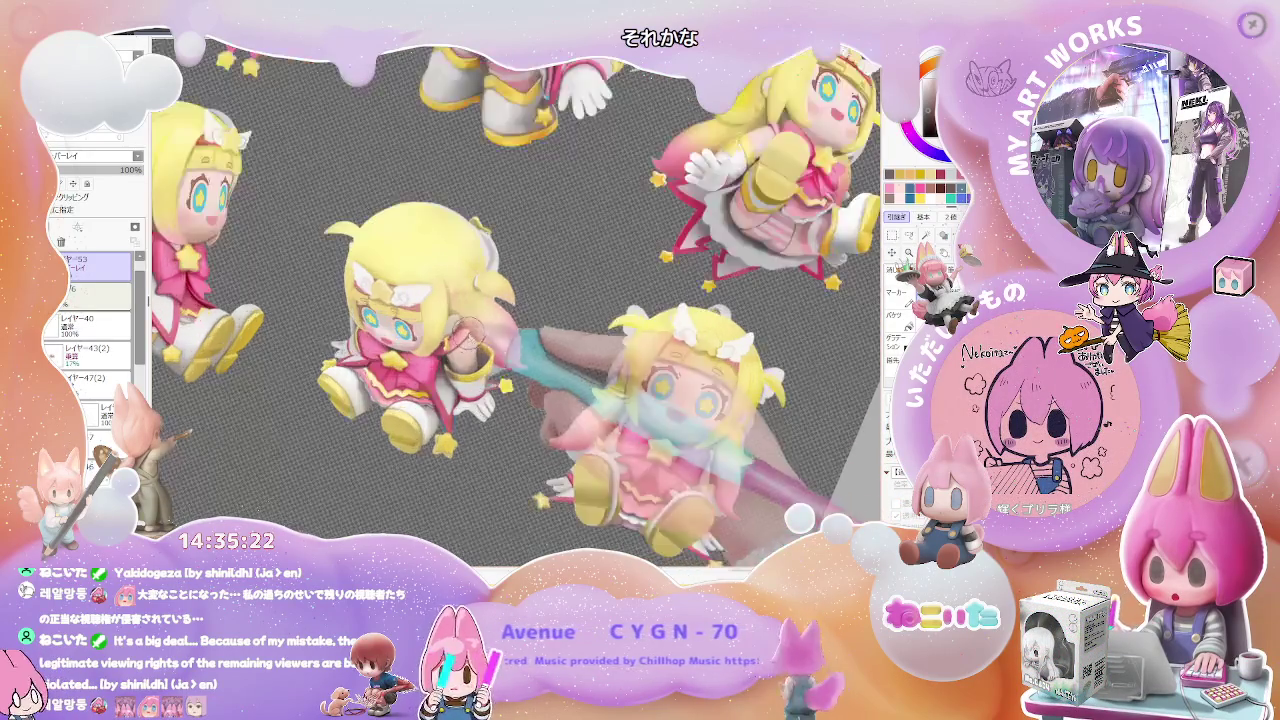
pyautogui.scroll(2, 478, 350)
pyautogui.scroll(-2, 472, 345)
pyautogui.scroll(-1, 650, 380)
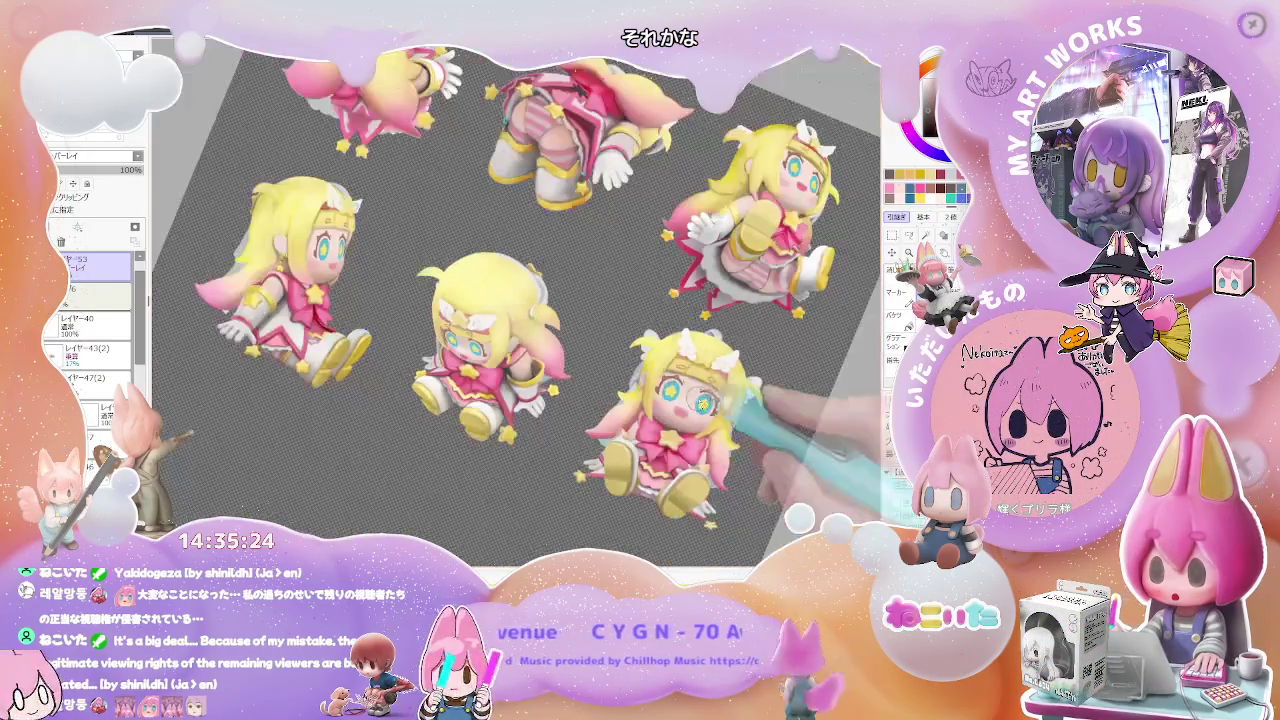
pyautogui.press('Home')
pyautogui.scroll(1, 600, 440)
pyautogui.scroll(1, 520, 430)
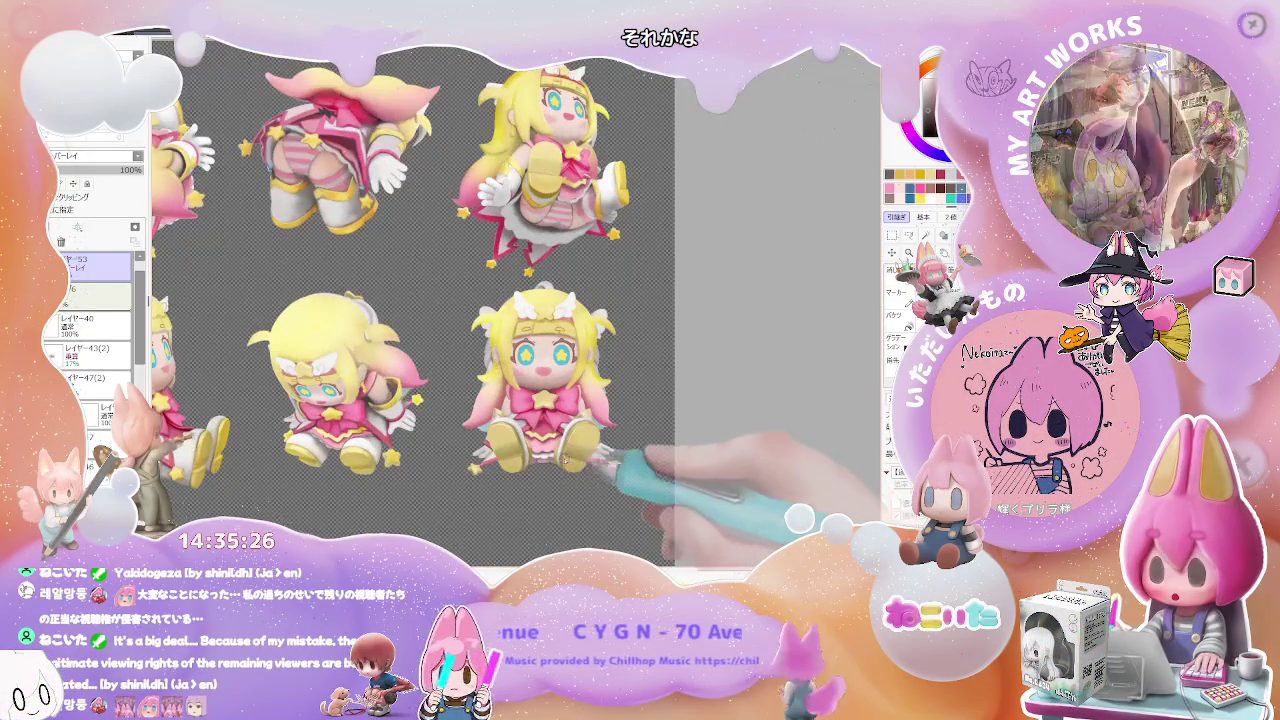
pyautogui.scroll(2, 489, 427)
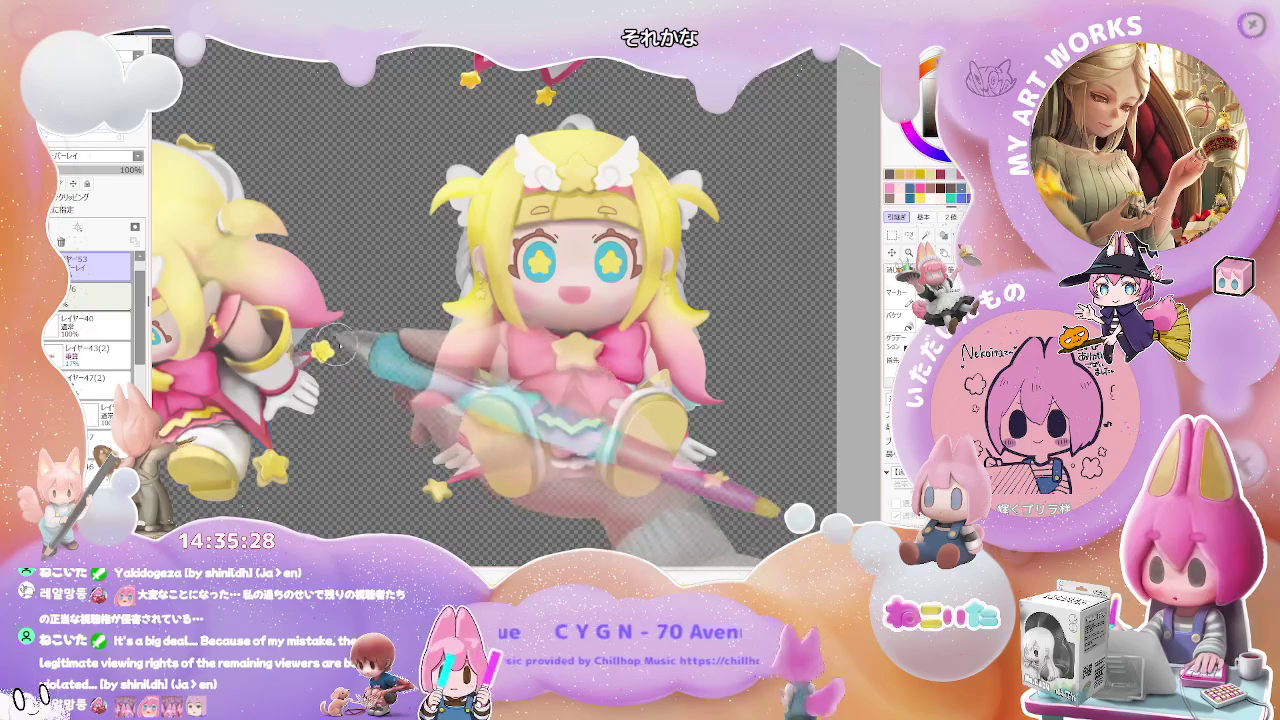
pyautogui.moveTo(333, 375); pyautogui.dragTo(478, 432)
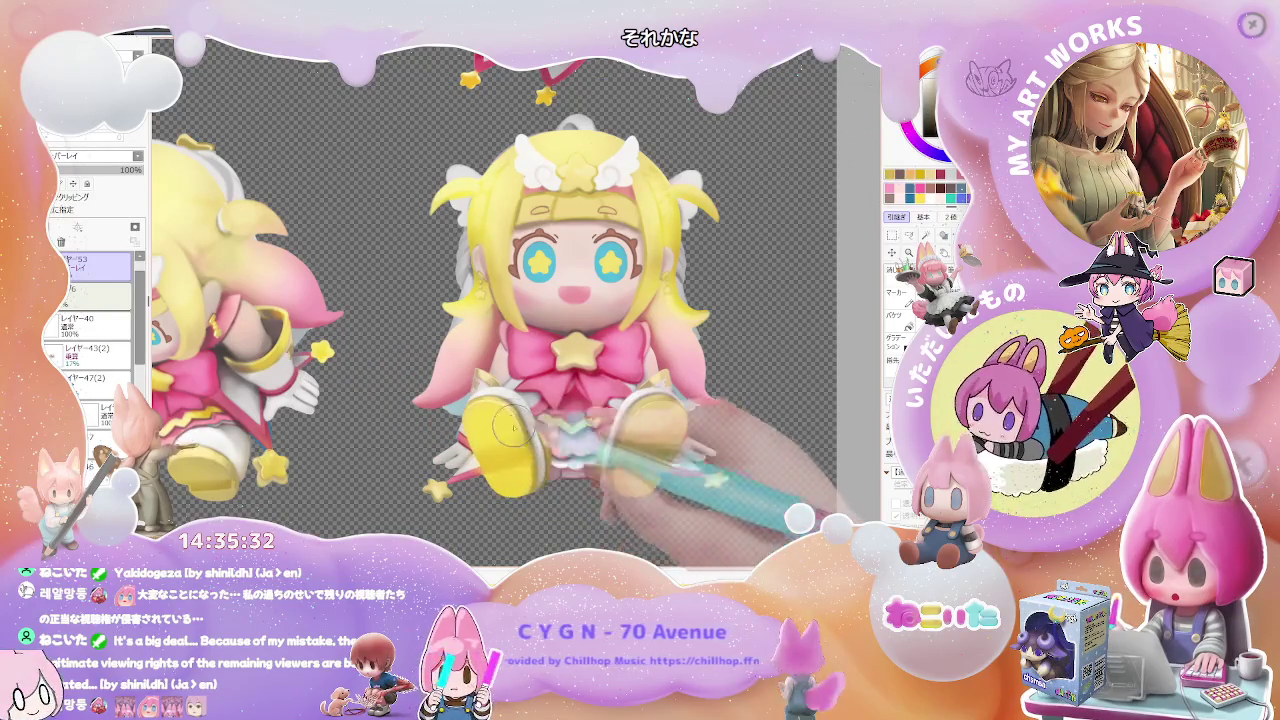
# Rotate the canvas view clockwise to a new angle while zooming over the poses.
pyautogui.scroll(1, 545, 488)
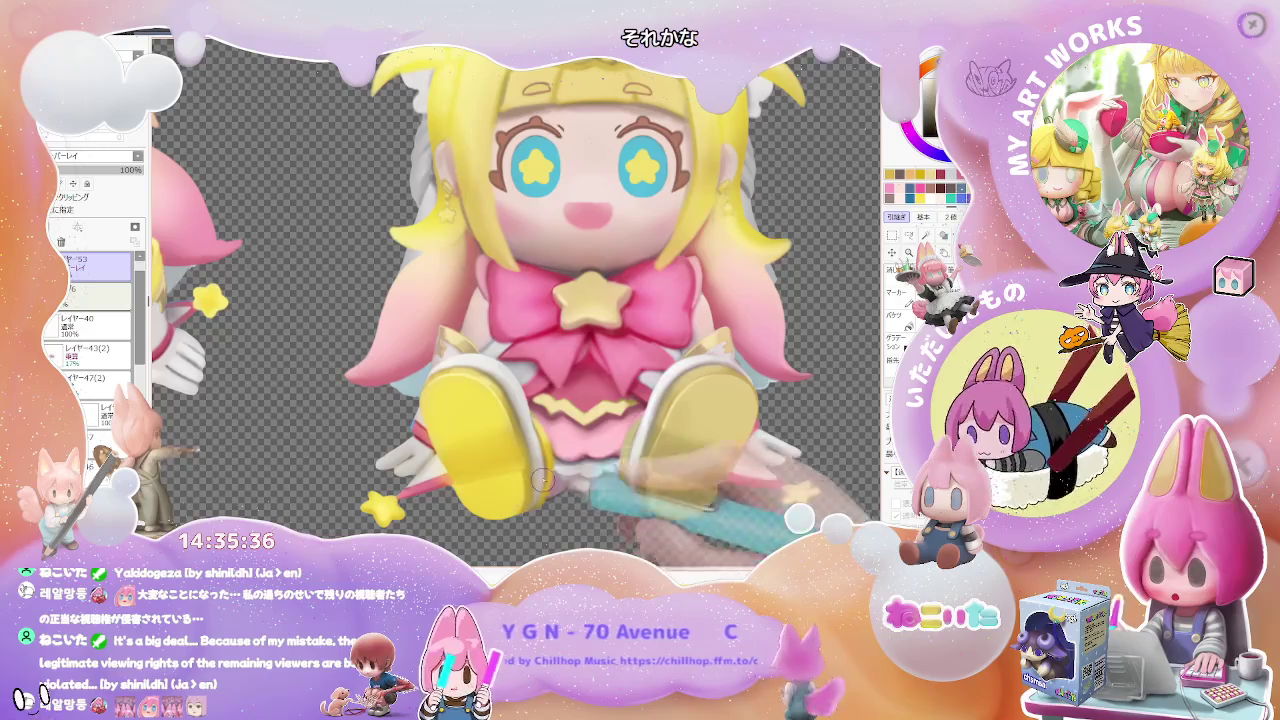
pyautogui.scroll(-2, 541, 481)
pyautogui.scroll(-1, 570, 484)
pyautogui.scroll(-1, 600, 487)
pyautogui.press('End')
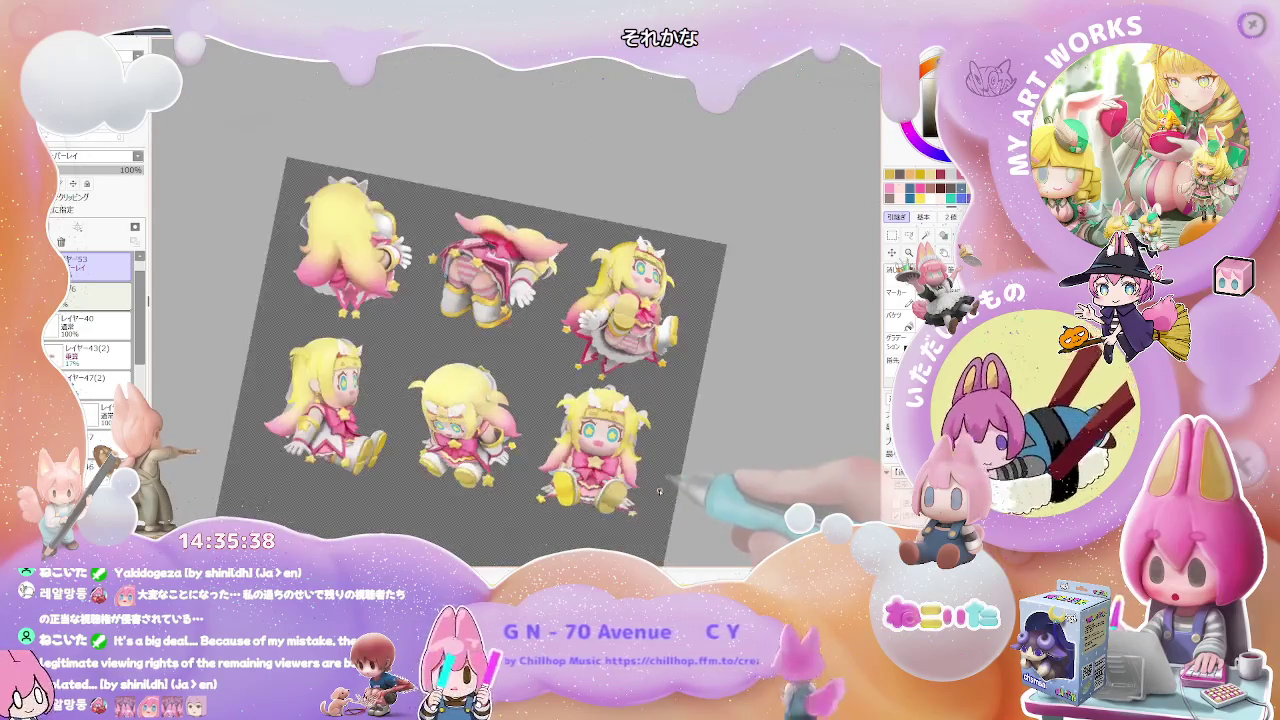
pyautogui.press('End')
pyautogui.press('End')
pyautogui.press('End')
pyautogui.scroll(2, 447, 519)
pyautogui.scroll(2, 447, 519)
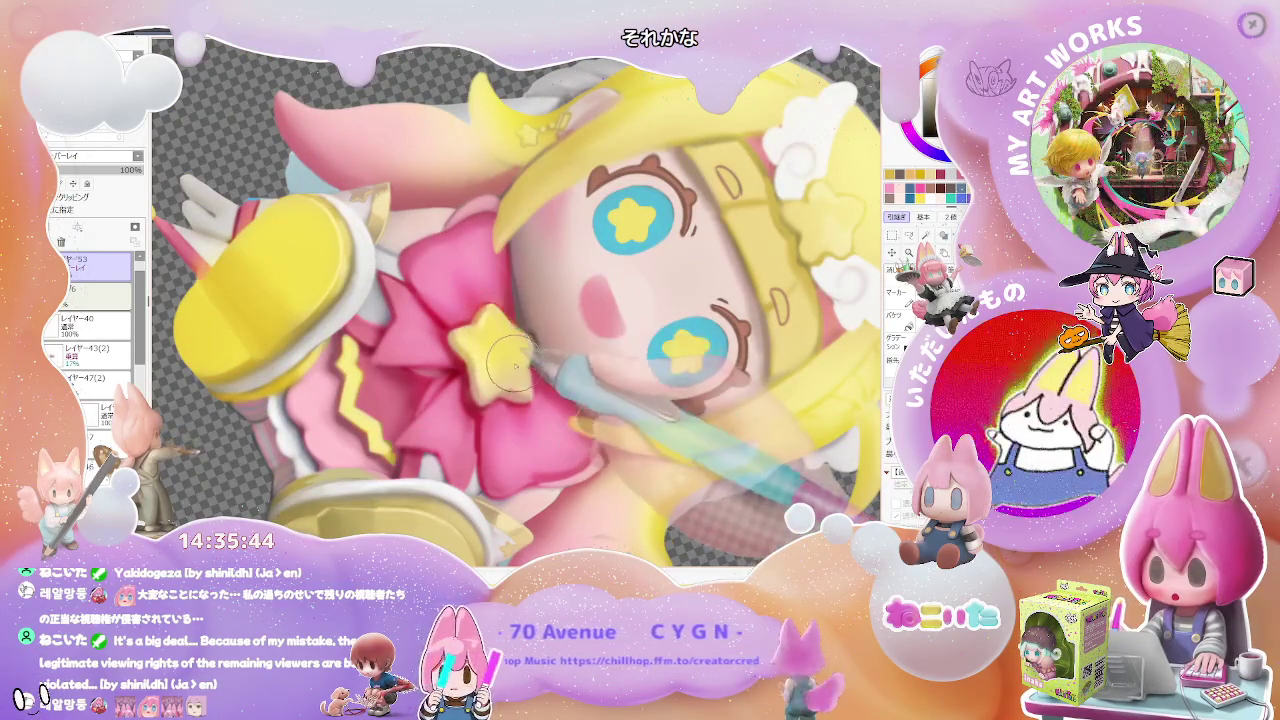
pyautogui.scroll(-2, 487, 385)
pyautogui.scroll(-2, 487, 385)
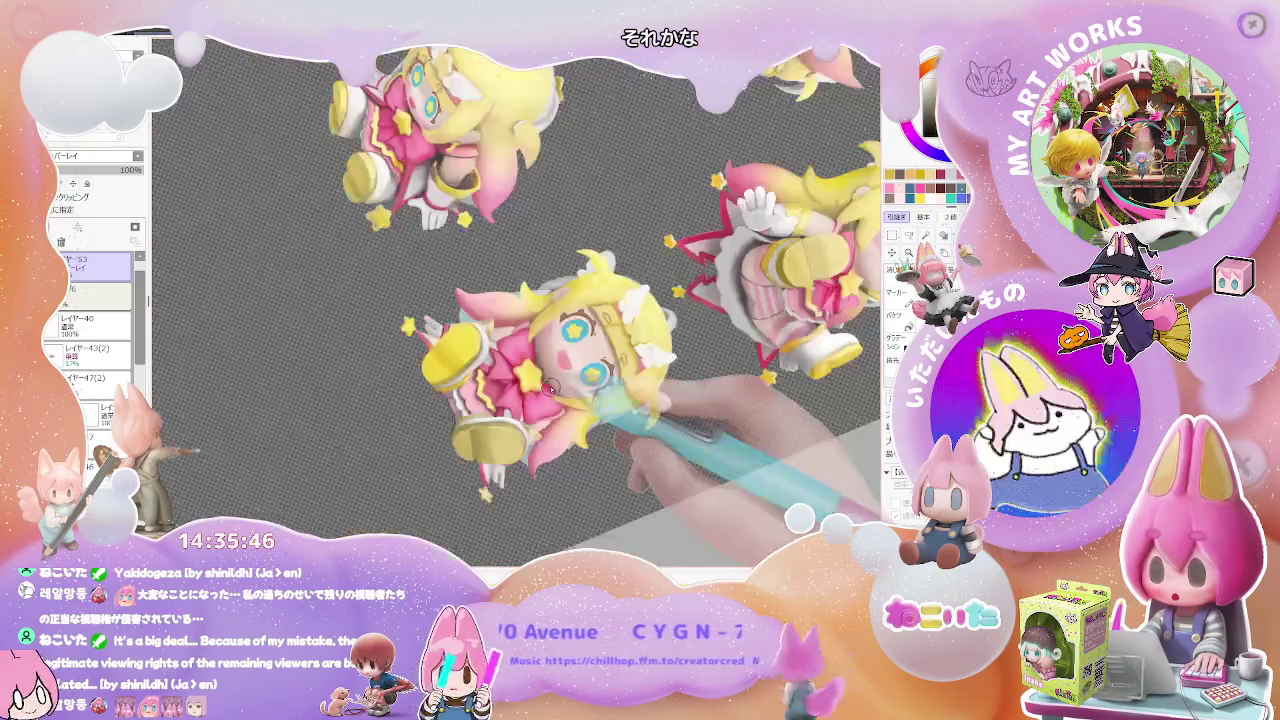
pyautogui.scroll(3, 600, 330)
pyautogui.scroll(2, 621, 318)
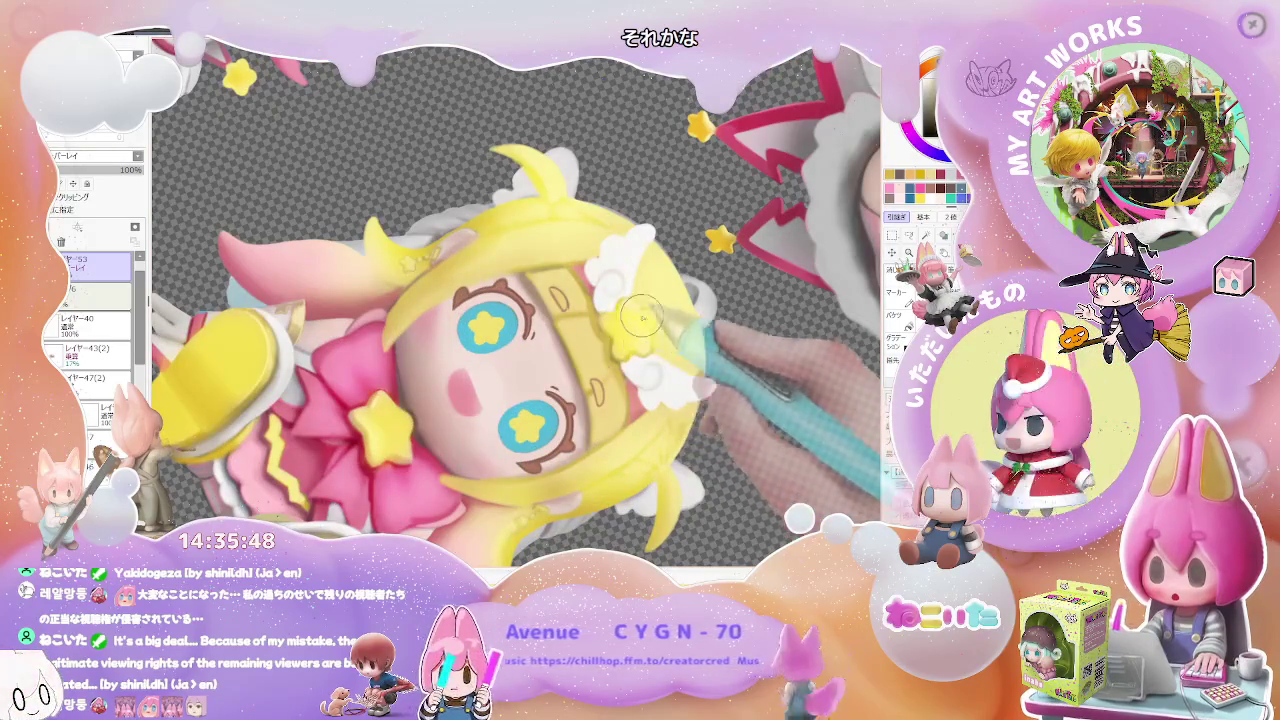
pyautogui.scroll(-3, 647, 333)
pyautogui.scroll(3, 630, 330)
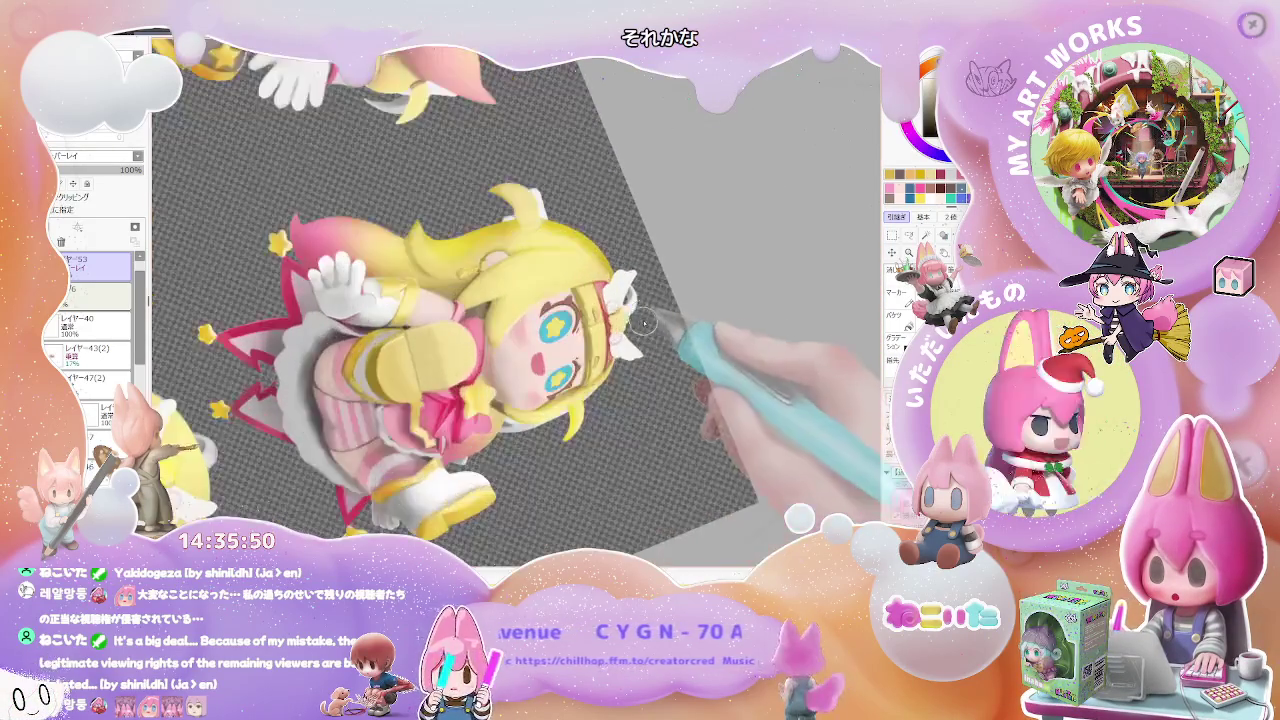
pyautogui.scroll(-2, 616, 330)
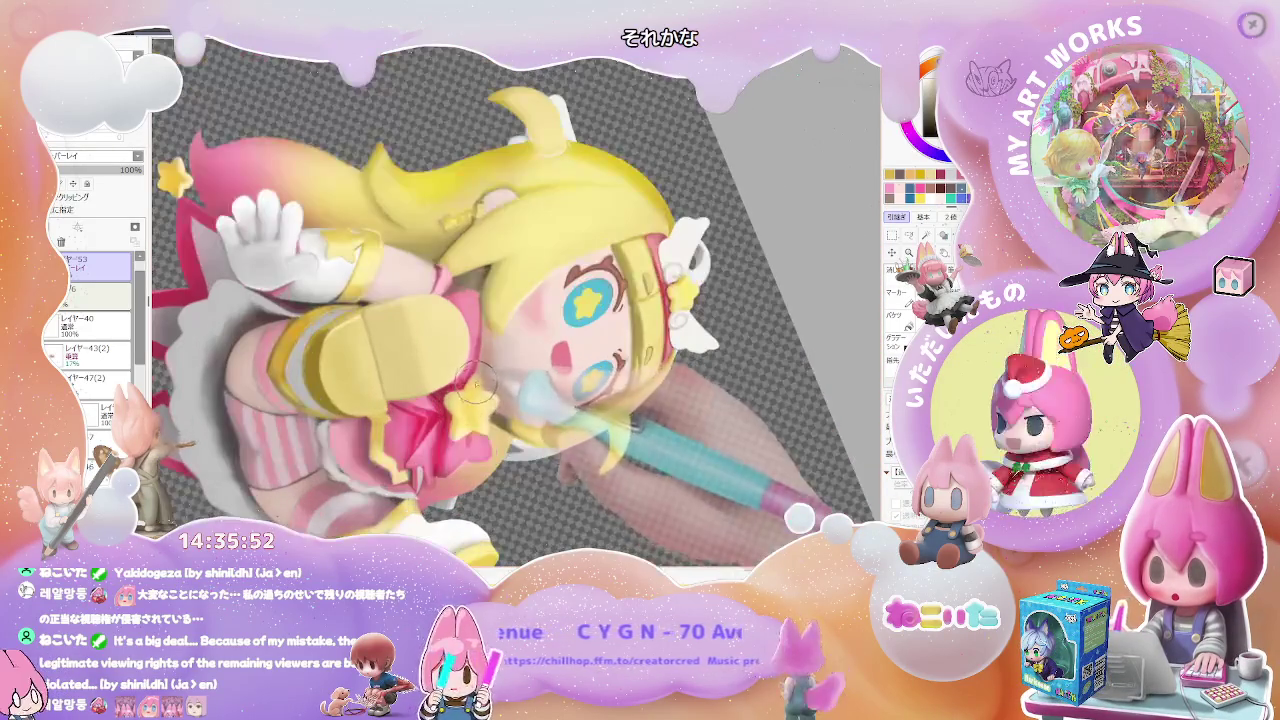
pyautogui.scroll(-2, 506, 402)
pyautogui.moveTo(506, 402)
pyautogui.mouseDown()
pyautogui.moveTo(343, 347)
pyautogui.moveTo(392, 223)
pyautogui.mouseUp()
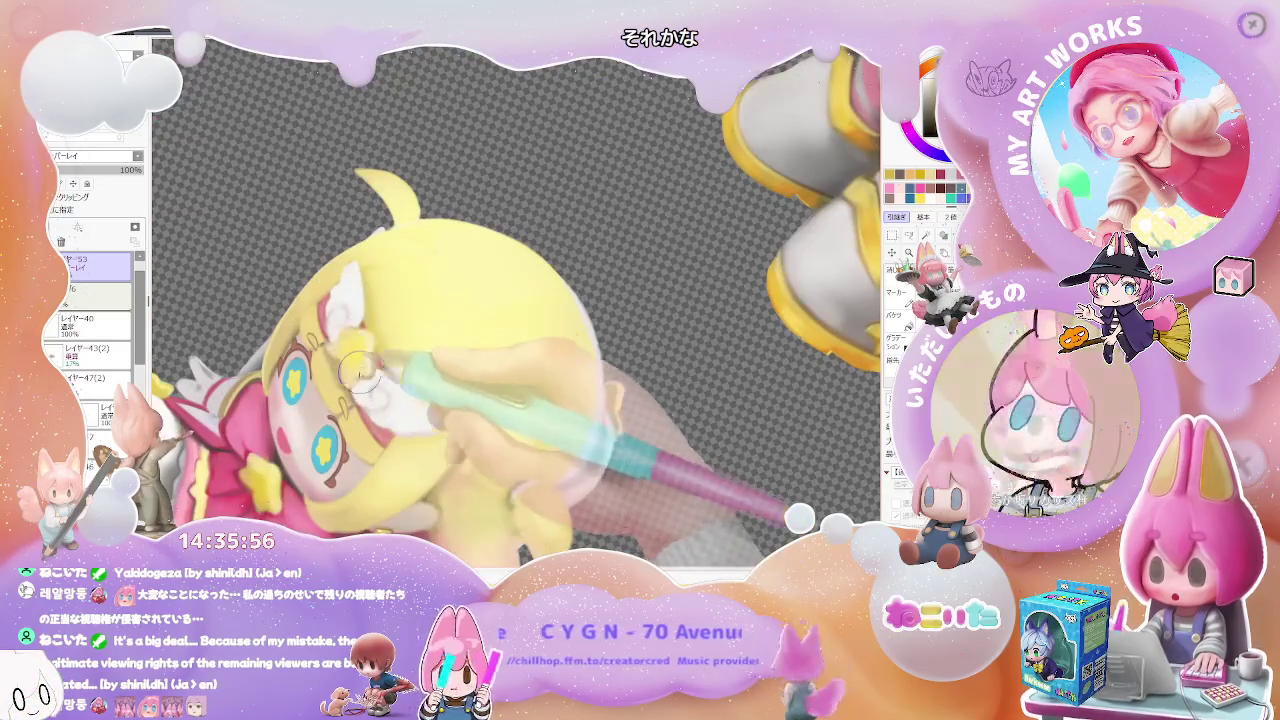
pyautogui.scroll(2, 392, 223)
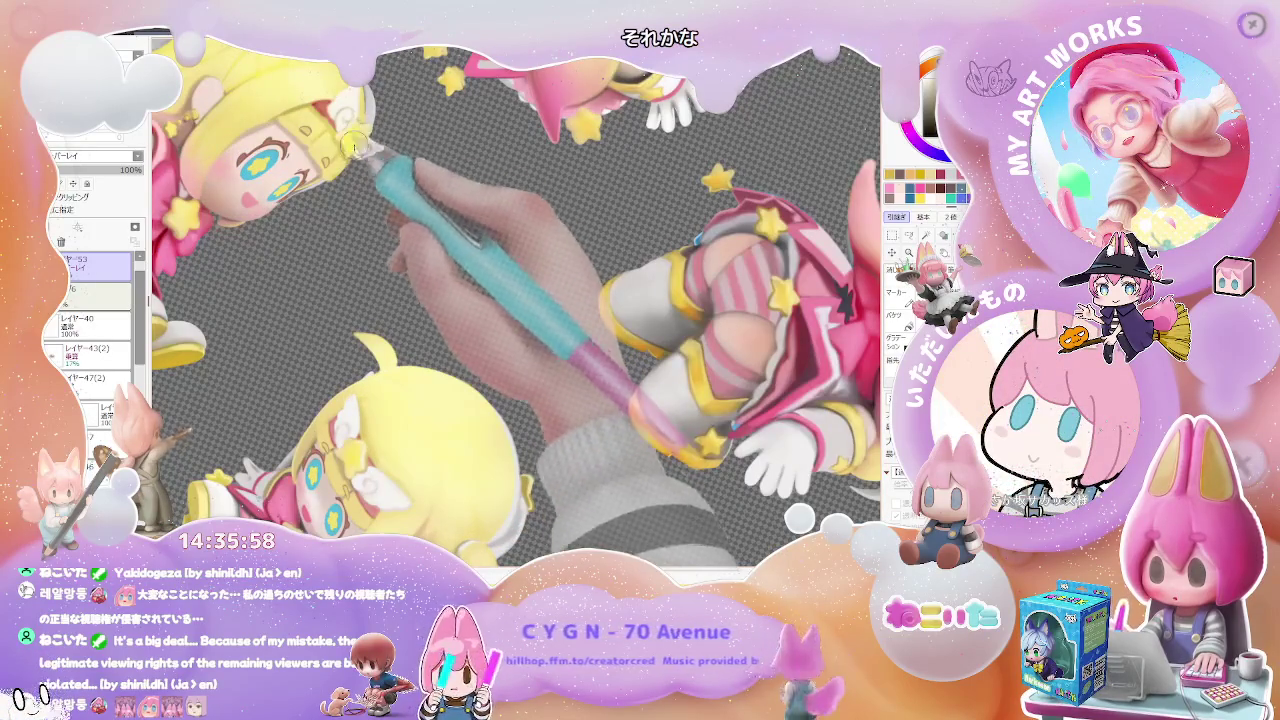
pyautogui.scroll(-2, 392, 223)
pyautogui.scroll(-2, 520, 300)
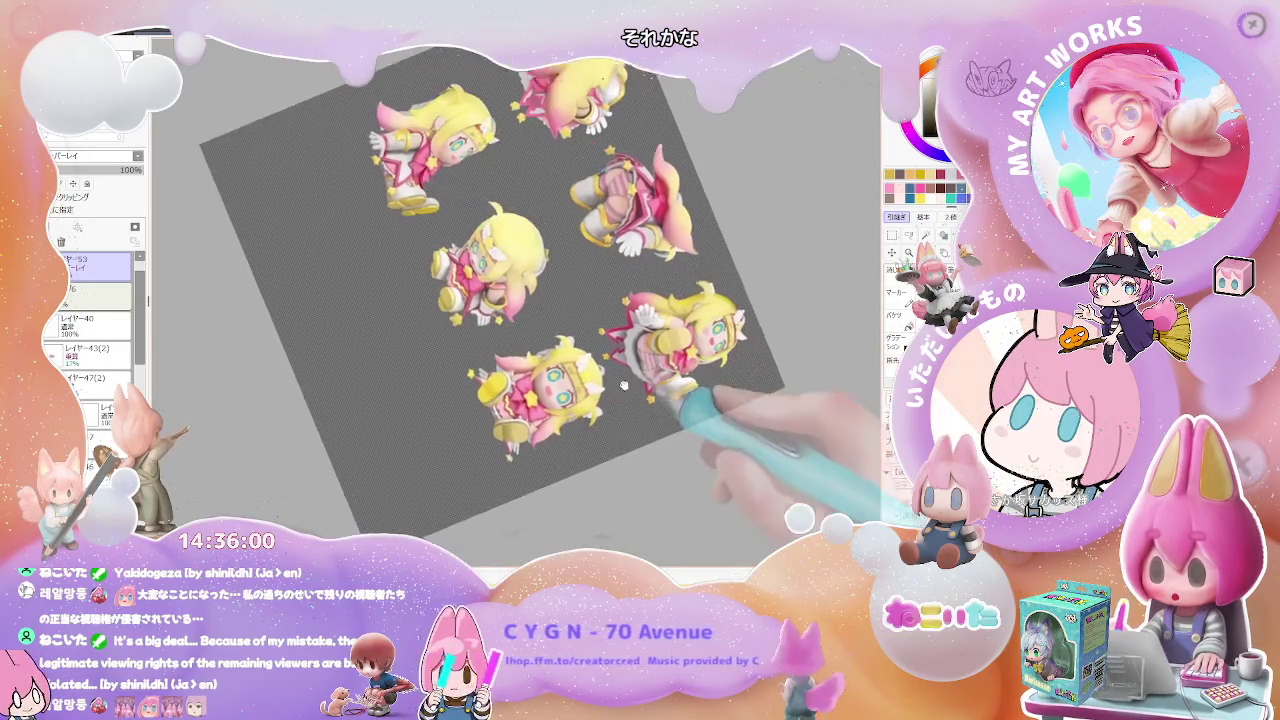
pyautogui.scroll(5, 407, 447)
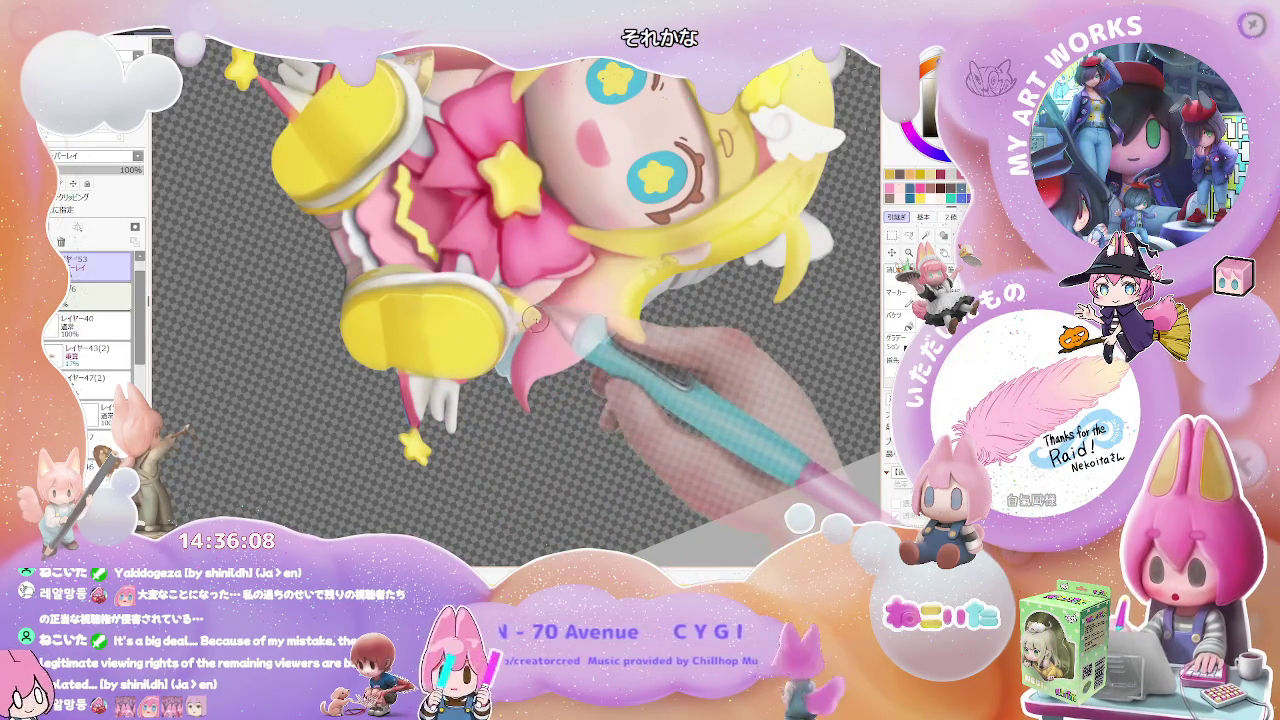
pyautogui.scroll(-3, 561, 312)
pyautogui.scroll(5, 477, 238)
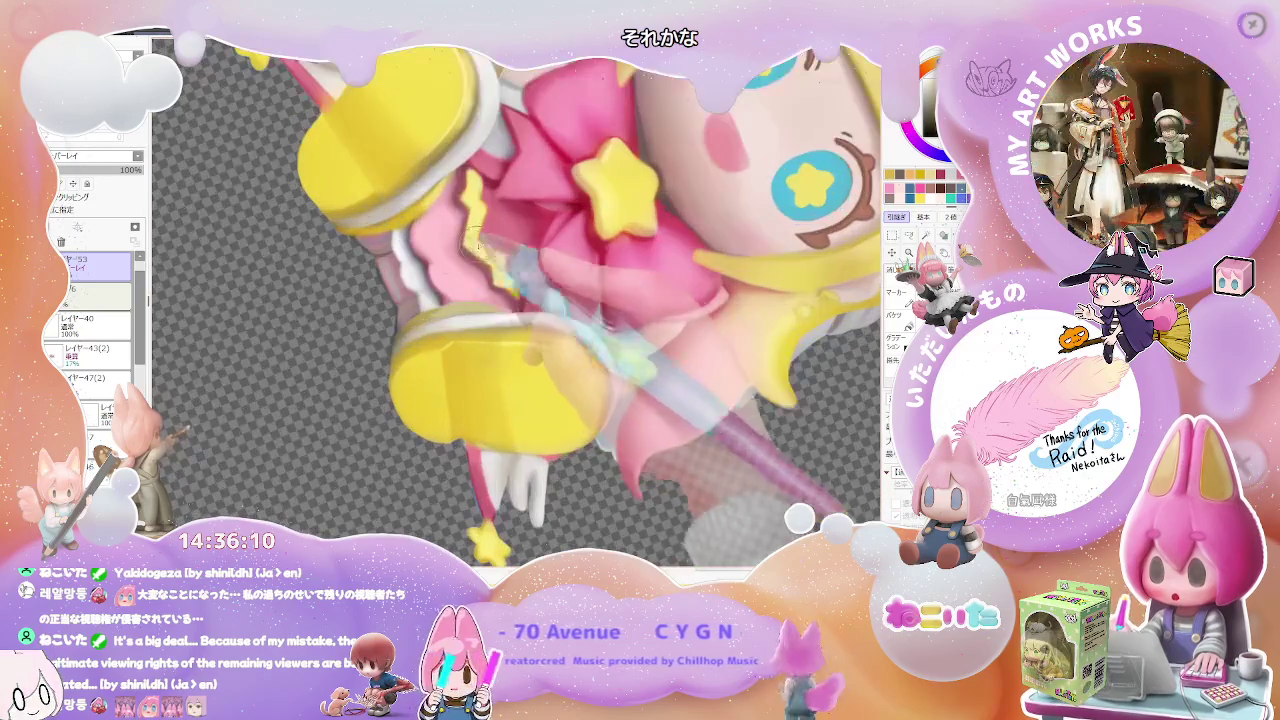
pyautogui.scroll(1, 438, 320)
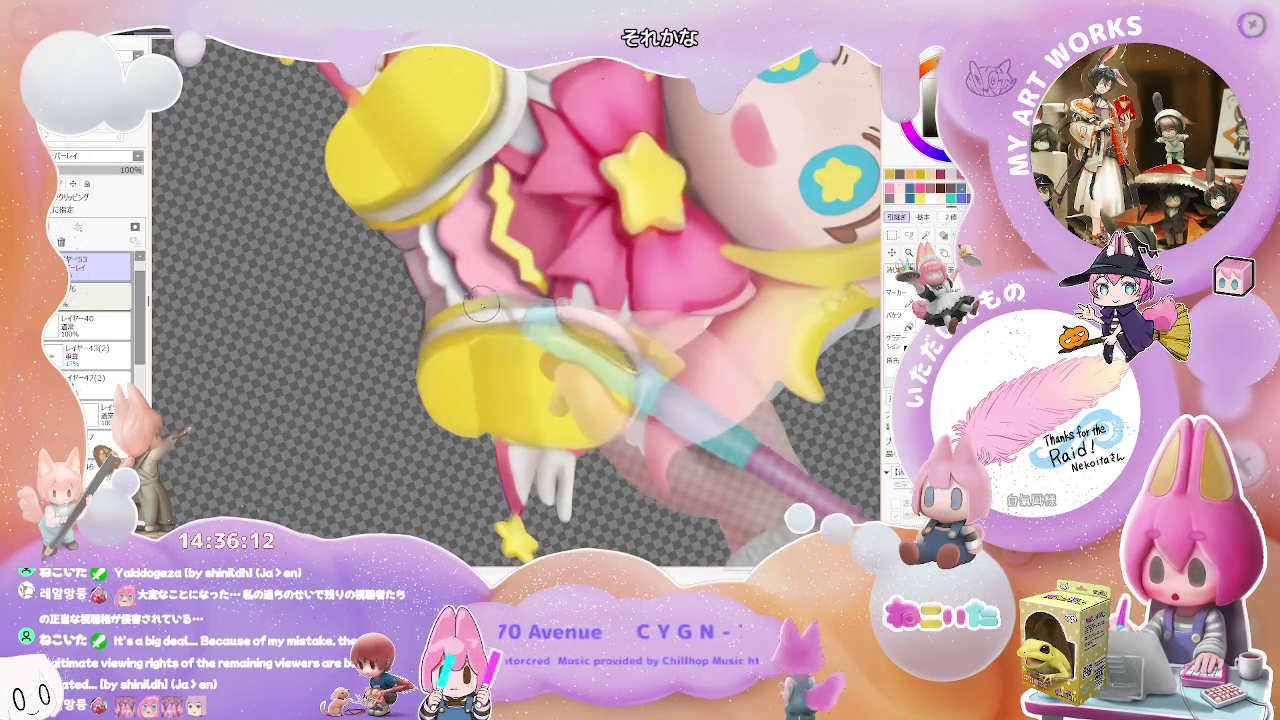
pyautogui.scroll(-3, 490, 308)
pyautogui.scroll(3, 445, 330)
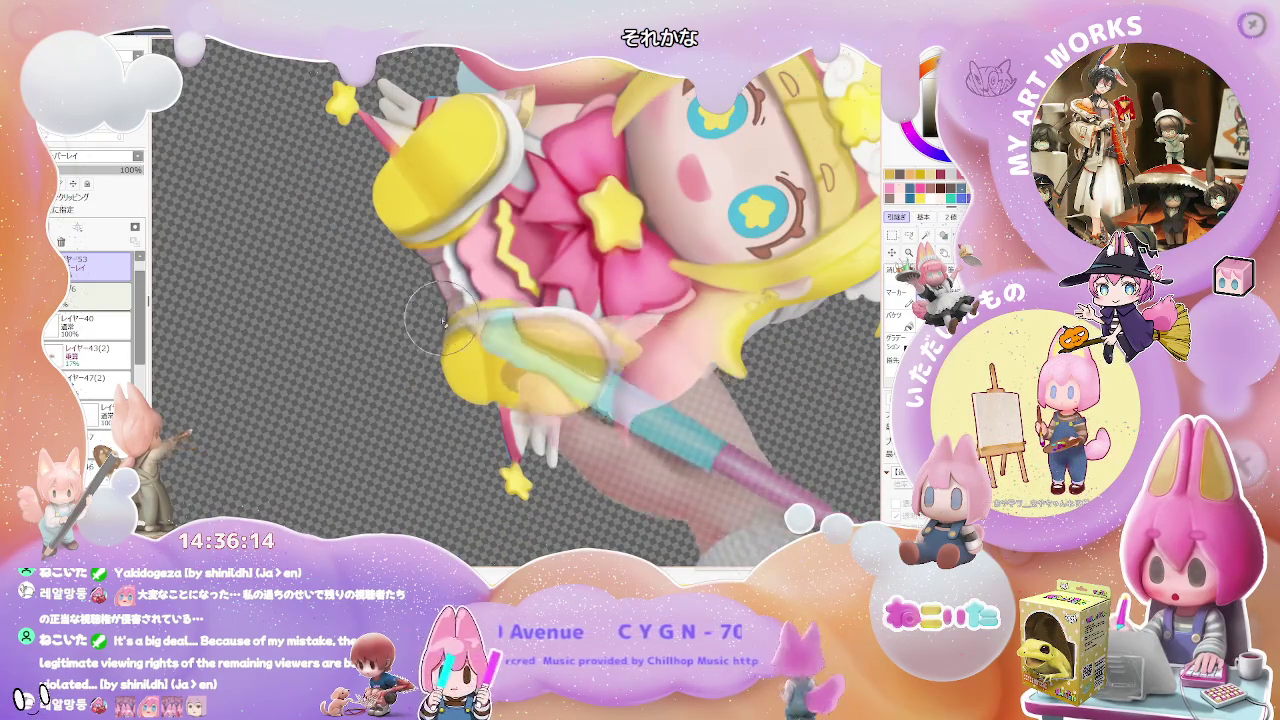
pyautogui.scroll(-3, 443, 321)
pyautogui.scroll(-2, 591, 508)
pyautogui.scroll(-1, 591, 508)
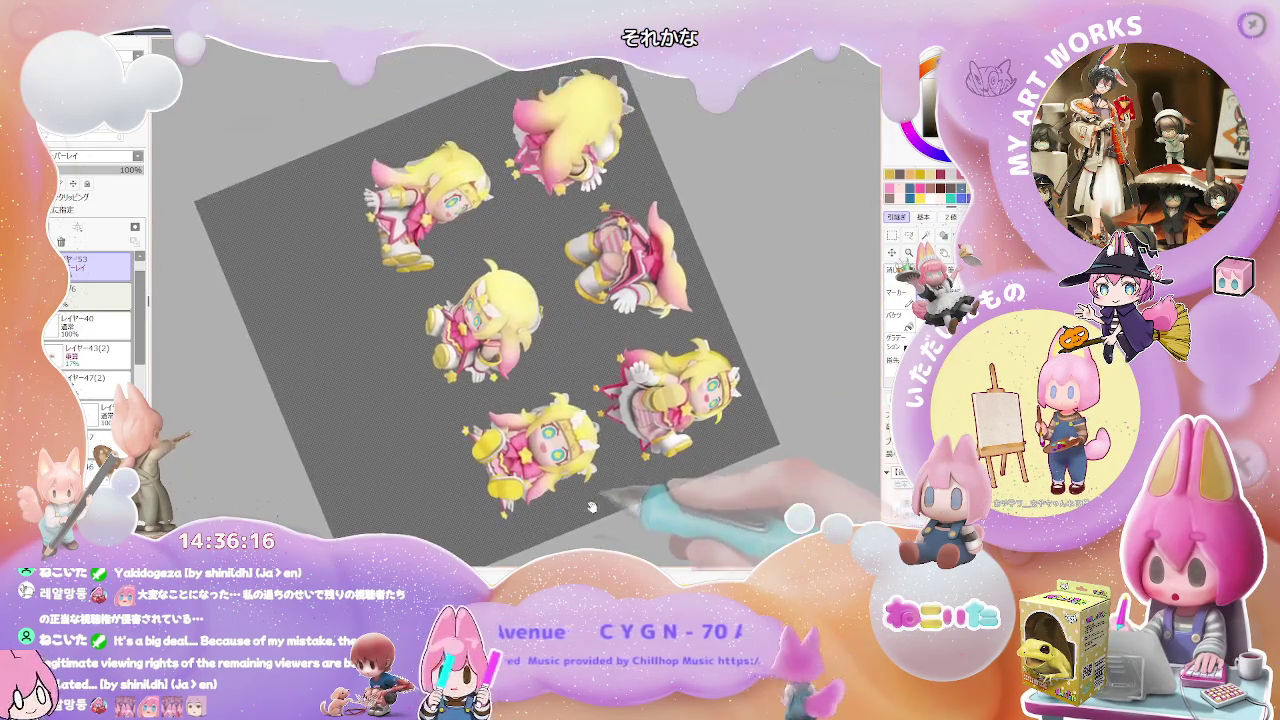
# Turn the view so the poses stand upright and lower the layer opacity to about 57%.
pyautogui.press('End')
pyautogui.press('End')
pyautogui.press('End')
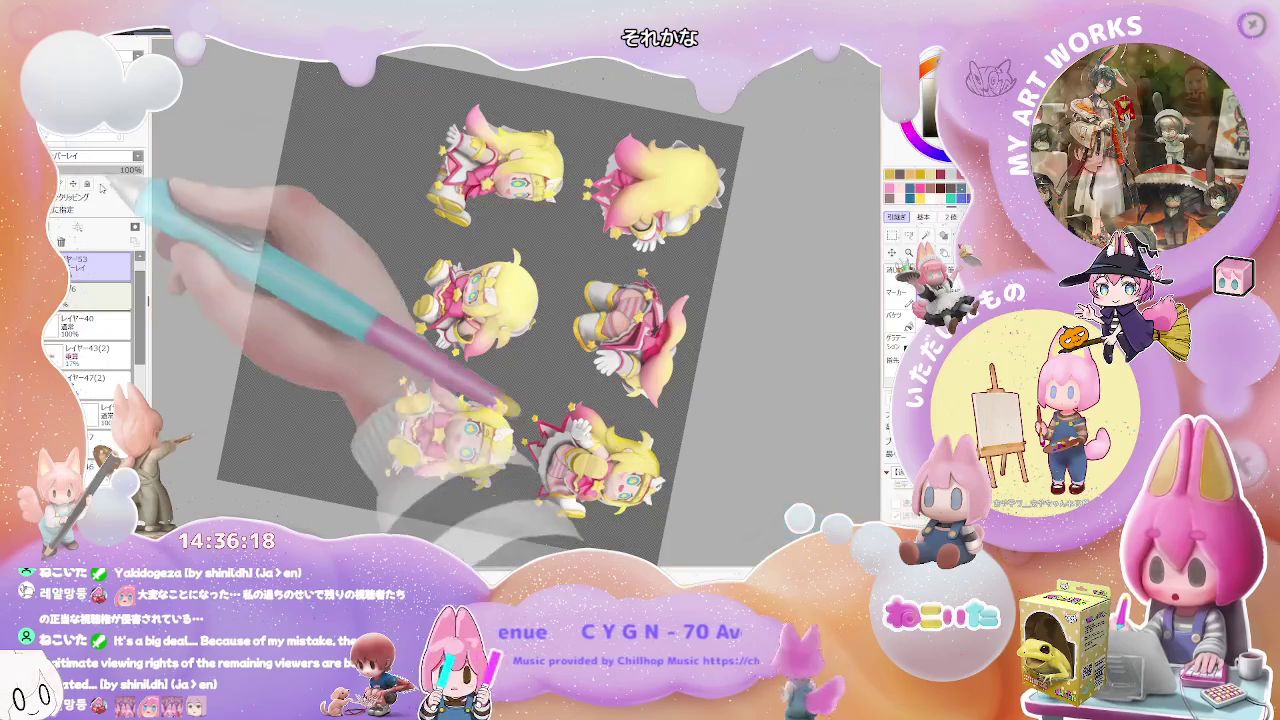
pyautogui.click(101, 172)
pyautogui.moveTo(103, 174); pyautogui.dragTo(102, 174)
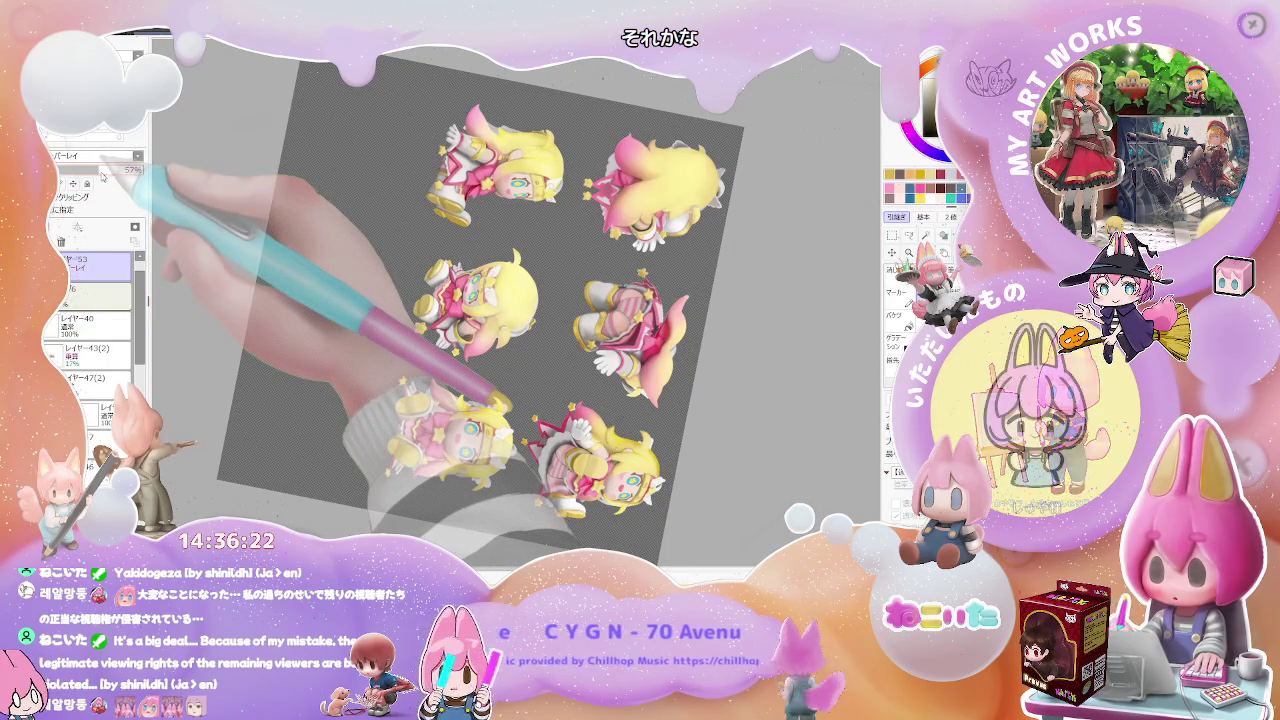
# Pan across the character sheet and straighten the tilted canvas view.
pyautogui.scroll(3, 641, 311)
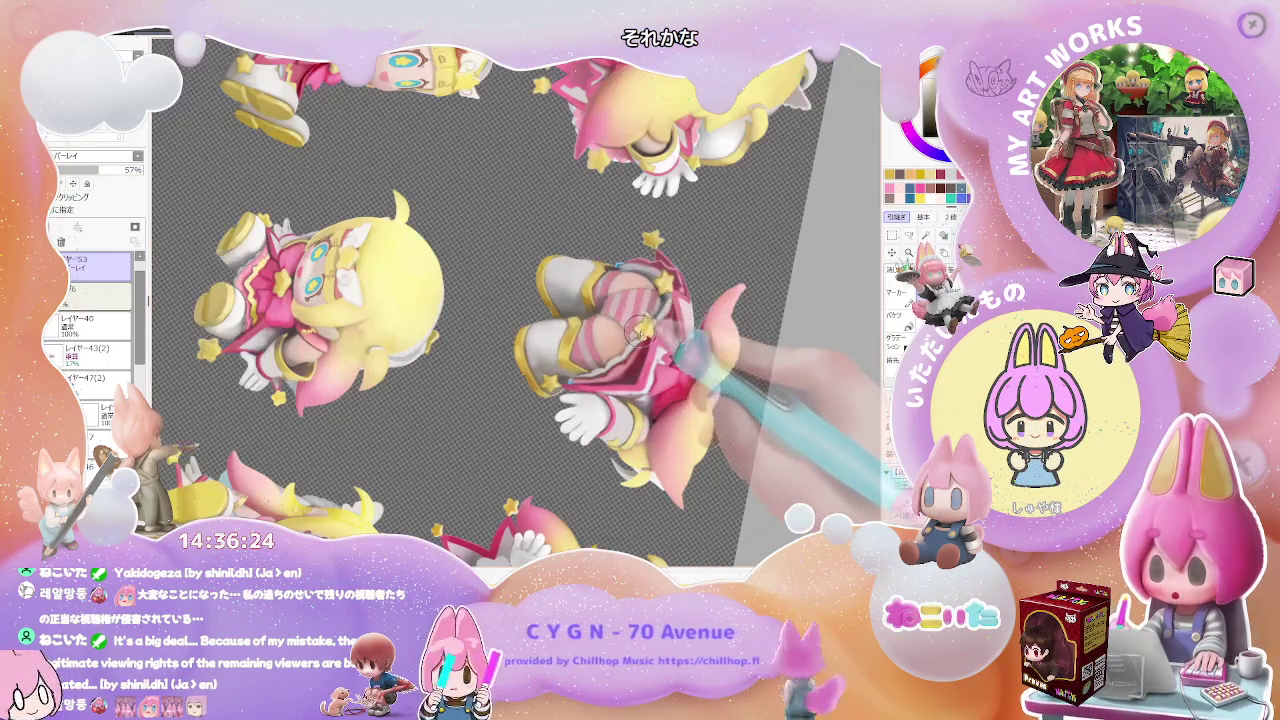
pyautogui.scroll(-2, 600, 340)
pyautogui.scroll(-2, 560, 380)
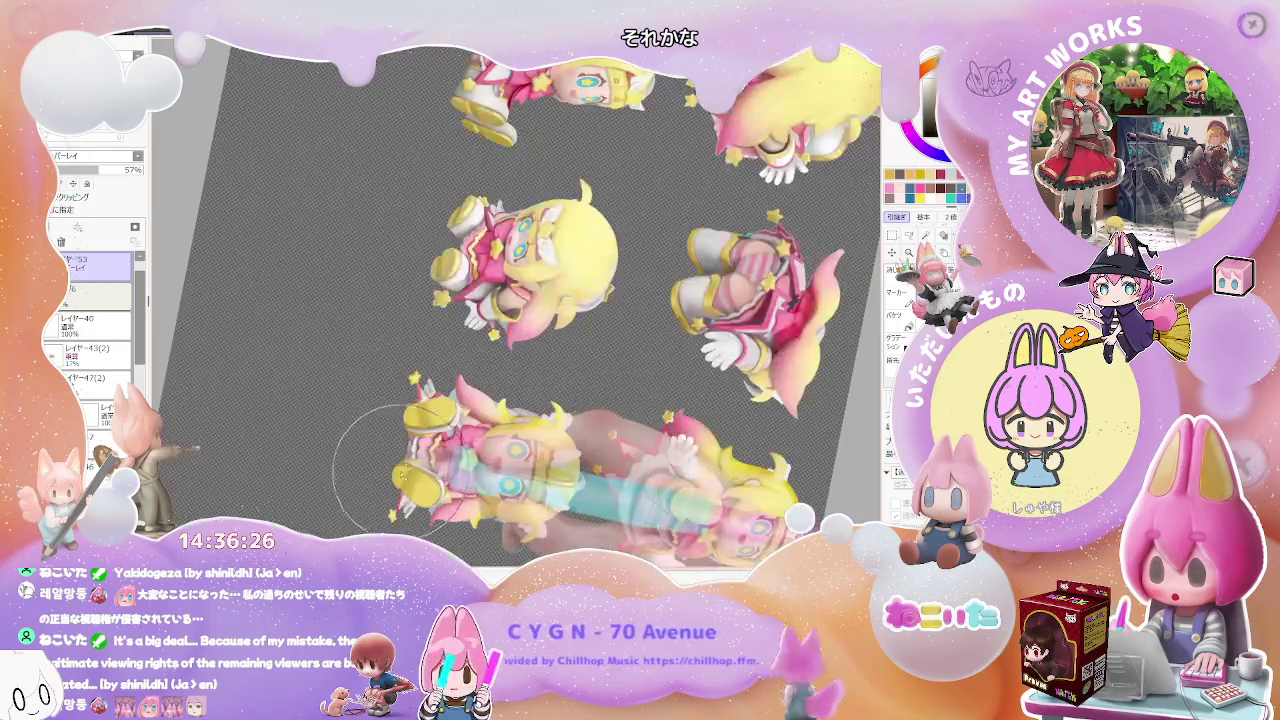
pyautogui.scroll(-2, 380, 440)
pyautogui.scroll(-2, 600, 490)
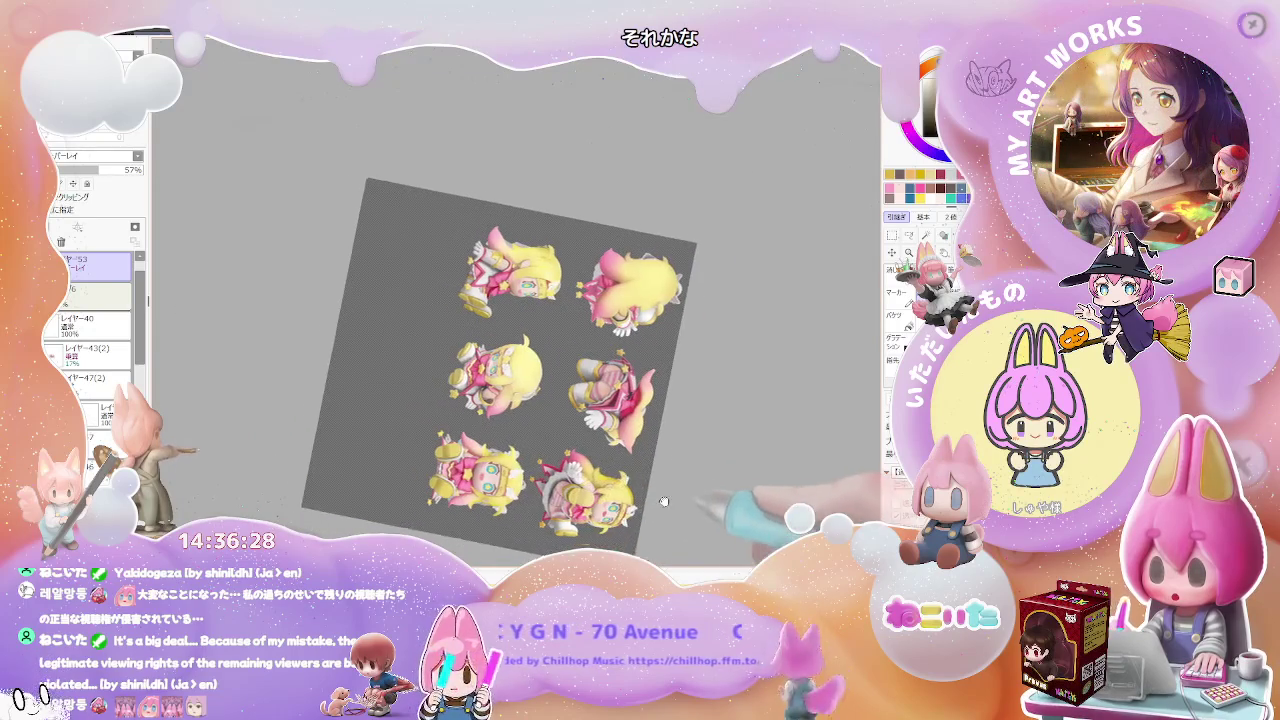
pyautogui.moveTo(632, 515); pyautogui.dragTo(535, 407)
pyautogui.press('Home')
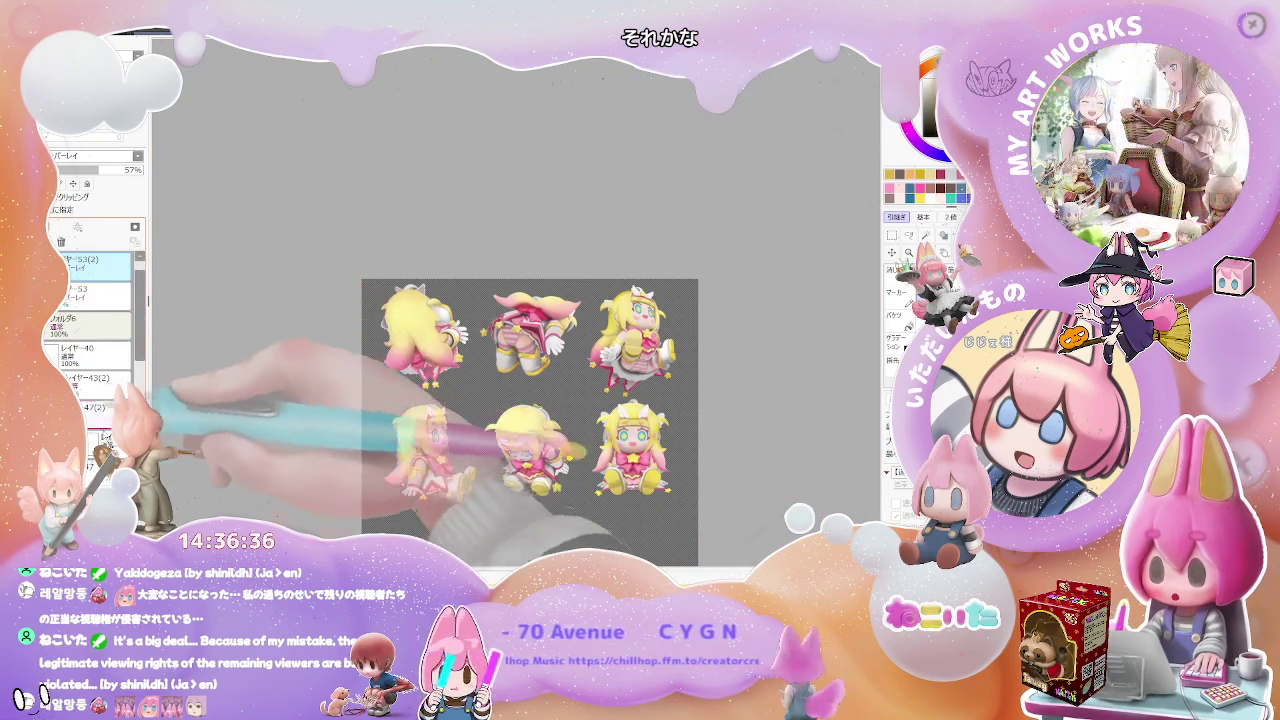
# Select layer 53(2) and drag it above the other reference layer in the stack.
pyautogui.click(78, 227)
pyautogui.scroll(-3, 88, 310)
pyautogui.scroll(-3, 88, 310)
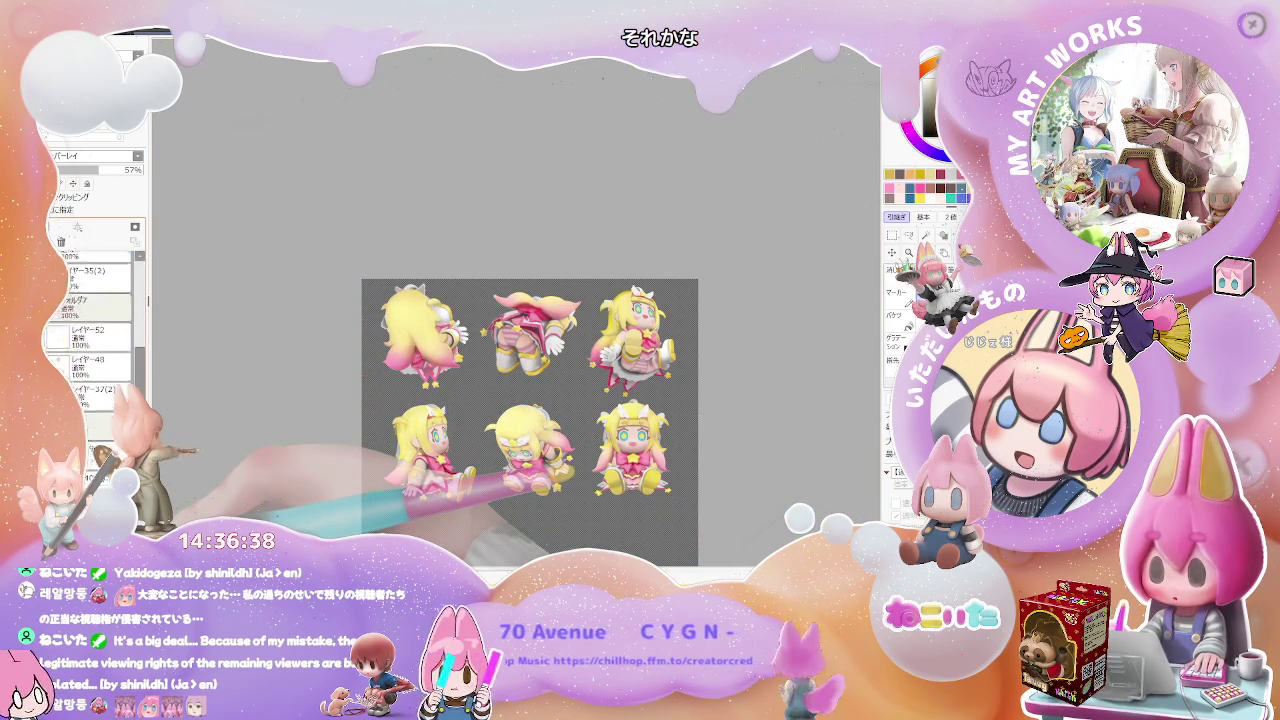
pyautogui.scroll(-2, 88, 310)
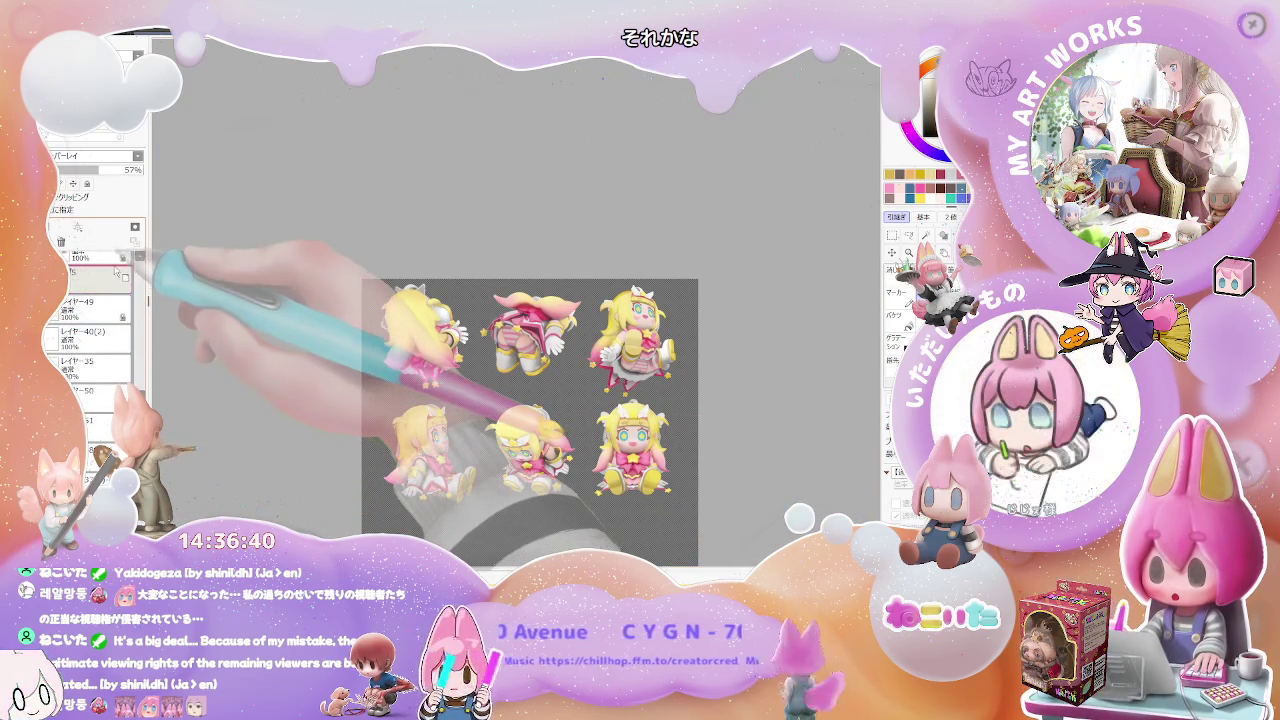
pyautogui.click(117, 258)
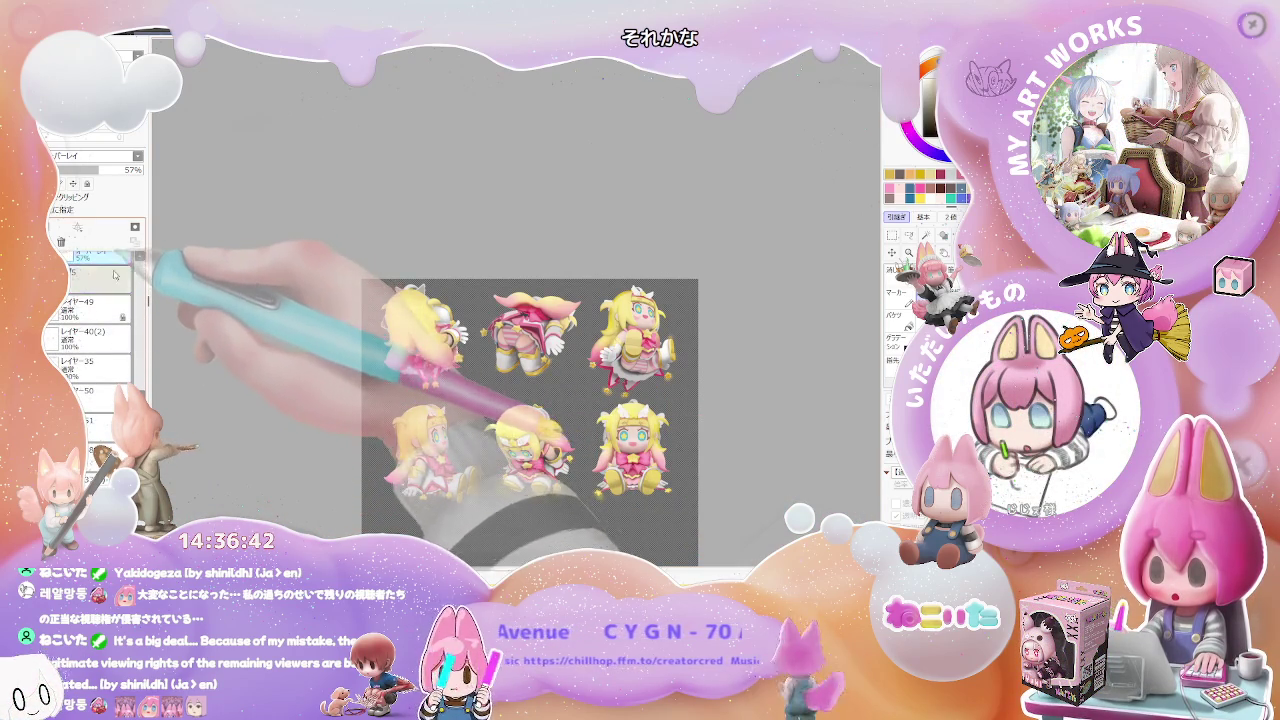
pyautogui.scroll(4, 100, 330)
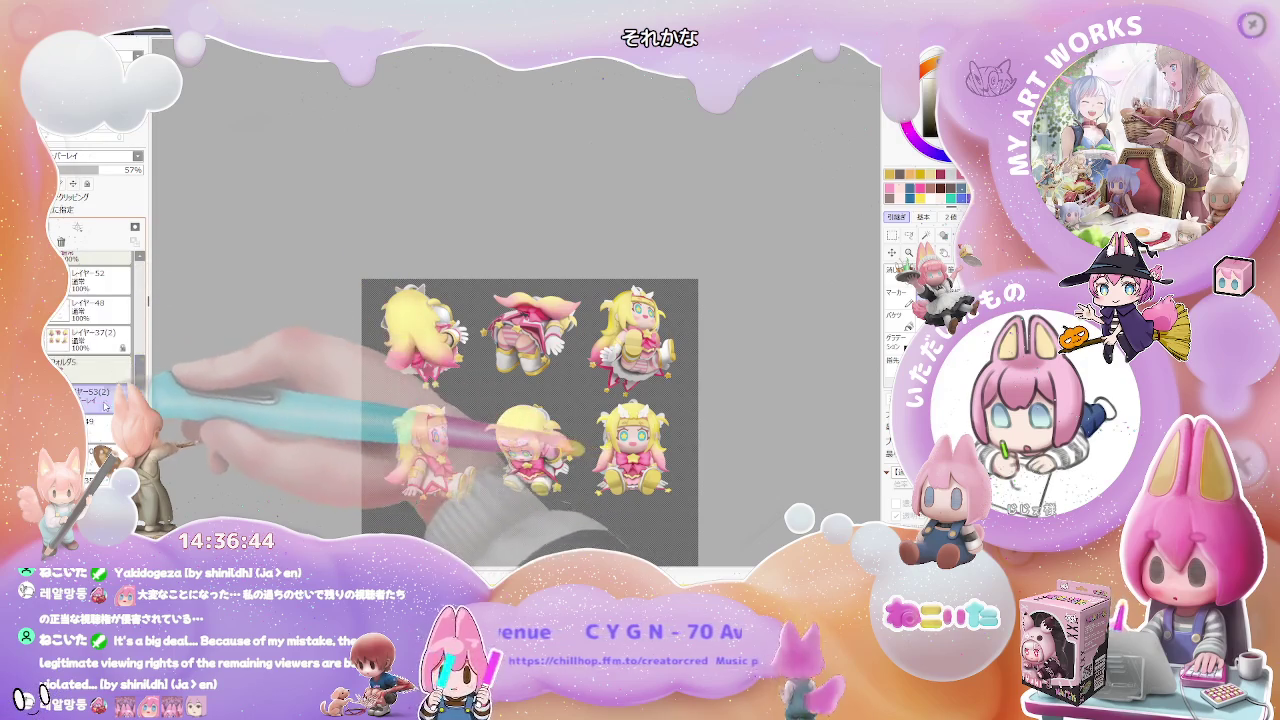
pyautogui.moveTo(106, 400); pyautogui.dragTo(122, 360)
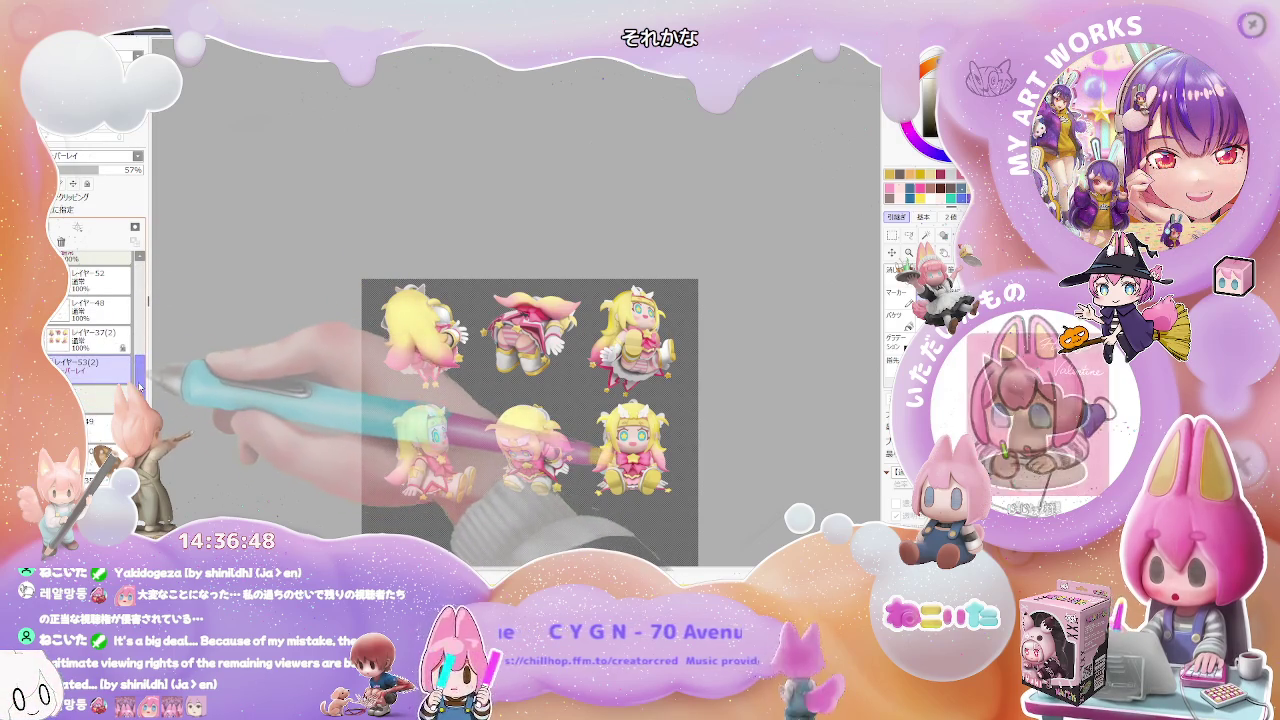
pyautogui.scroll(-3, 95, 330)
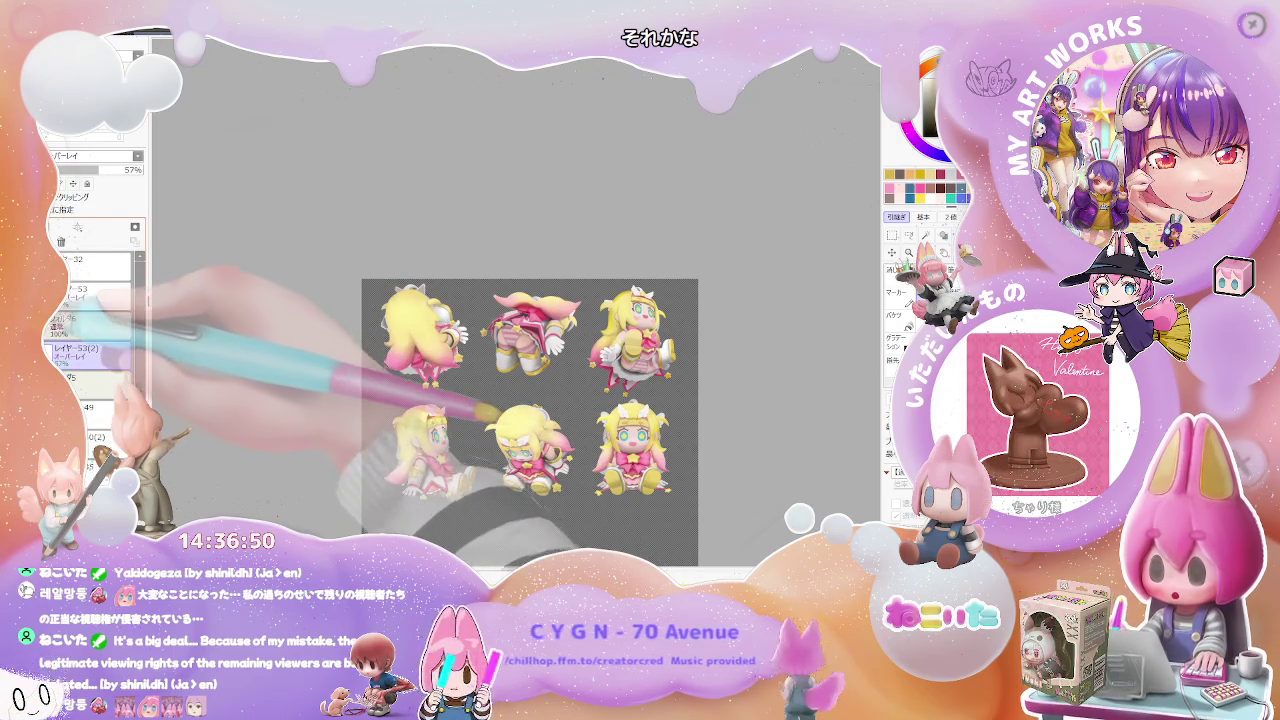
pyautogui.moveTo(90, 395); pyautogui.dragTo(90, 350)
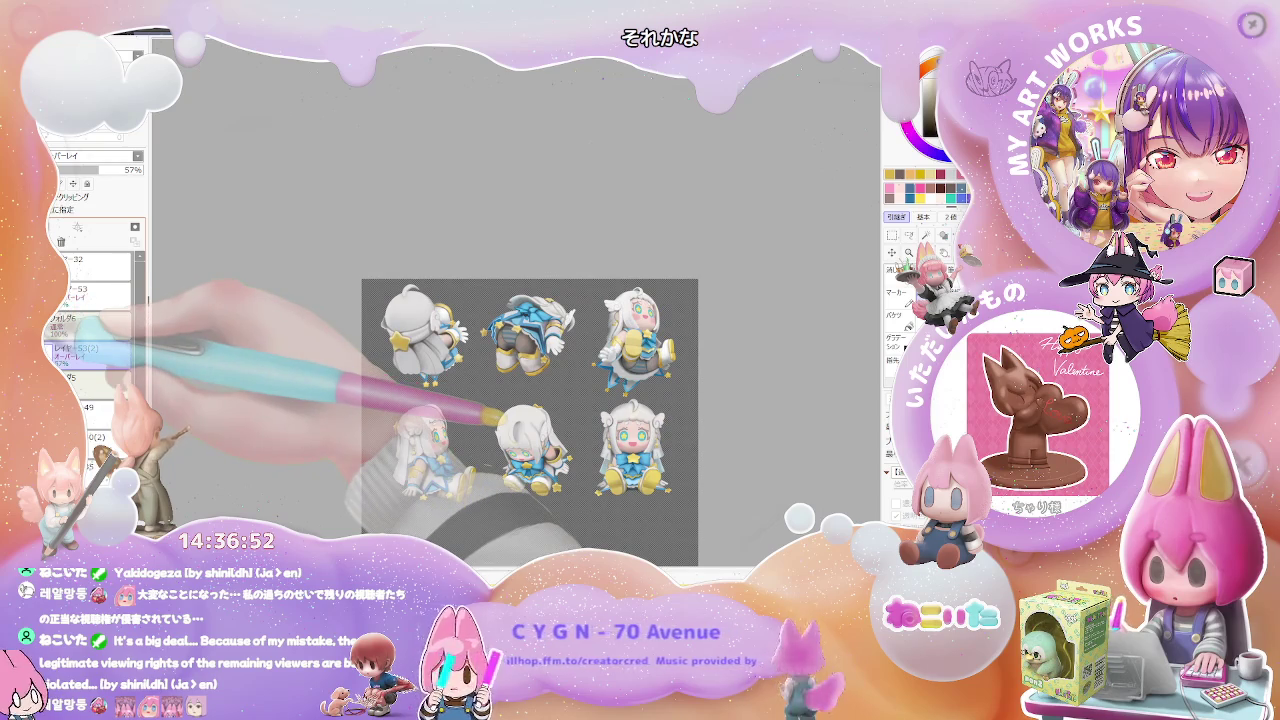
# Set the white-and-blue reference layer's opacity to 55% and zoom in on the seated character.
pyautogui.hotkey('ctrl', '+')
pyautogui.hotkey('ctrl', '+')
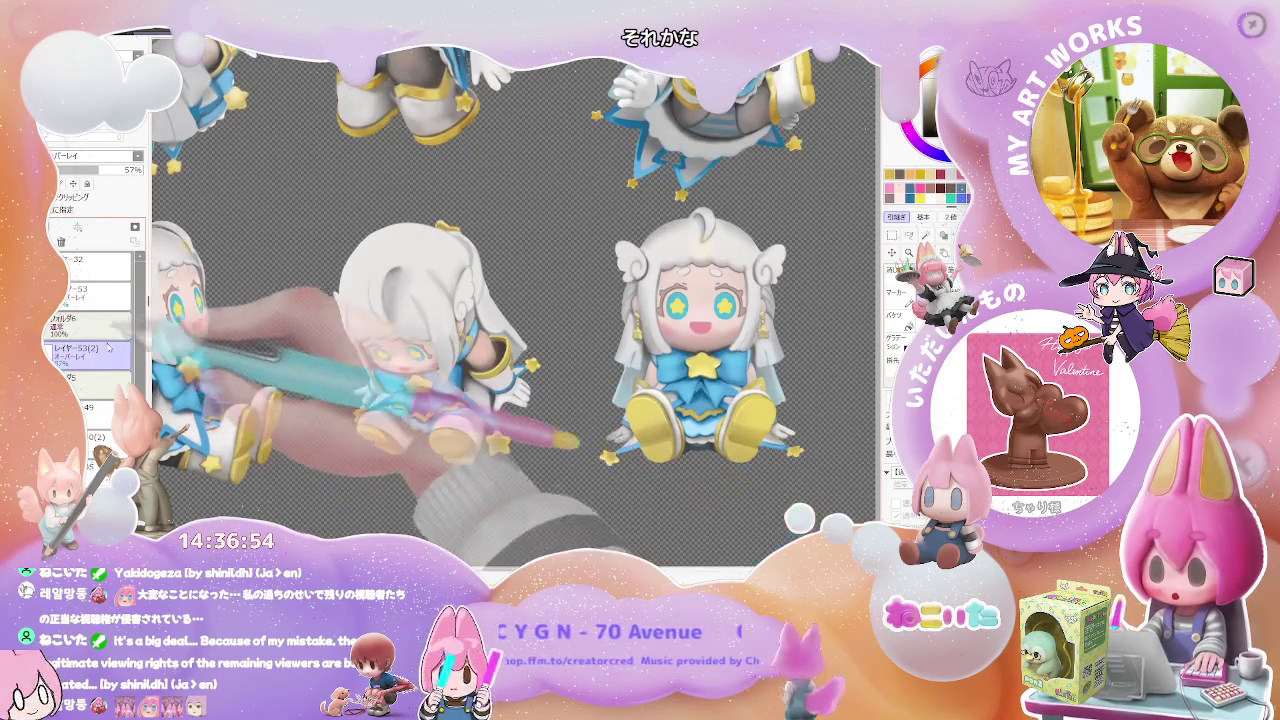
pyautogui.click(127, 171)
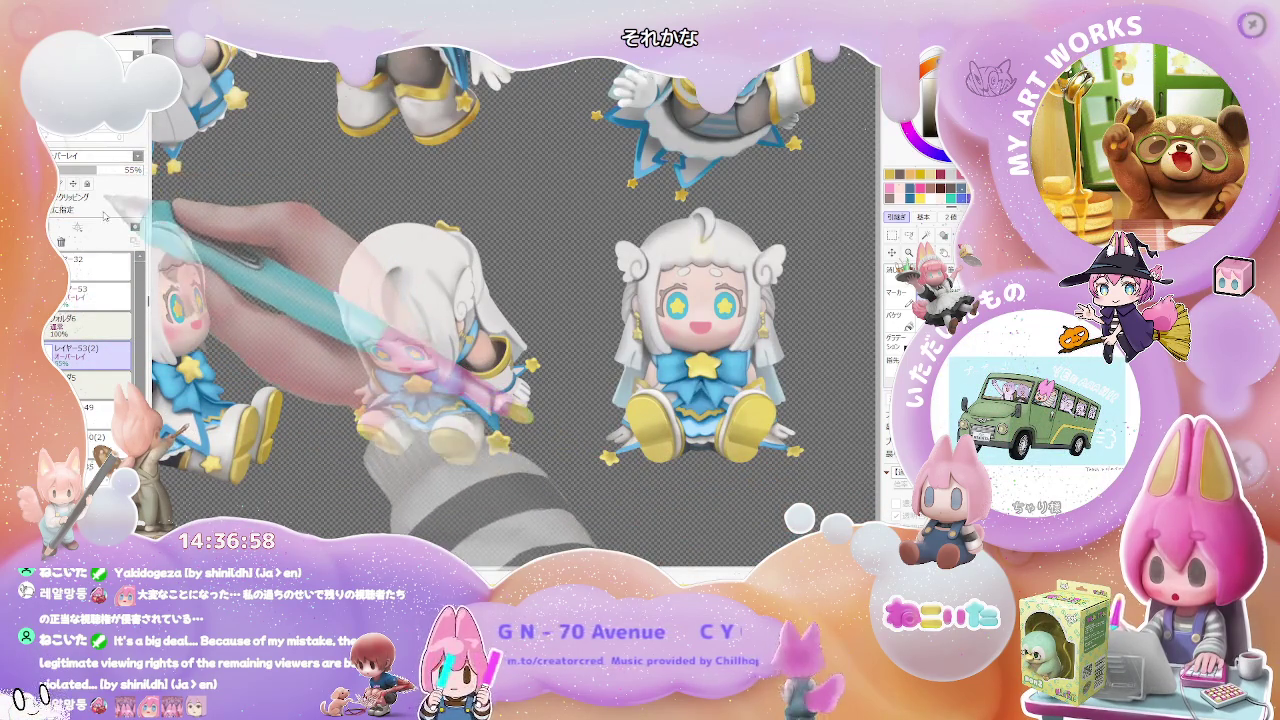
pyautogui.hotkey('ctrl', '-')
pyautogui.hotkey('ctrl', '+')
pyautogui.hotkey('ctrl', '+')
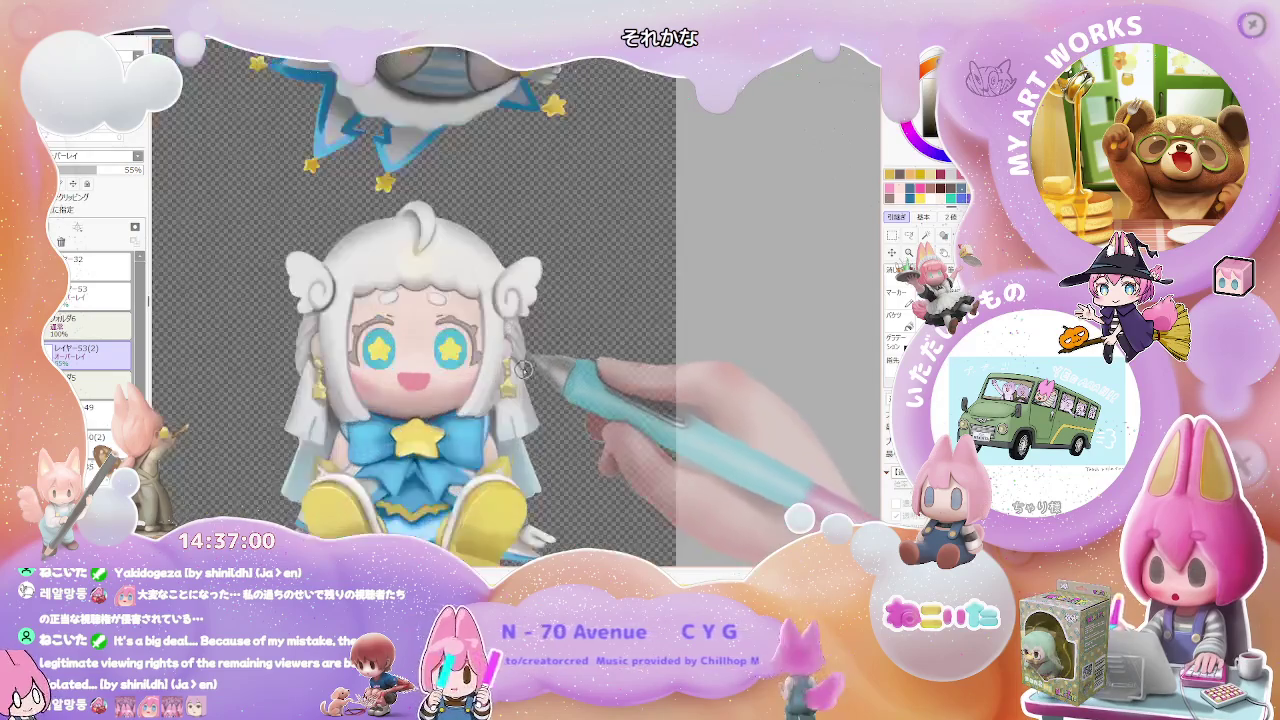
pyautogui.hotkey('ctrl', '+')
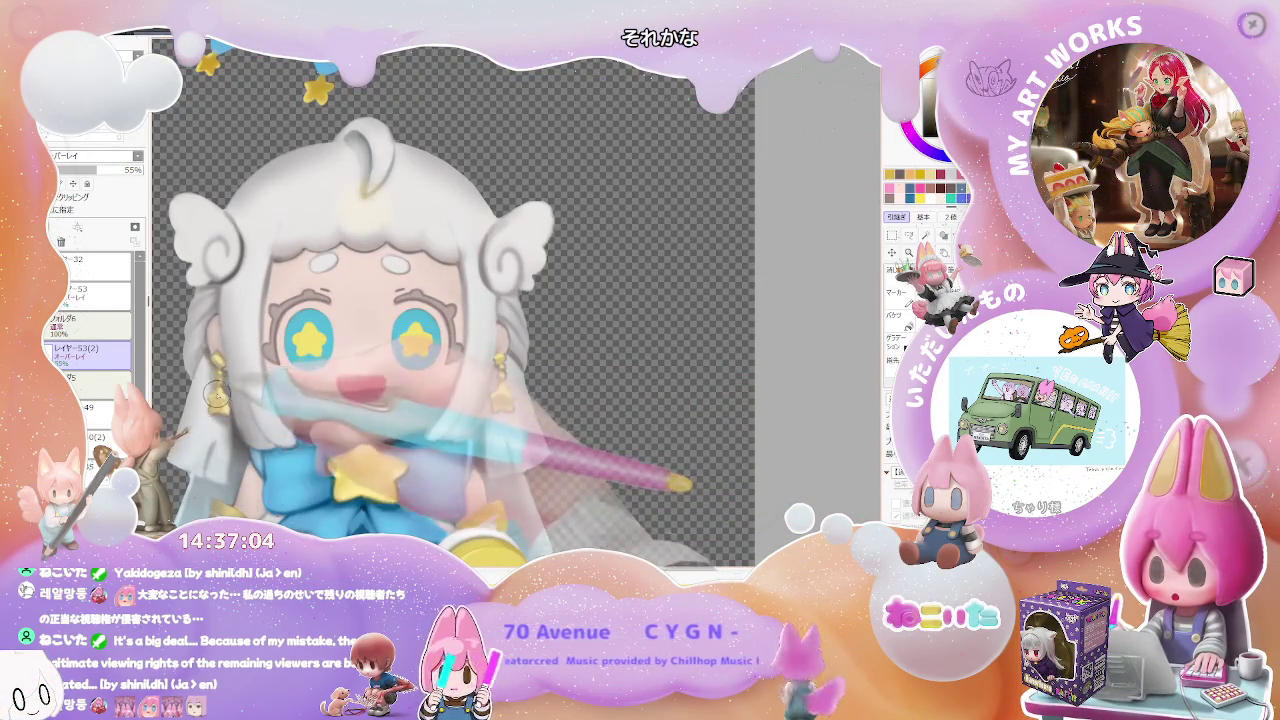
# Zoom and pan around to inspect each of the six figurine poses.
pyautogui.hotkey('ctrl', '-')
pyautogui.hotkey('ctrl', '-')
pyautogui.hotkey('ctrl', '-')
pyautogui.hotkey('ctrl', '+')
pyautogui.hotkey('ctrl', '+')
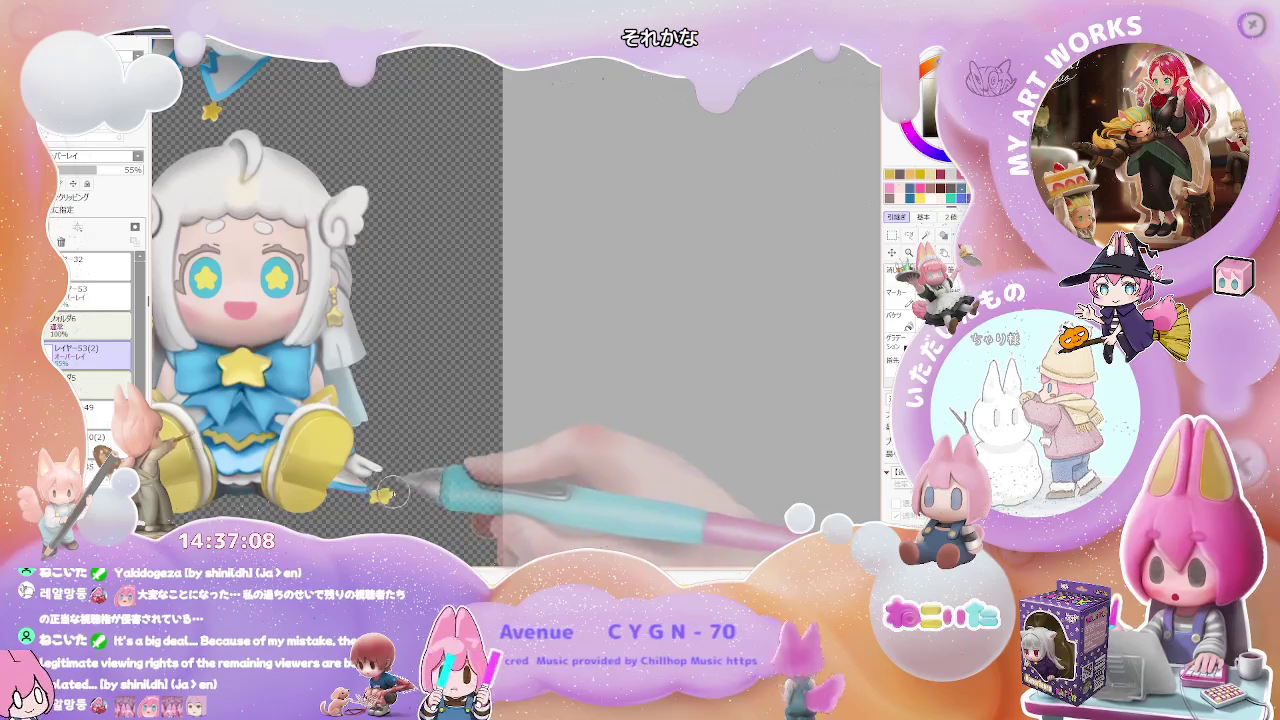
pyautogui.hotkey('ctrl', '-')
pyautogui.hotkey('ctrl', '-')
pyautogui.hotkey('ctrl', '+')
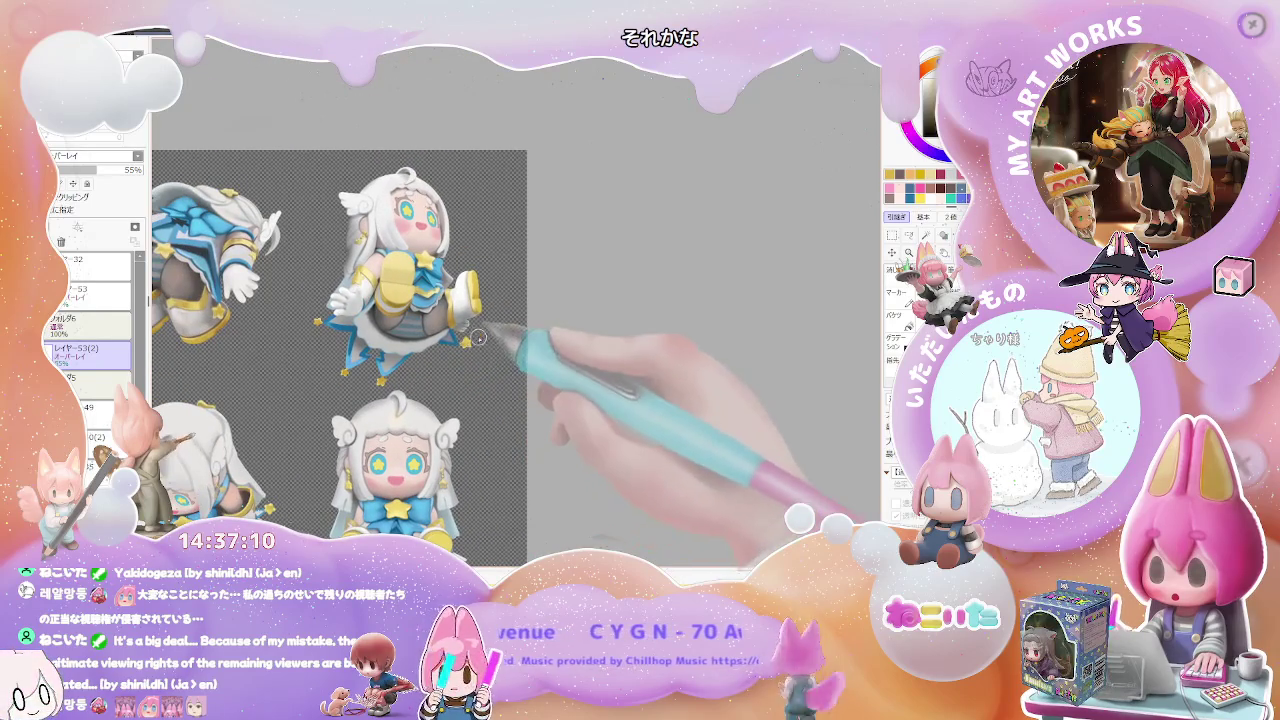
pyautogui.moveTo(482, 241); pyautogui.dragTo(522, 371)
pyautogui.hotkey('ctrl', '+')
pyautogui.hotkey('ctrl', '+')
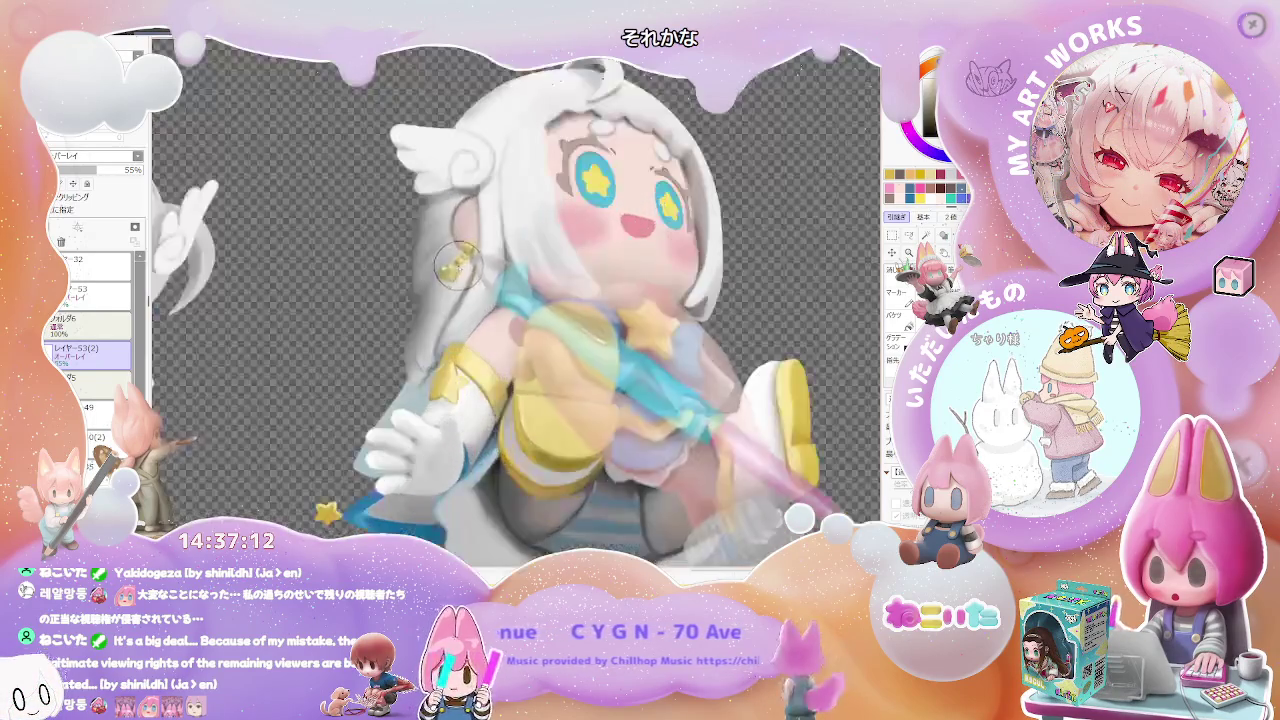
pyautogui.hotkey('ctrl', '+')
pyautogui.hotkey('ctrl', '-')
pyautogui.hotkey('ctrl', '-')
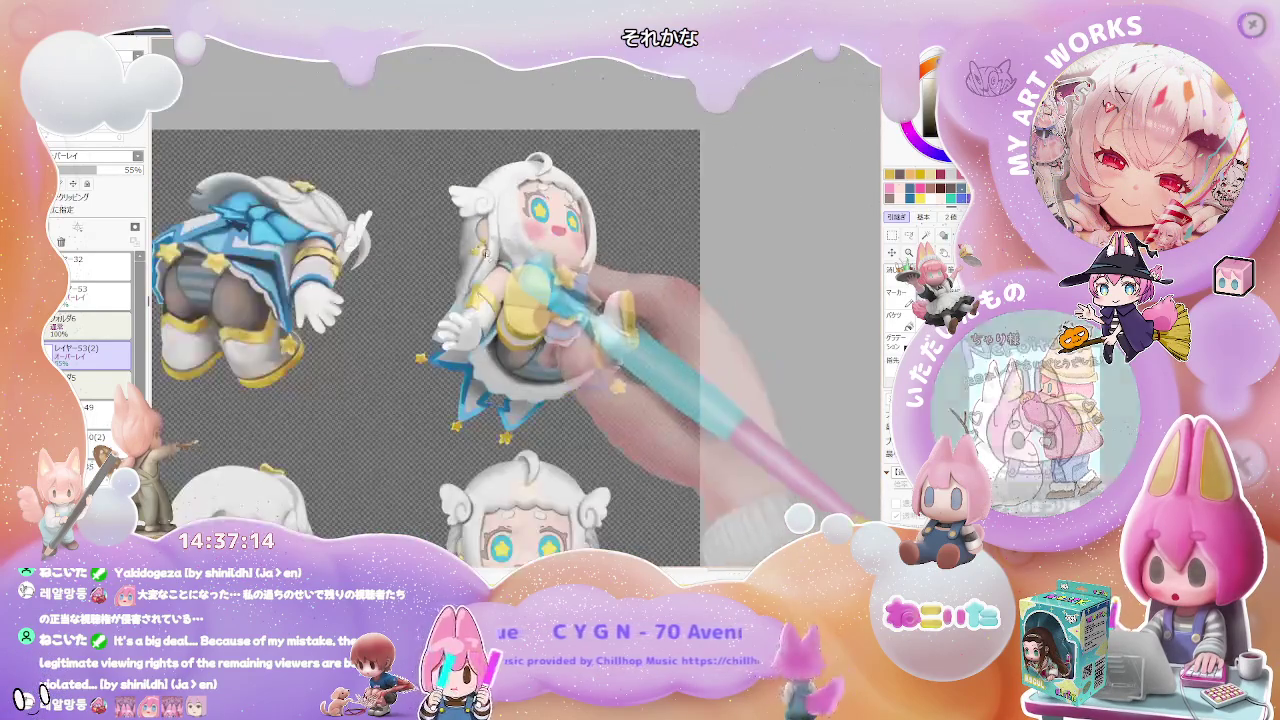
pyautogui.hotkey('ctrl', '+')
pyautogui.hotkey('ctrl', '-')
pyautogui.hotkey('ctrl', '-')
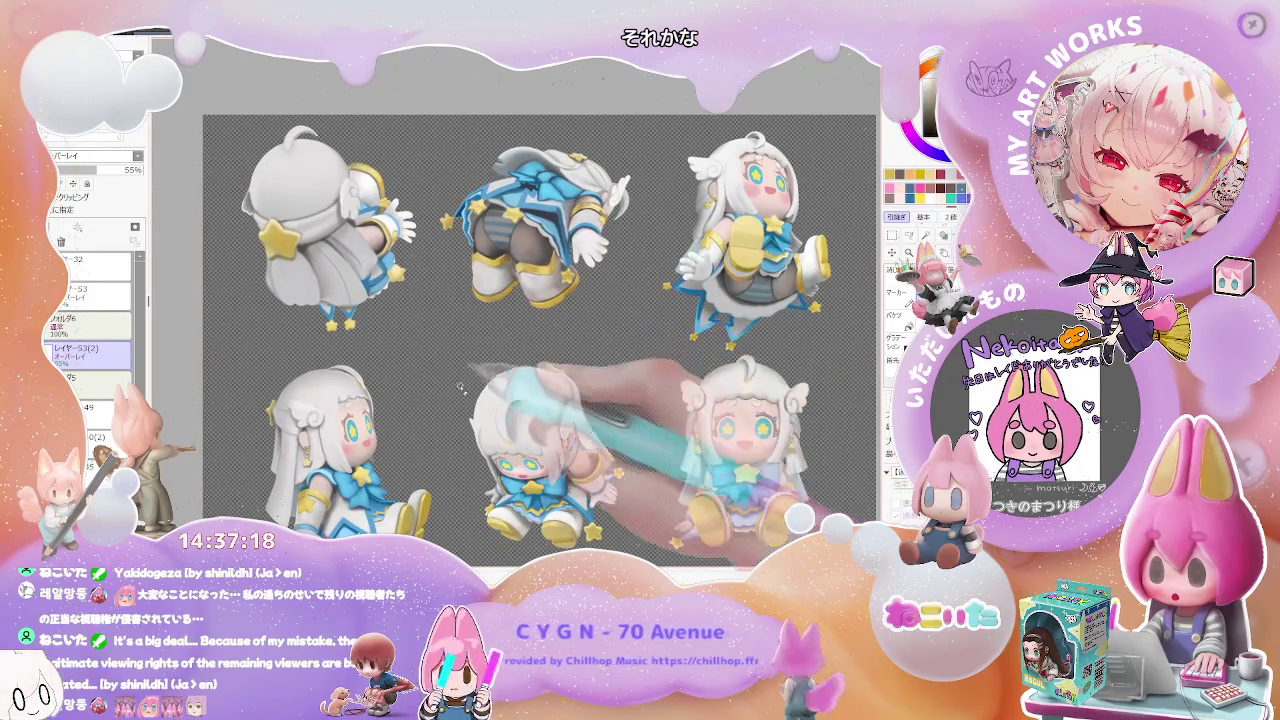
pyautogui.hotkey('ctrl', '+')
pyautogui.hotkey('ctrl', '+')
pyautogui.hotkey('ctrl', '+')
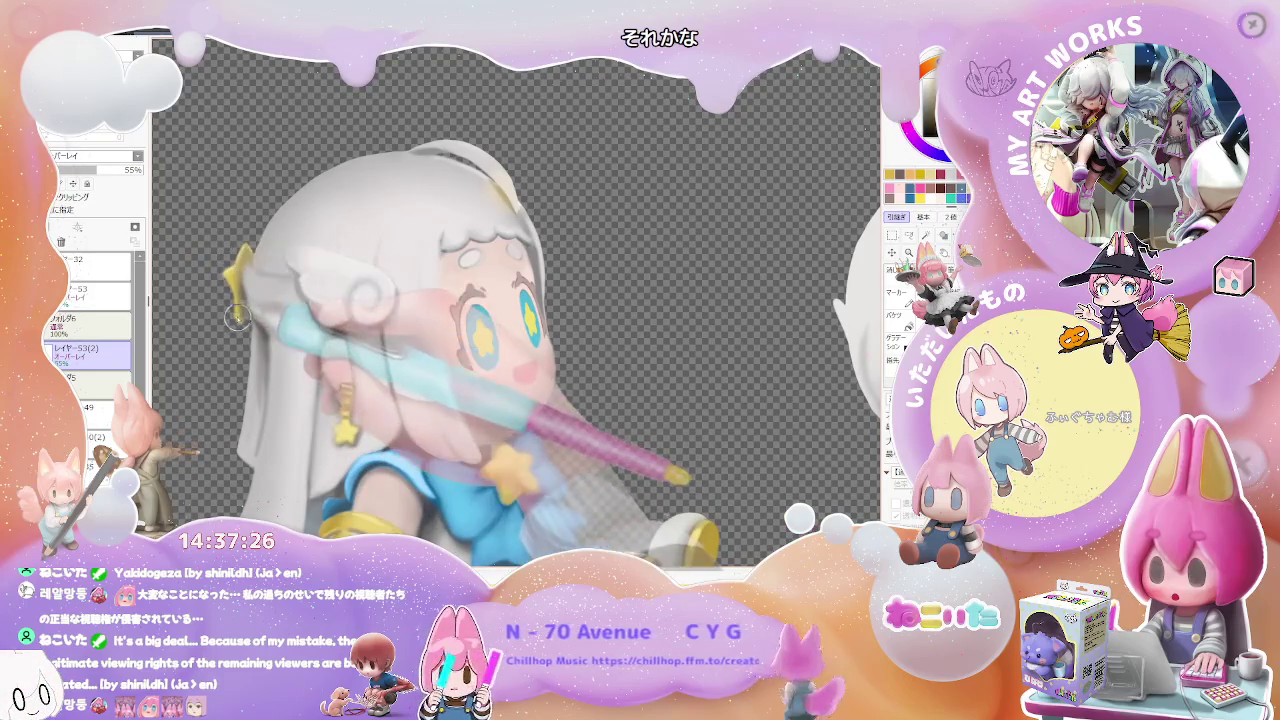
pyautogui.hotkey('ctrl', '-')
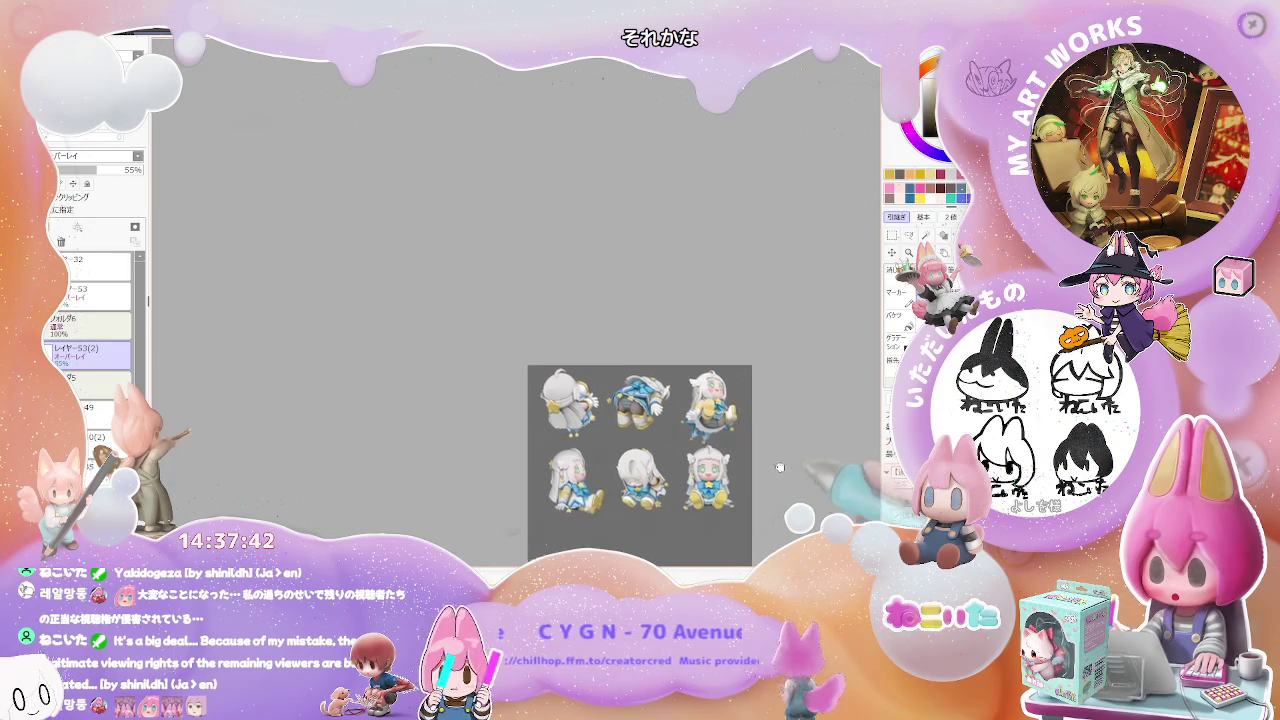
# Move the figurine sheet up and left toward the canvas centre.
pyautogui.moveTo(772, 464); pyautogui.dragTo(626, 349)
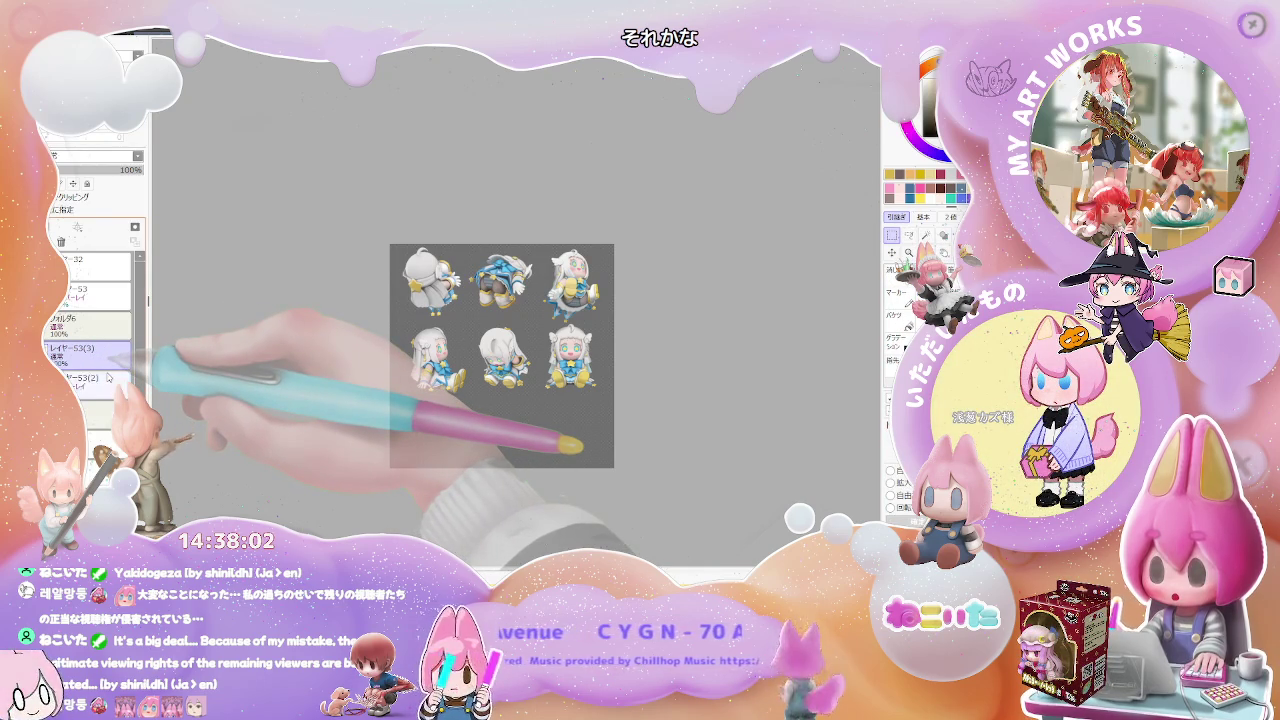
# Switch back to the pink-and-yellow figurine reference layer.
pyautogui.click(90, 322)
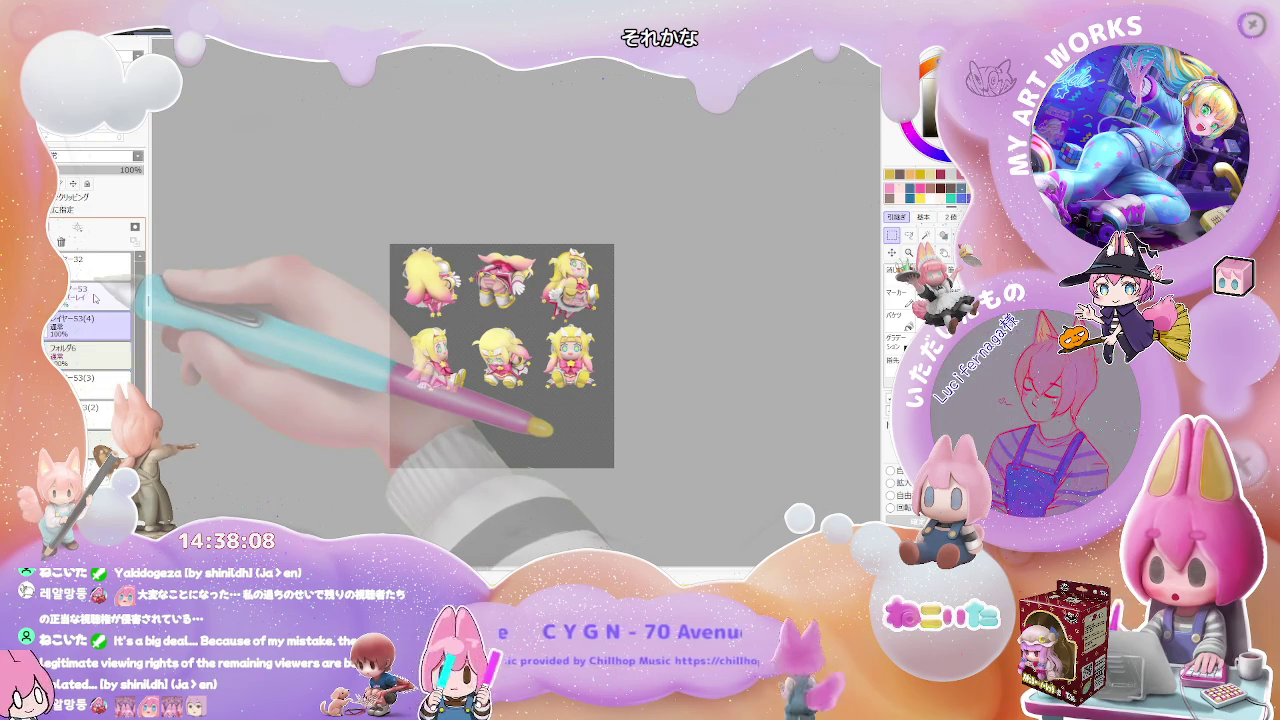
# Move layer レイヤー53(4) above the overlay layer レイヤー53 and reselect it.
pyautogui.moveTo(94, 298); pyautogui.dragTo(136, 296)
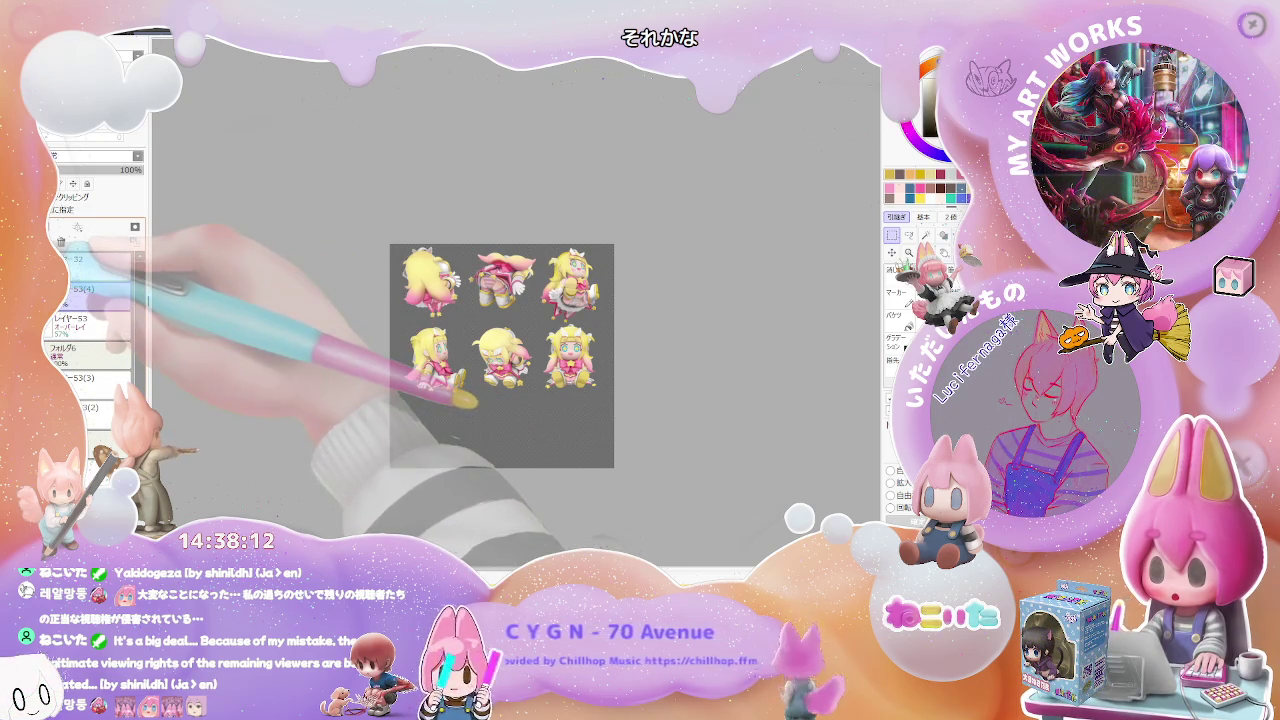
pyautogui.click(99, 274)
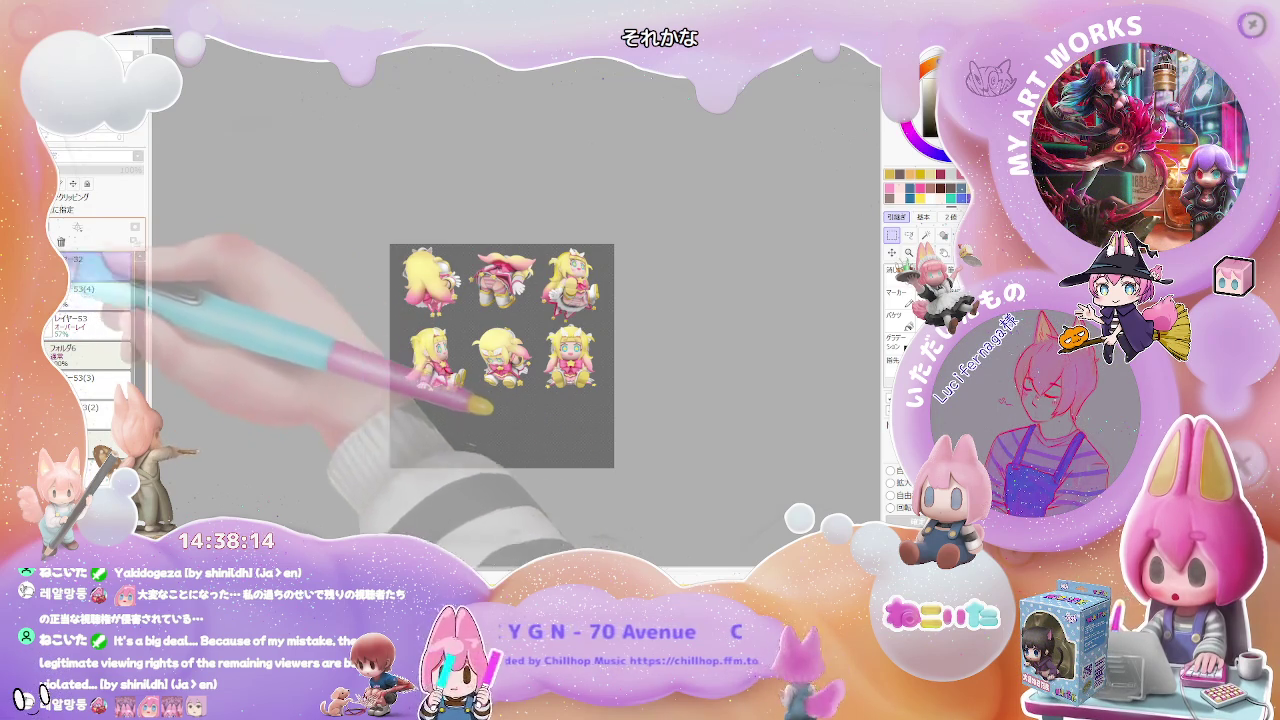
pyautogui.click(100, 295)
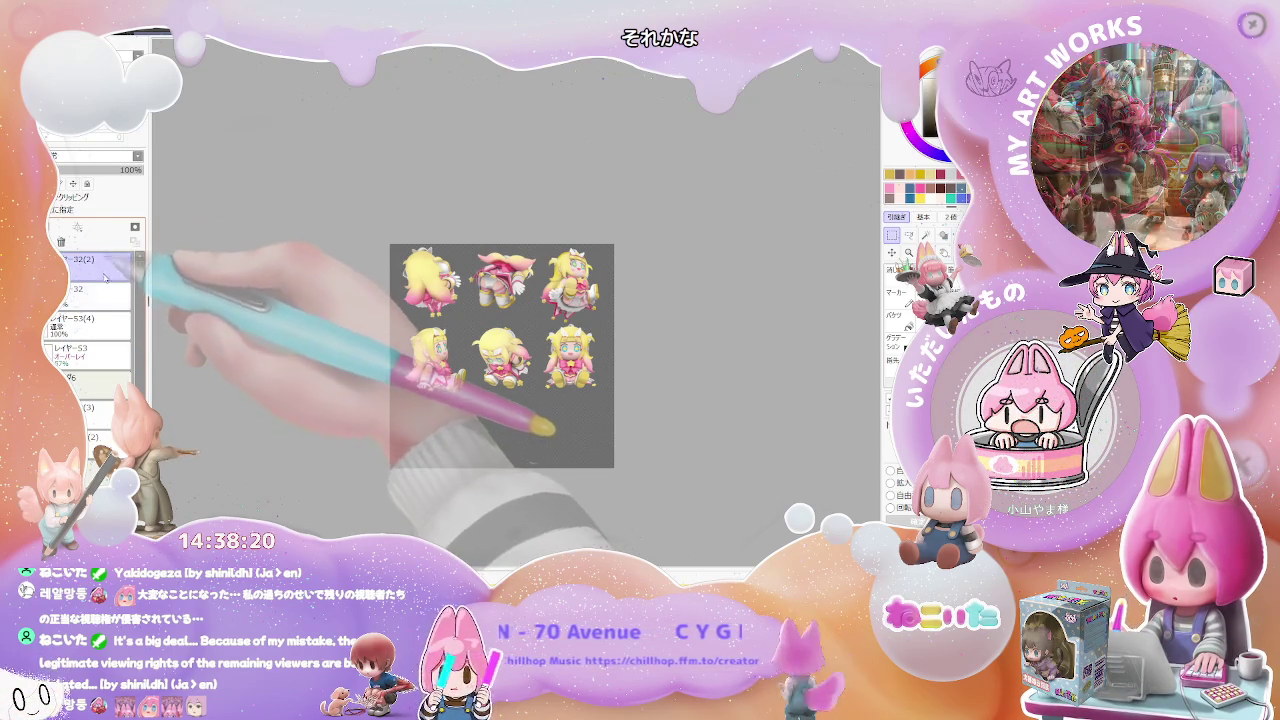
# Select the whole canvas with Ctrl+A, then pick layers further down the stack.
pyautogui.hotkey('ctrl', 'a')
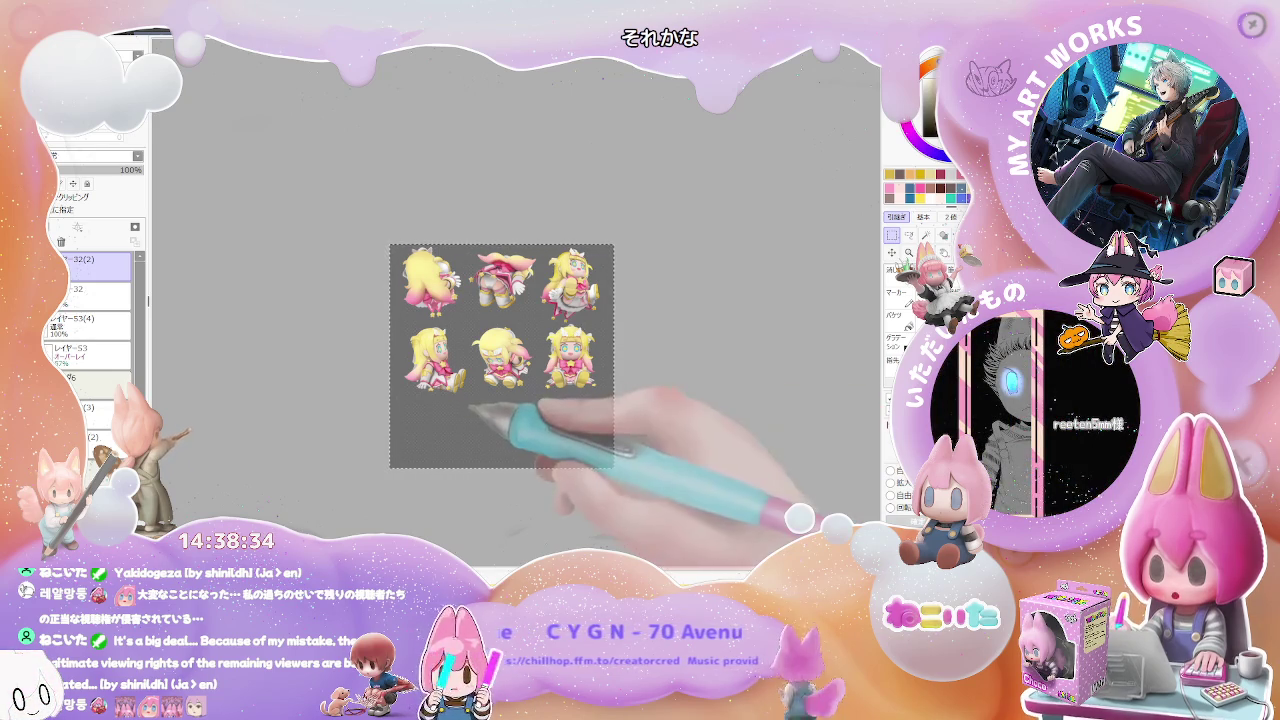
pyautogui.click(85, 320)
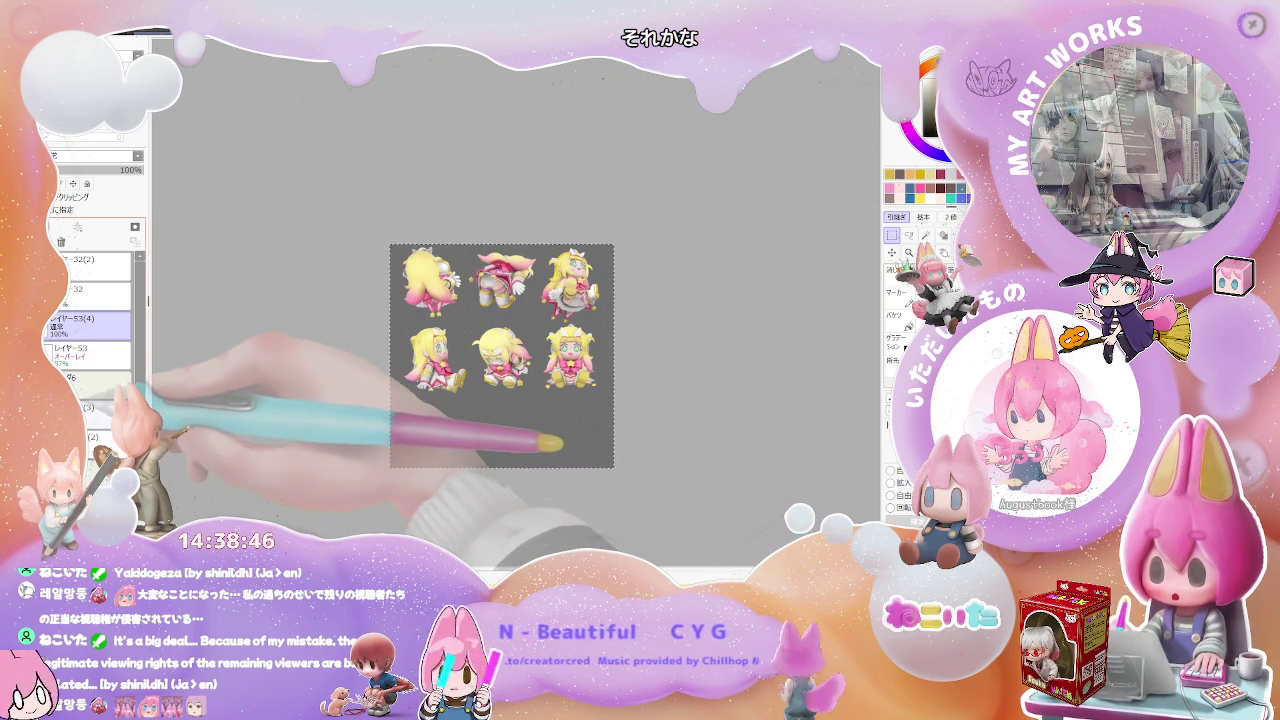
pyautogui.click(90, 412)
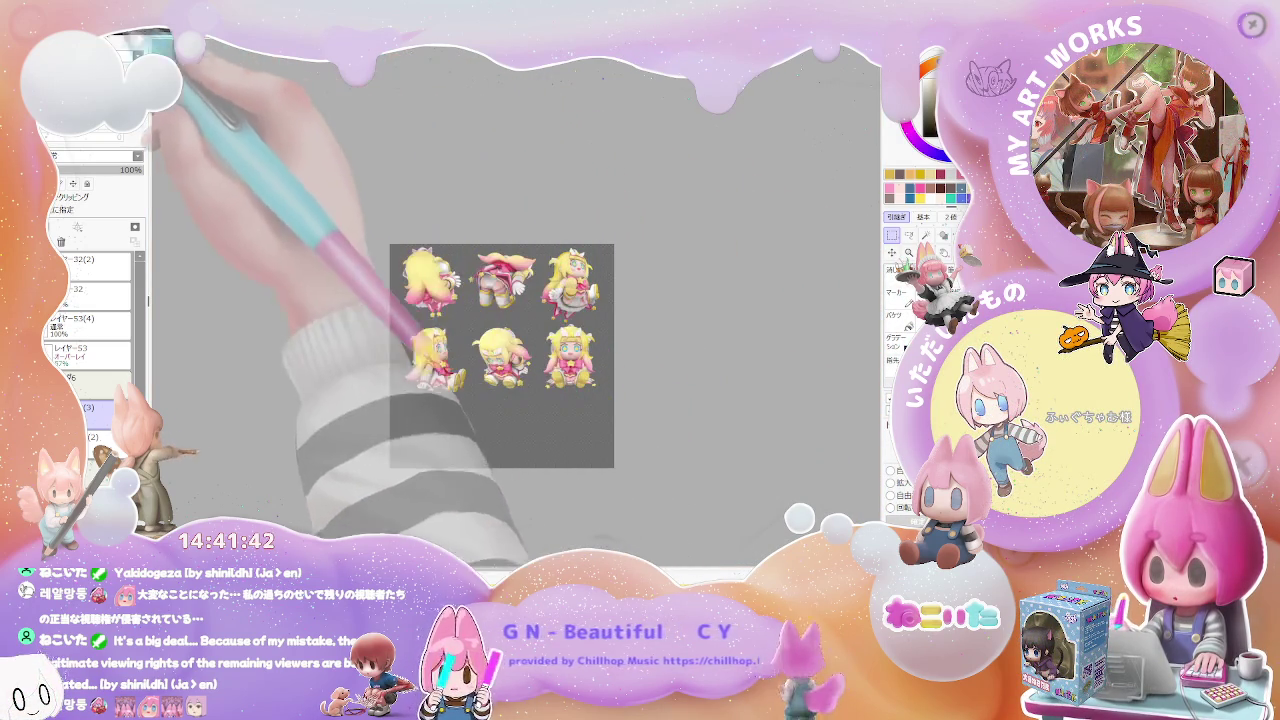
pyautogui.hotkey('ctrl', 'w')
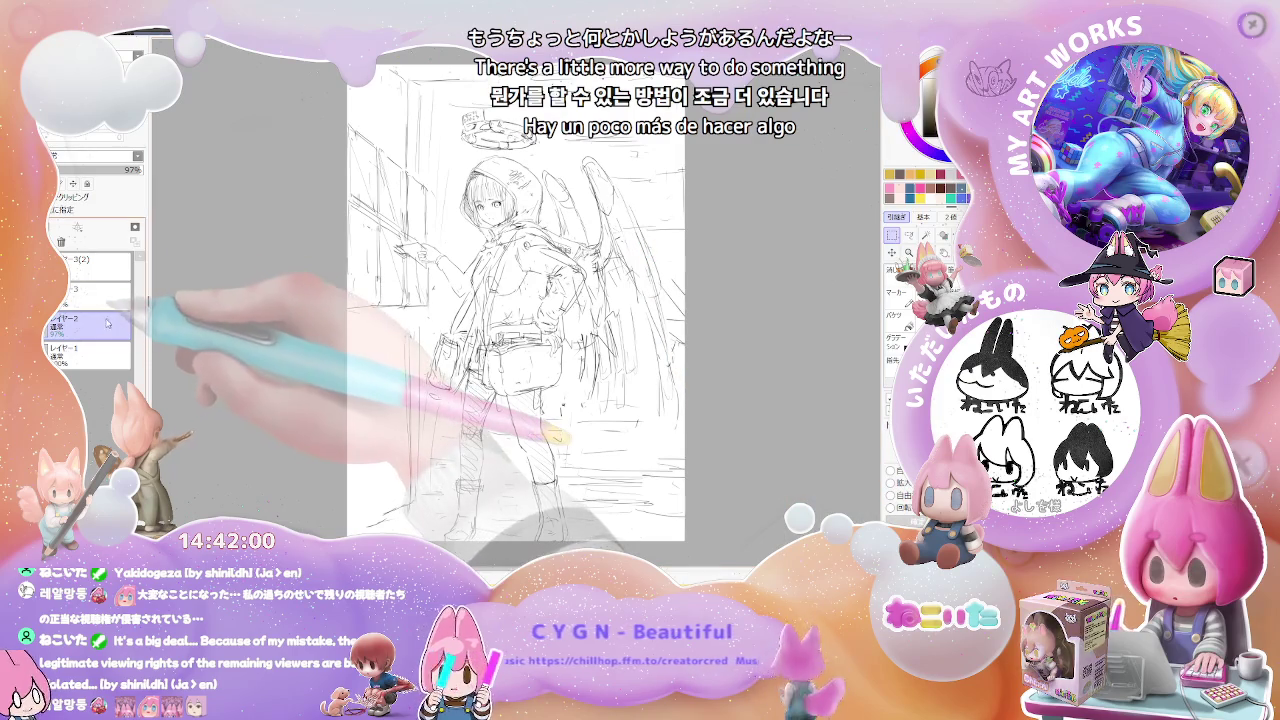
# Duplicate the sketch layer to create レイヤー2(2) above レイヤー2.
pyautogui.hotkey('ctrl', 'j')
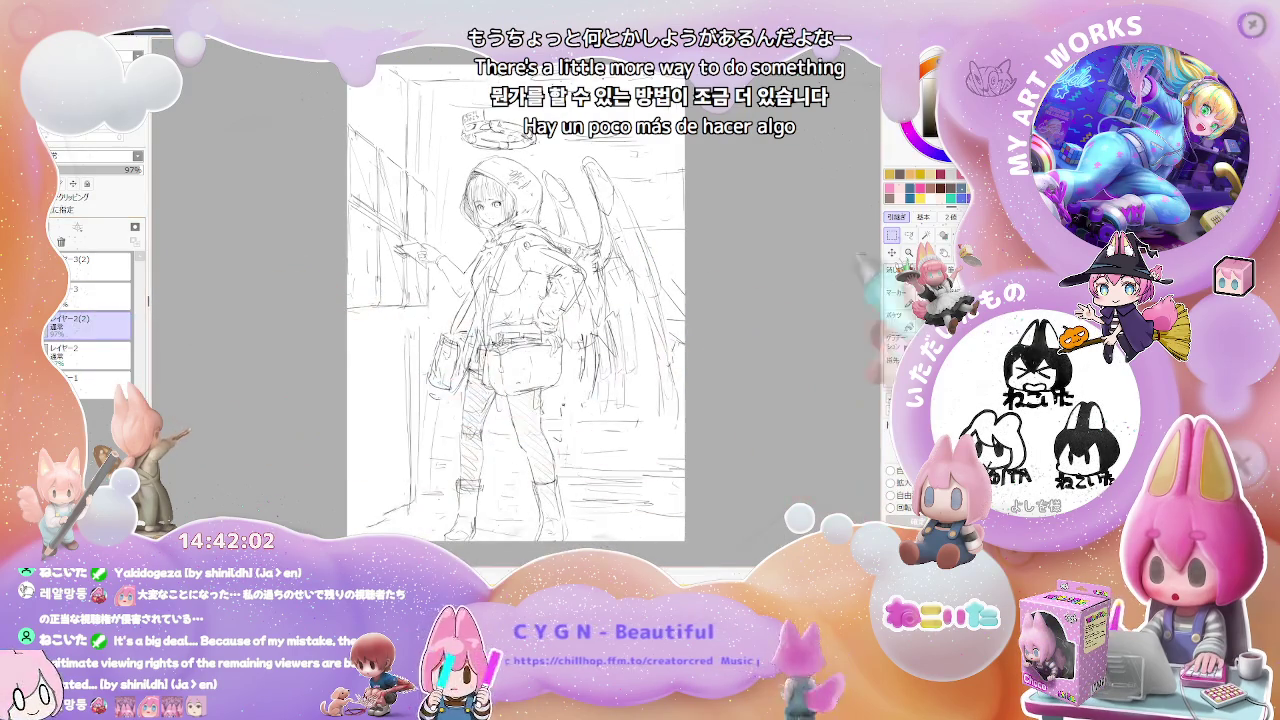
# Scale the duplicated sketch down with a corner handle so it sits smaller on the page.
pyautogui.hotkey('ctrl', 't')
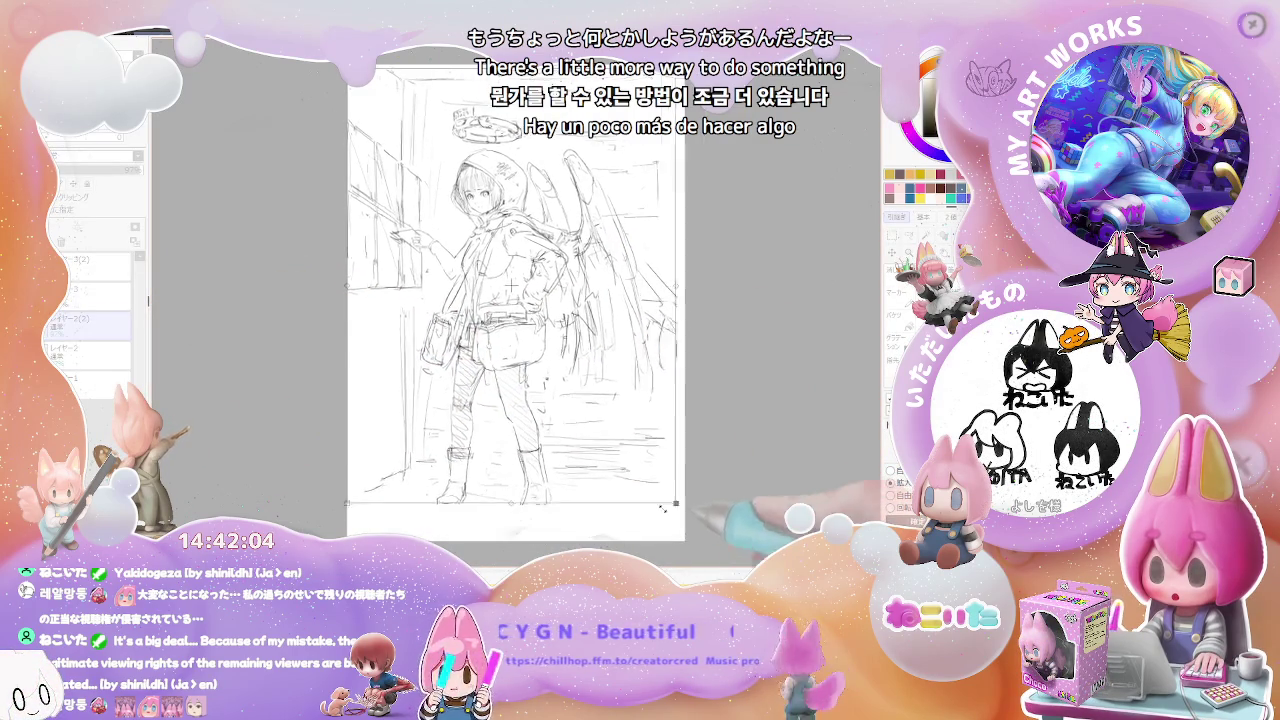
pyautogui.moveTo(700, 515); pyautogui.dragTo(628, 463)
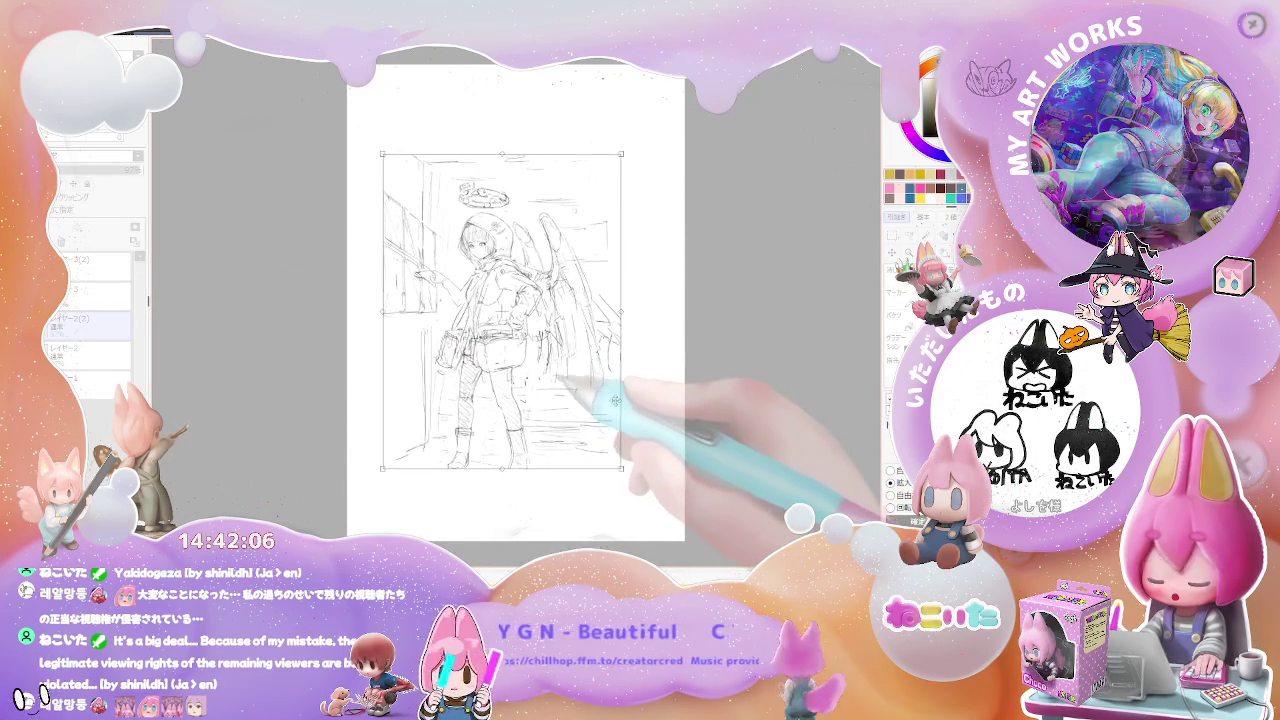
pyautogui.moveTo(622, 465)
pyautogui.mouseDown()
pyautogui.moveTo(464, 447)
pyautogui.moveTo(451, 352)
pyautogui.moveTo(474, 374)
pyautogui.mouseUp()
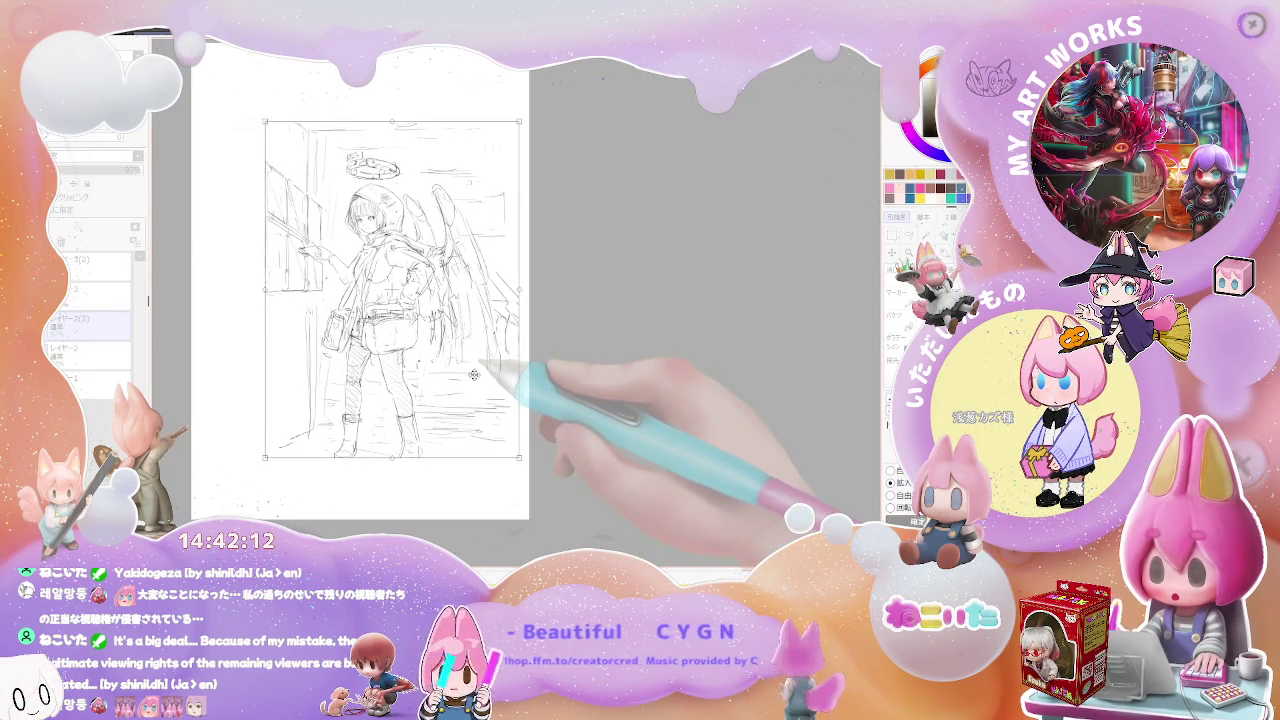
pyautogui.press('Return')
pyautogui.press('n')
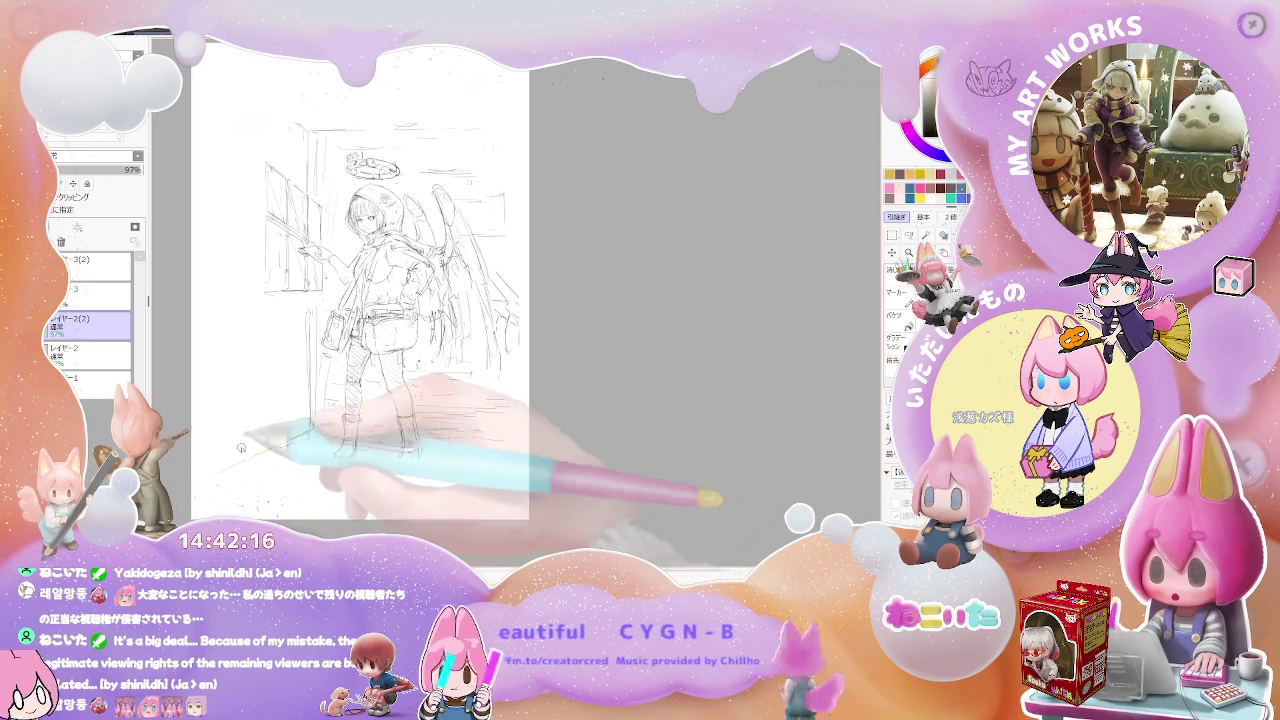
# Draw a diagonal floor line toward the lower-left corner, then check the whole page.
pyautogui.moveTo(307, 429); pyautogui.dragTo(217, 471)
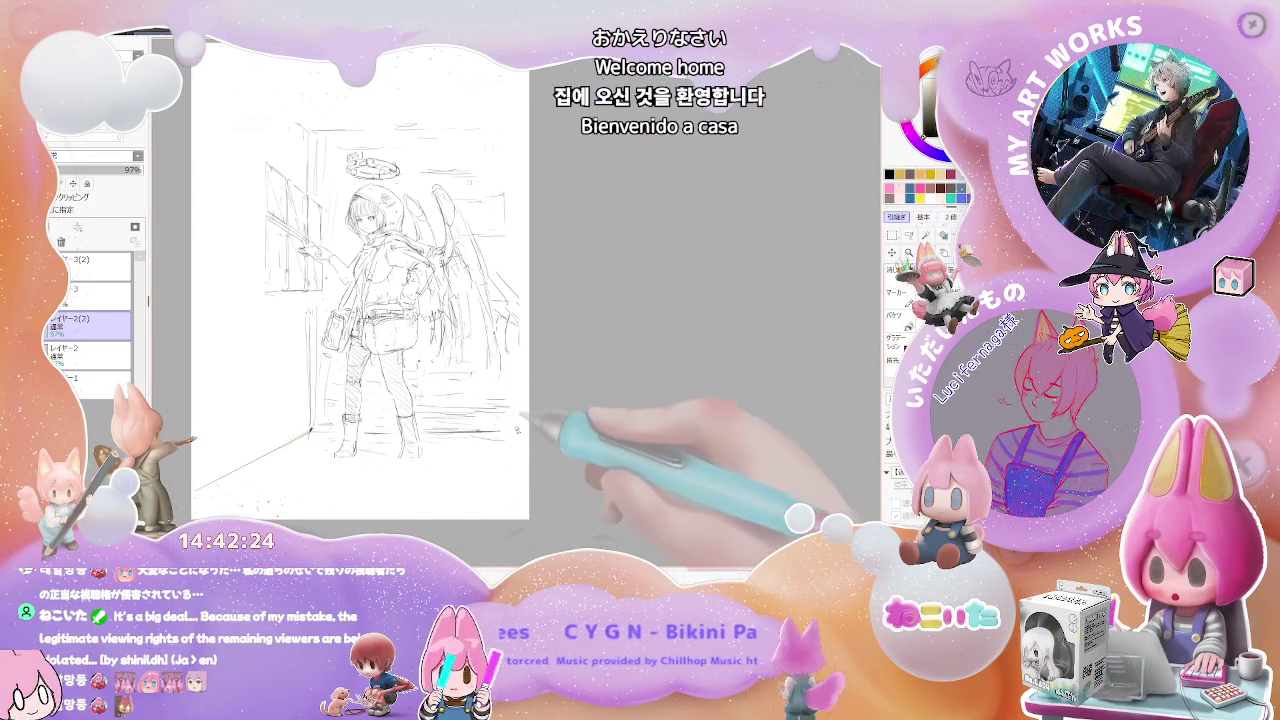
pyautogui.moveTo(522, 432); pyautogui.dragTo(519, 492)
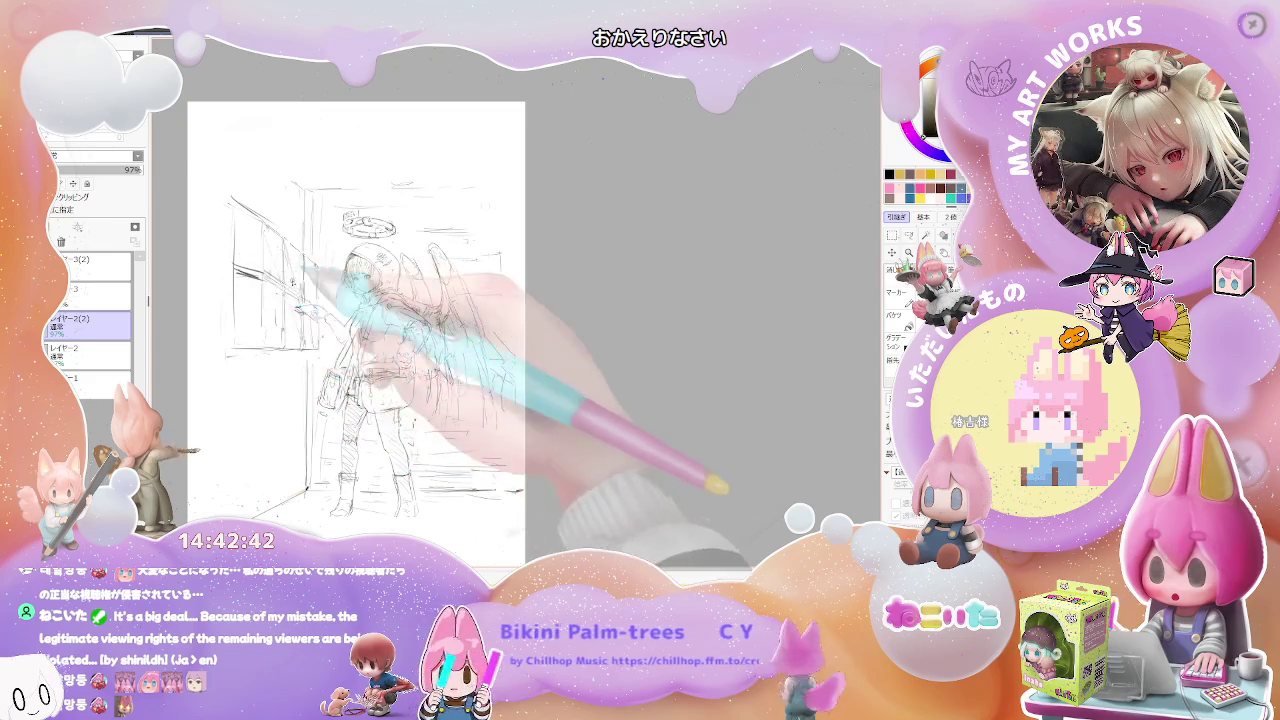
pyautogui.hotkey('ctrl', '-')
pyautogui.hotkey('ctrl', '+')
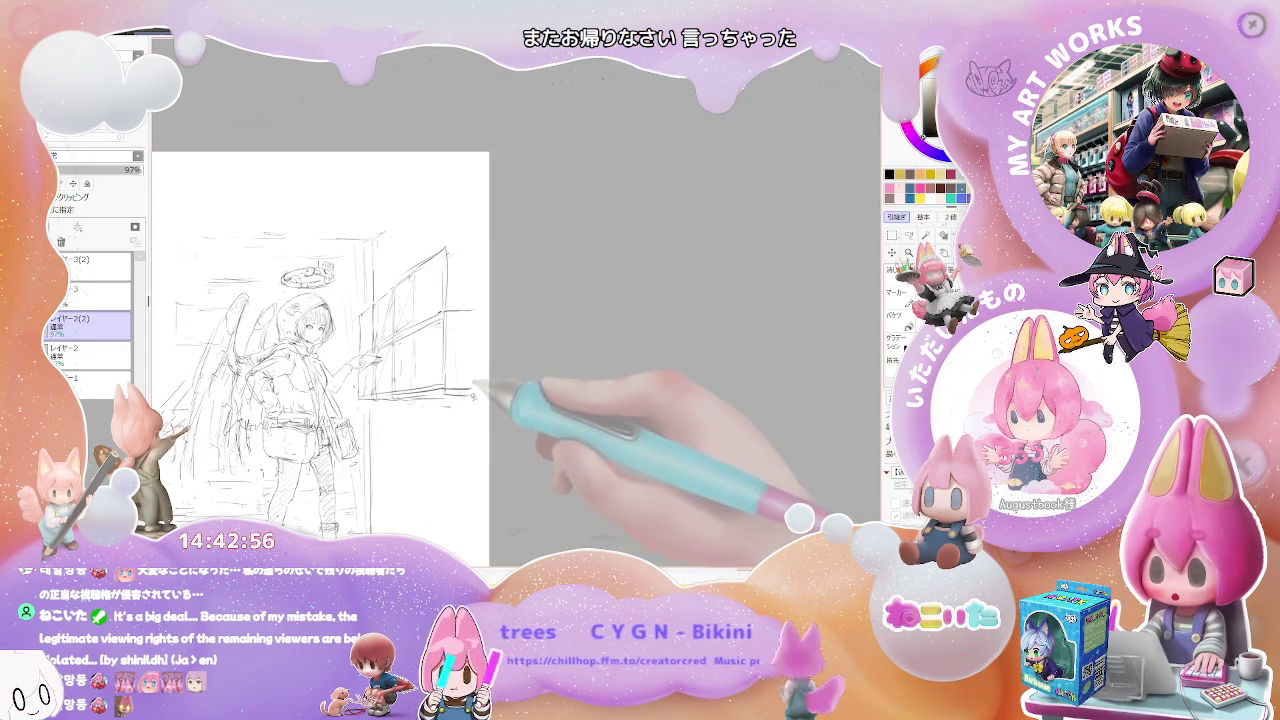
# Zoom out to see the whole page, then zoom back in near the top edge.
pyautogui.press('-')
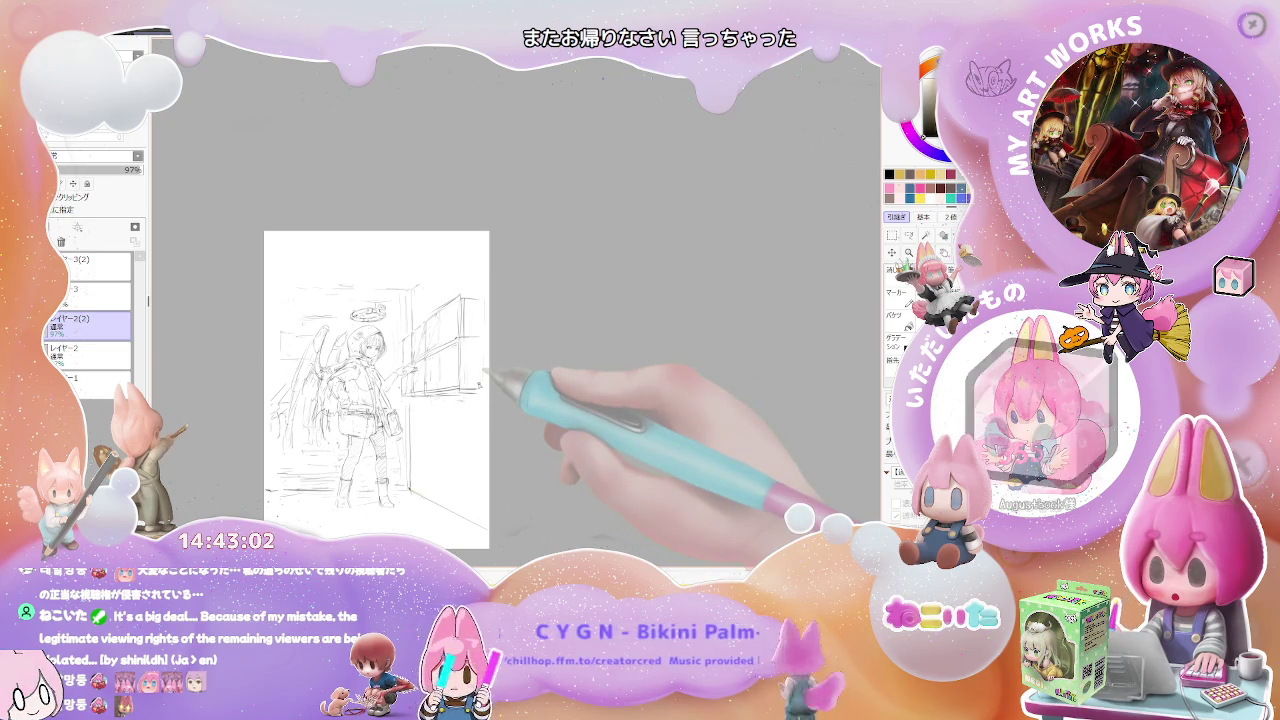
pyautogui.scroll(2, 417, 508)
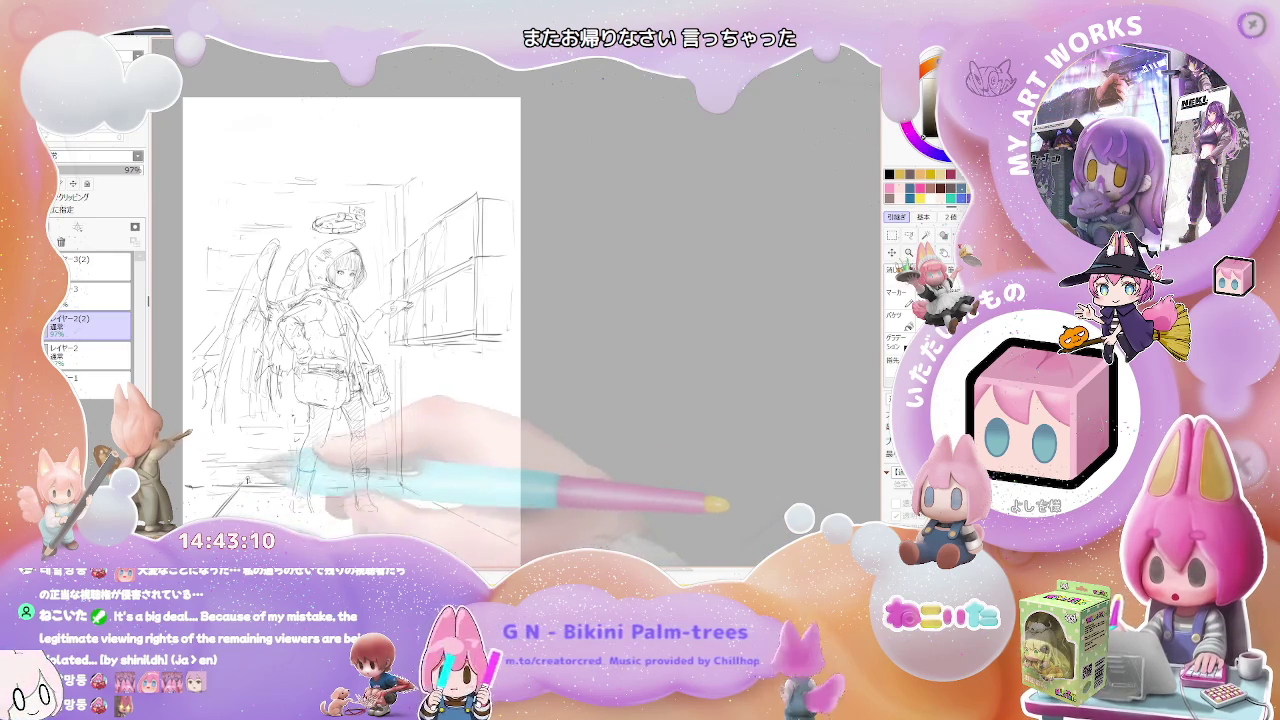
pyautogui.scroll(-2, 404, 491)
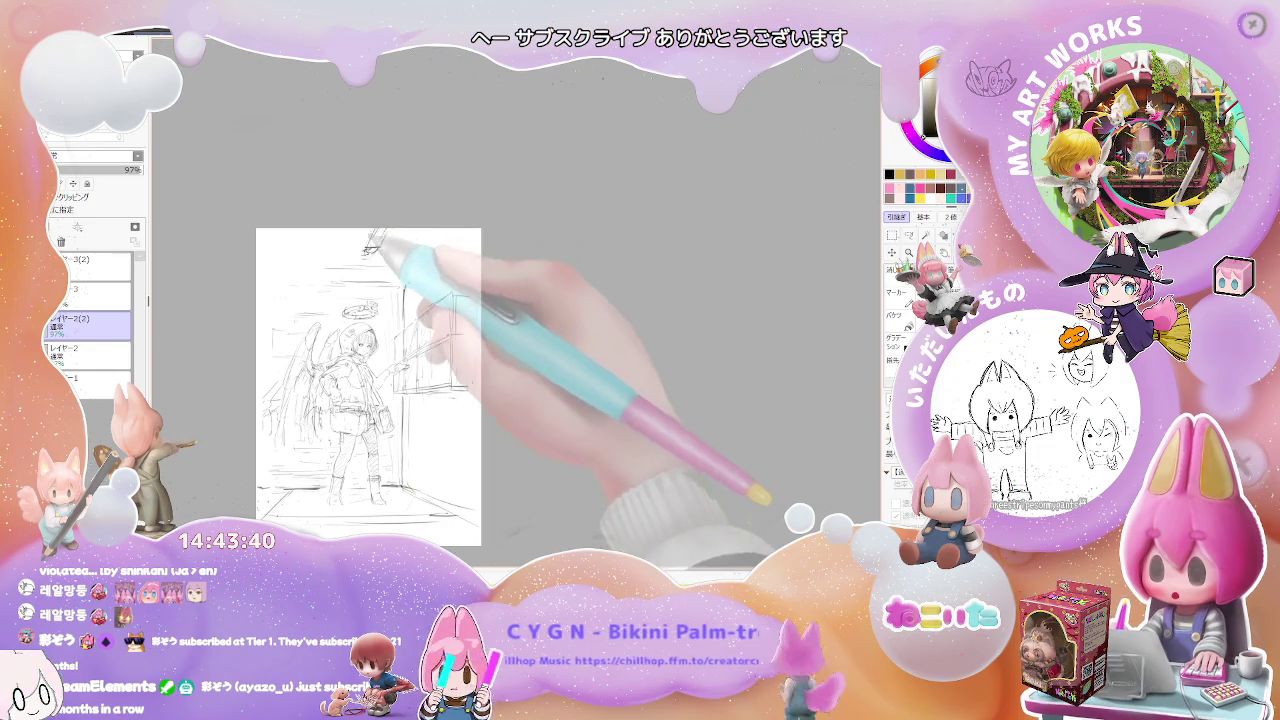
# Add a small round mark at the page top, then hatch the ceiling and the doorway's right wall.
pyautogui.moveTo(368, 243); pyautogui.dragTo(384, 235)
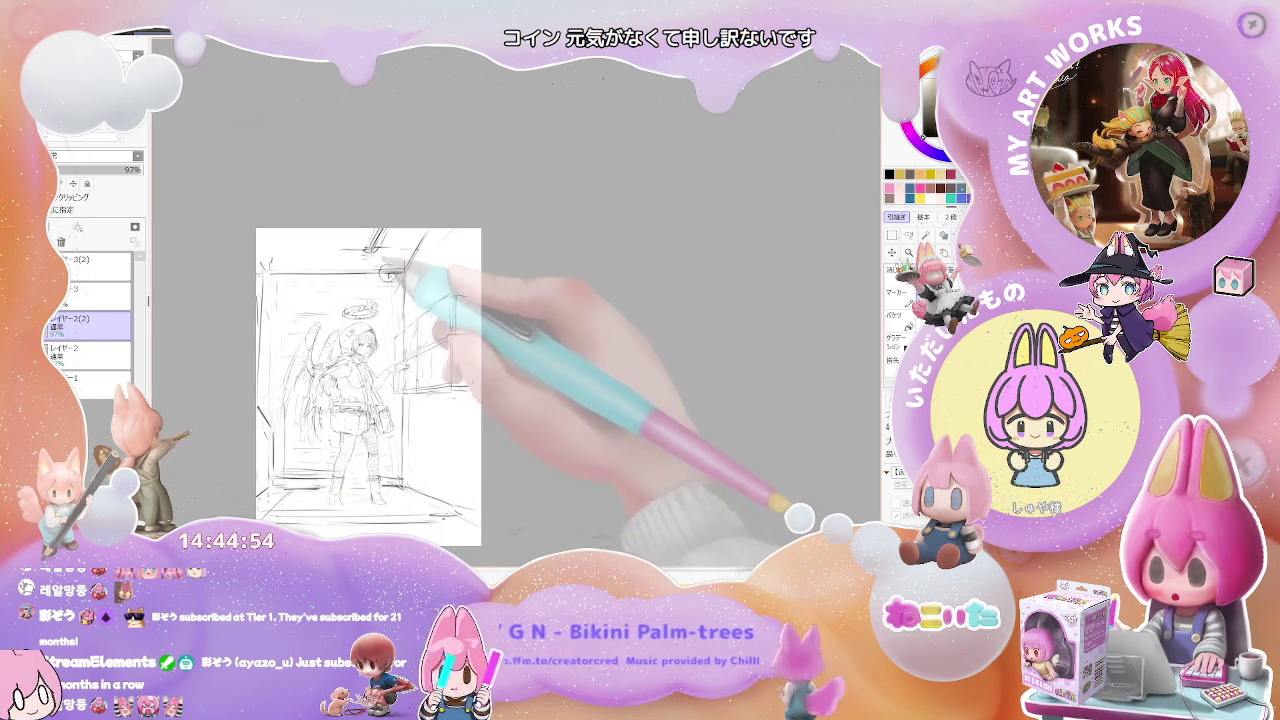
pyautogui.moveTo(268, 262)
pyautogui.mouseDown()
pyautogui.moveTo(320, 232)
pyautogui.moveTo(385, 232)
pyautogui.mouseUp()
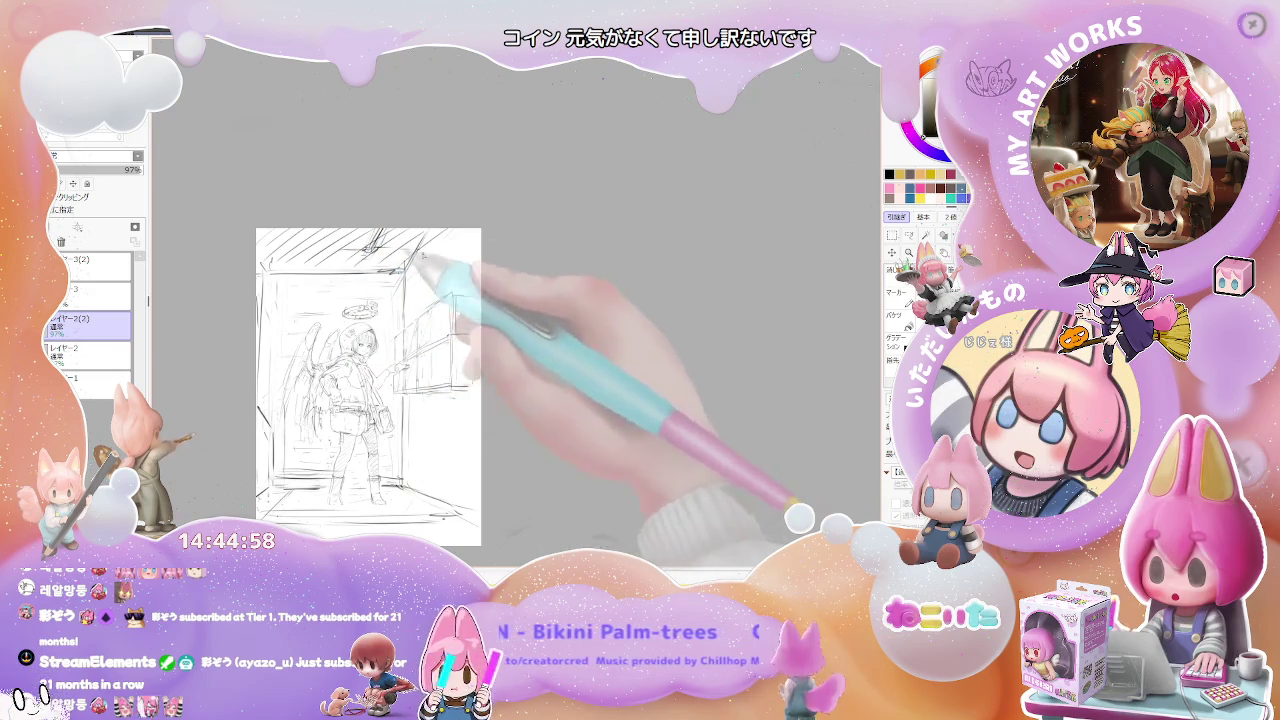
pyautogui.moveTo(420, 470); pyautogui.dragTo(470, 400)
pyautogui.moveTo(425, 500)
pyautogui.mouseDown()
pyautogui.moveTo(472, 440)
pyautogui.moveTo(474, 470)
pyautogui.mouseUp()
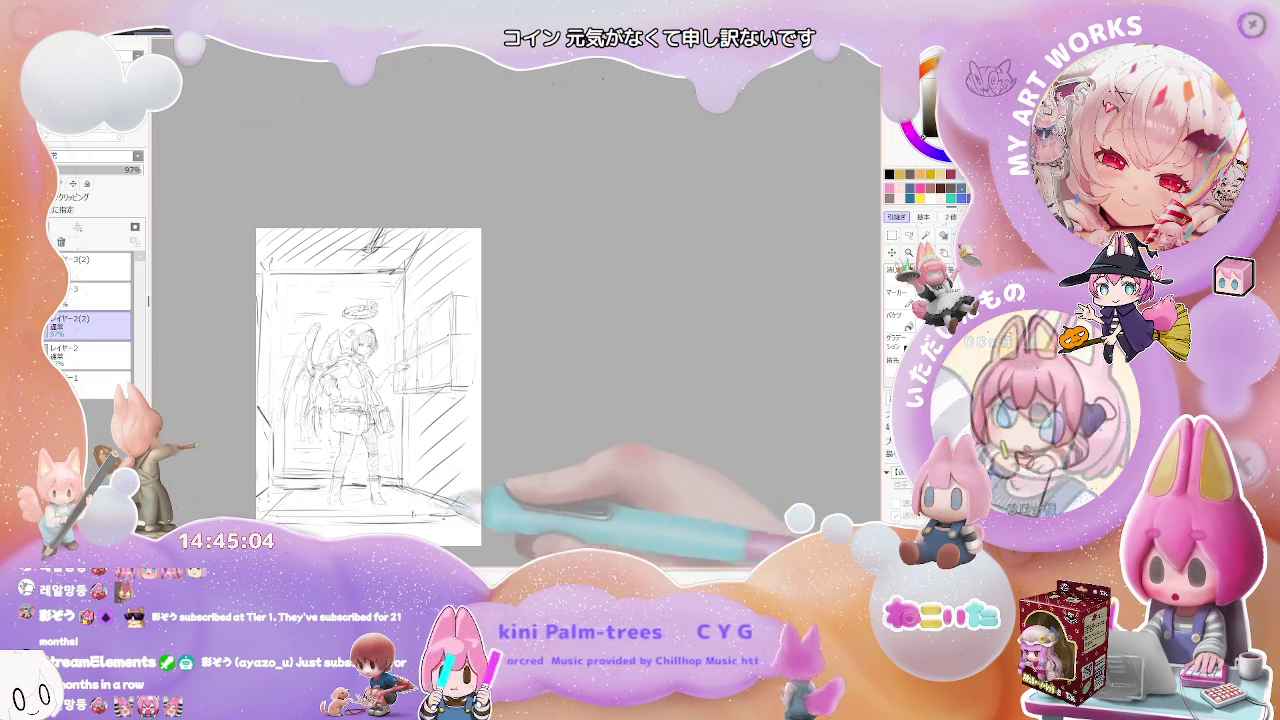
pyautogui.scroll(2, 390, 325)
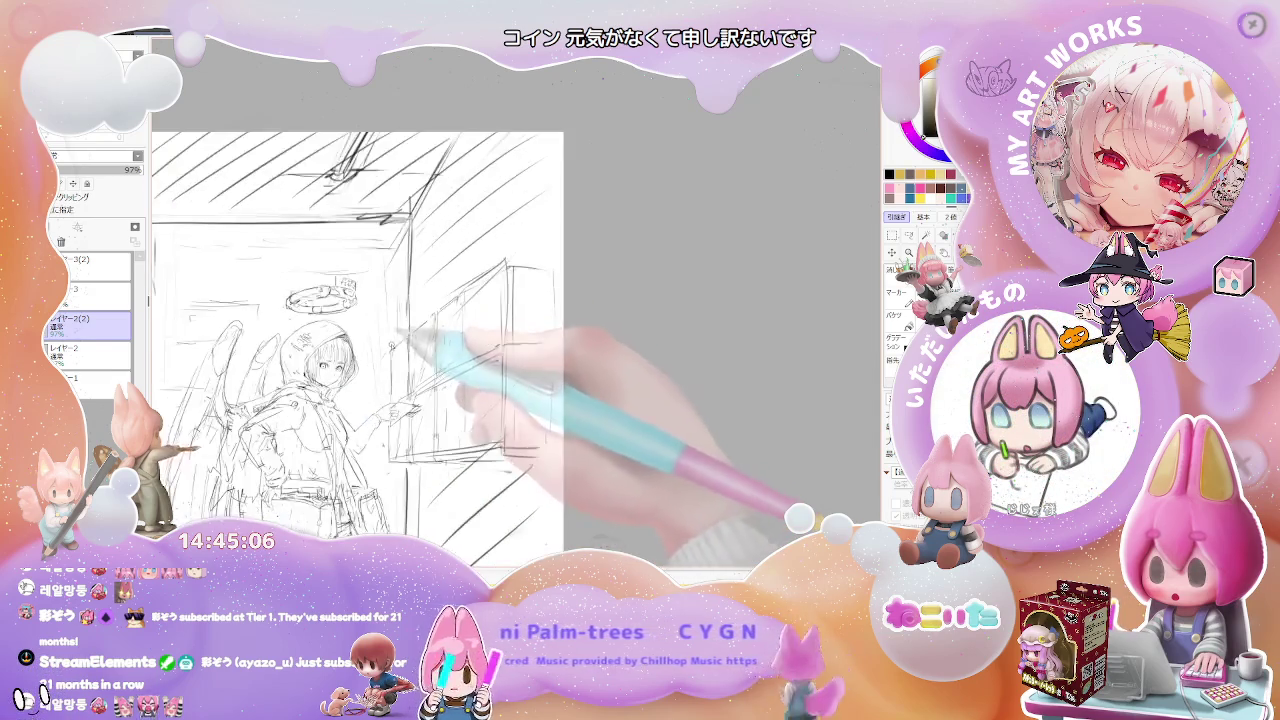
# Set the pencil brush size to 4.0.
pyautogui.scroll(2, 390, 325)
pyautogui.scroll(2, 372, 384)
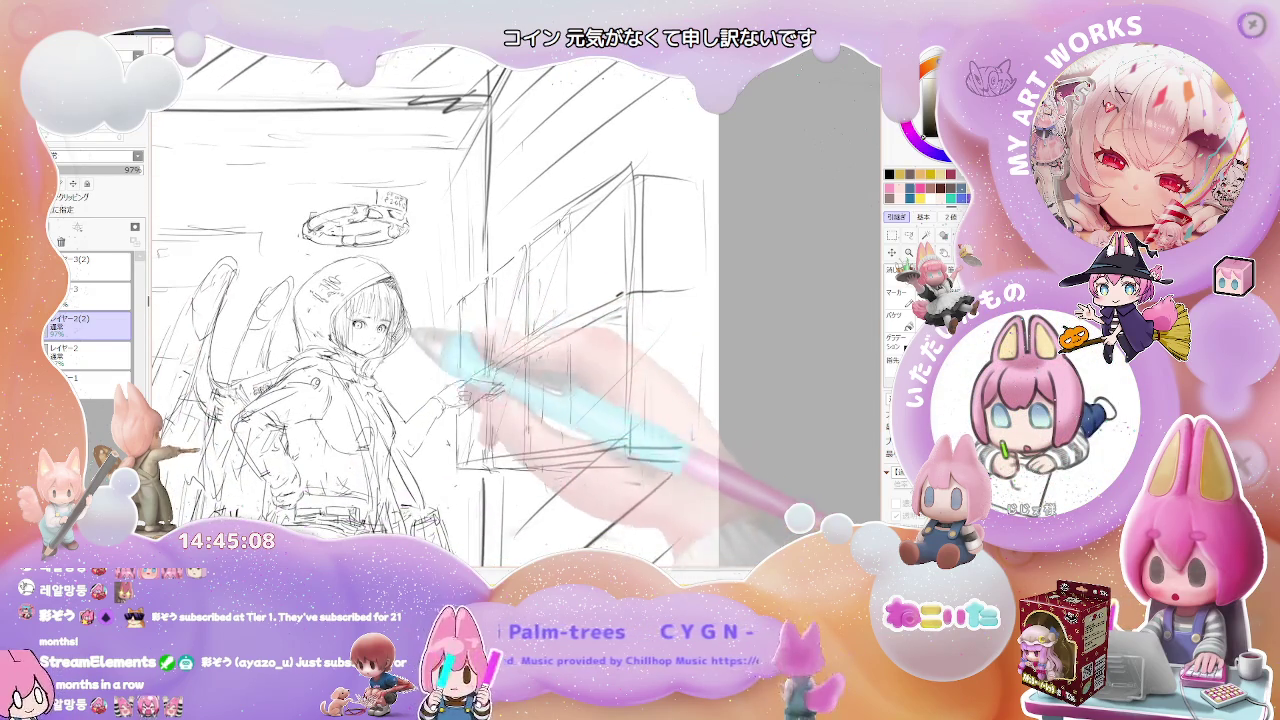
pyautogui.scroll(2, 360, 330)
pyautogui.scroll(1, 356, 318)
pyautogui.moveTo(357, 318); pyautogui.dragTo(365, 311)
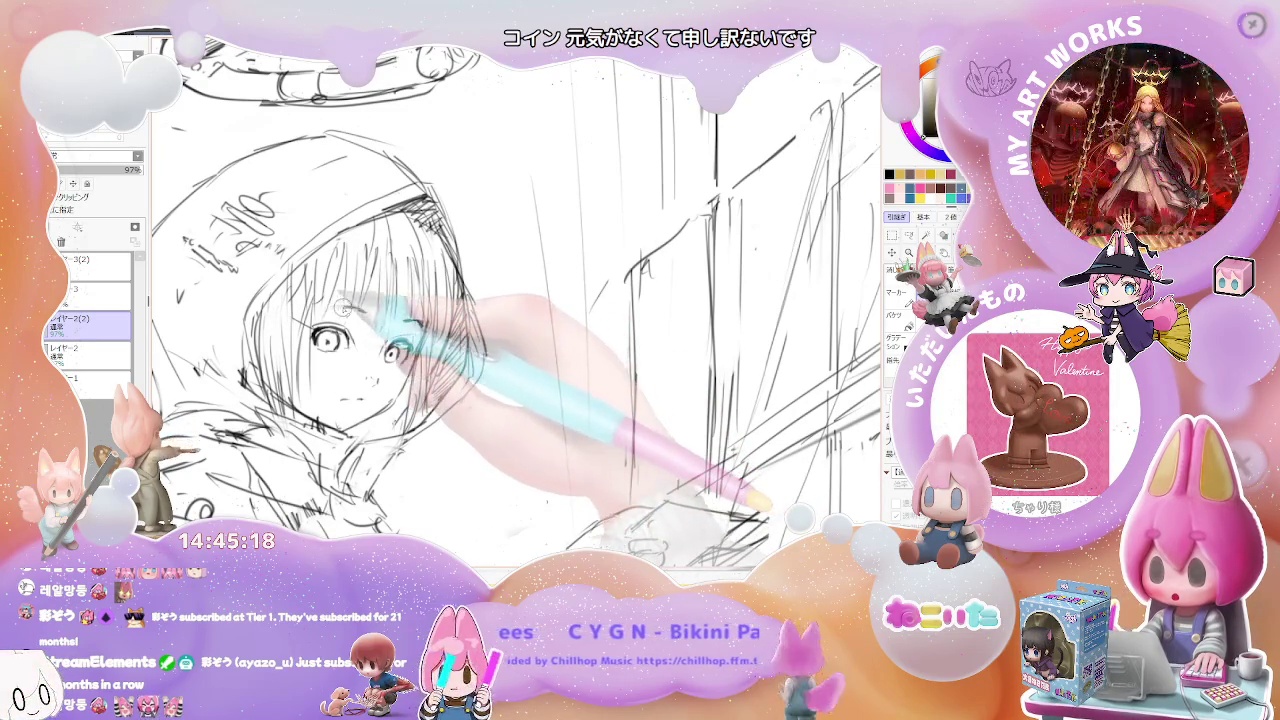
# Draw a small round ear on the girl's hood.
pyautogui.scroll(-1, 515, 300)
pyautogui.scroll(-1, 515, 300)
pyautogui.scroll(-1, 515, 300)
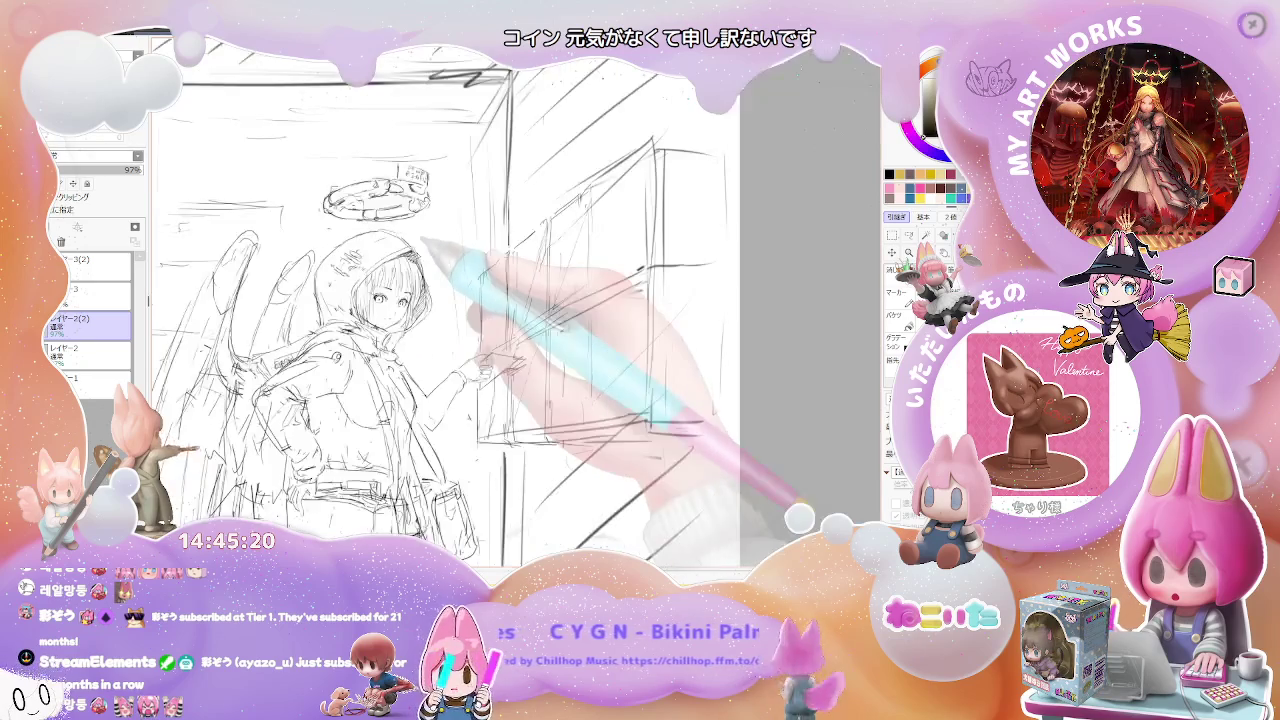
pyautogui.scroll(-1, 515, 300)
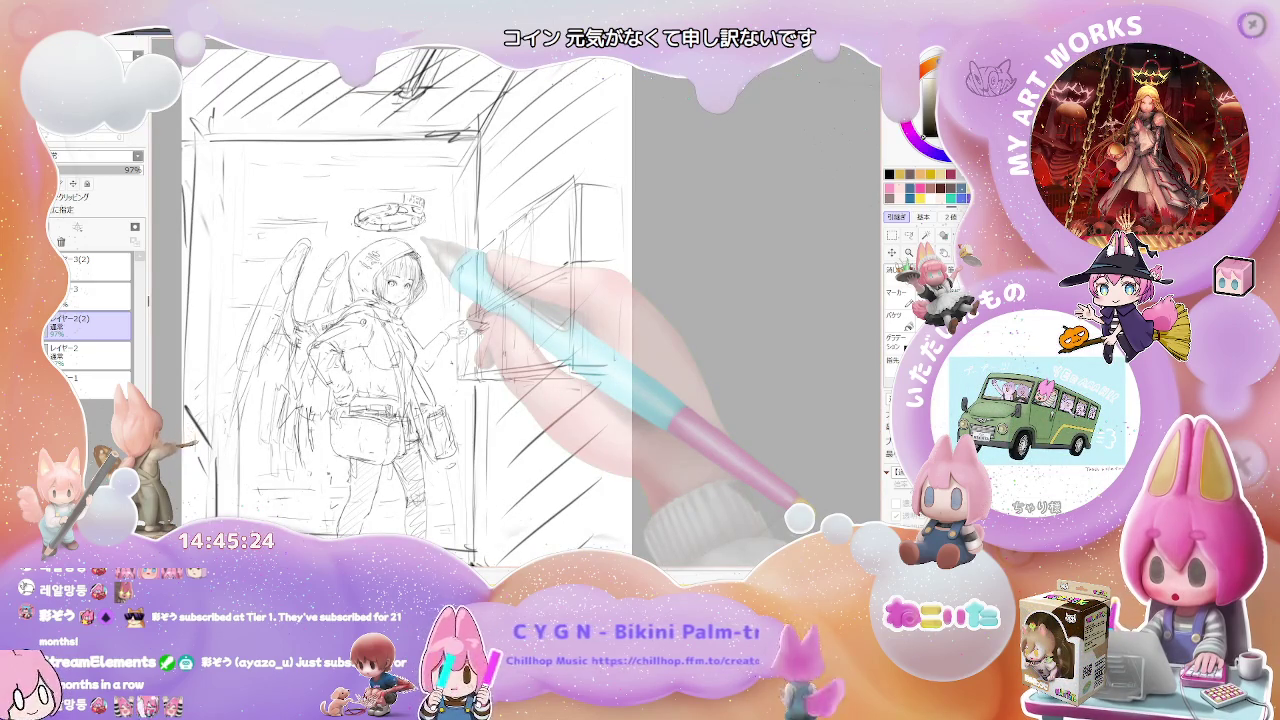
pyautogui.scroll(1, 403, 237)
pyautogui.scroll(1, 403, 237)
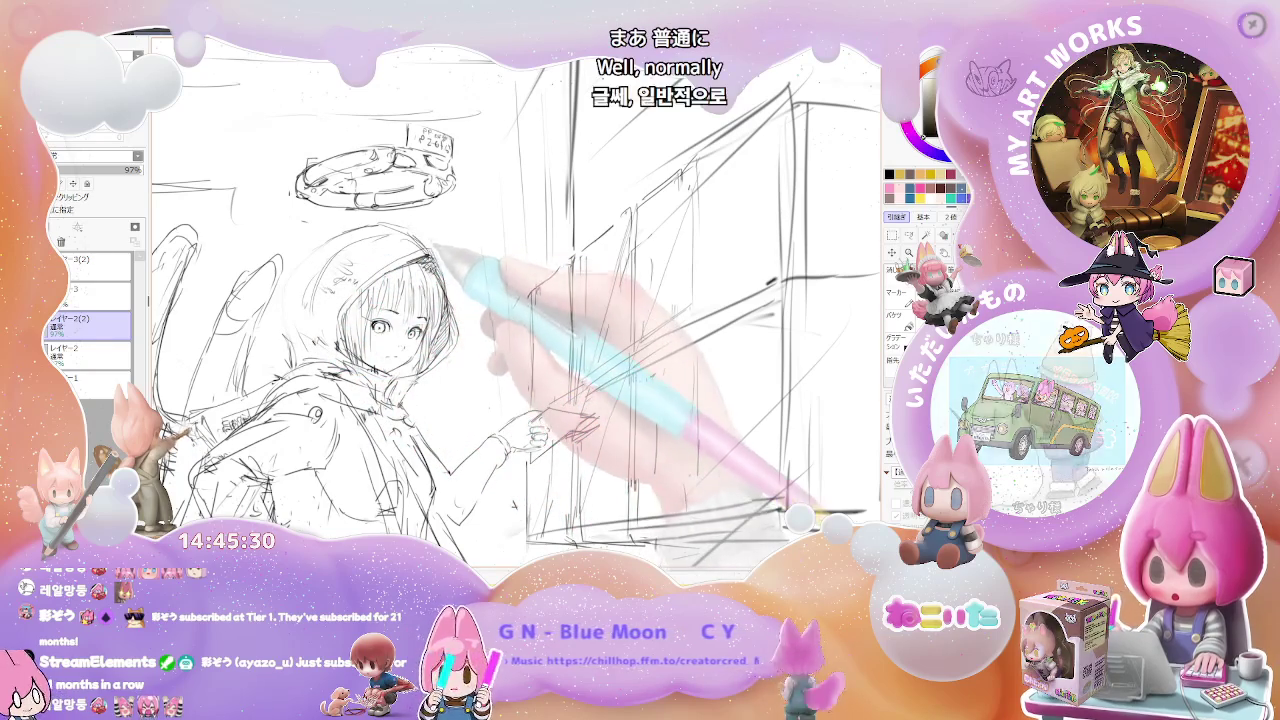
pyautogui.moveTo(420, 276); pyautogui.dragTo(446, 258)
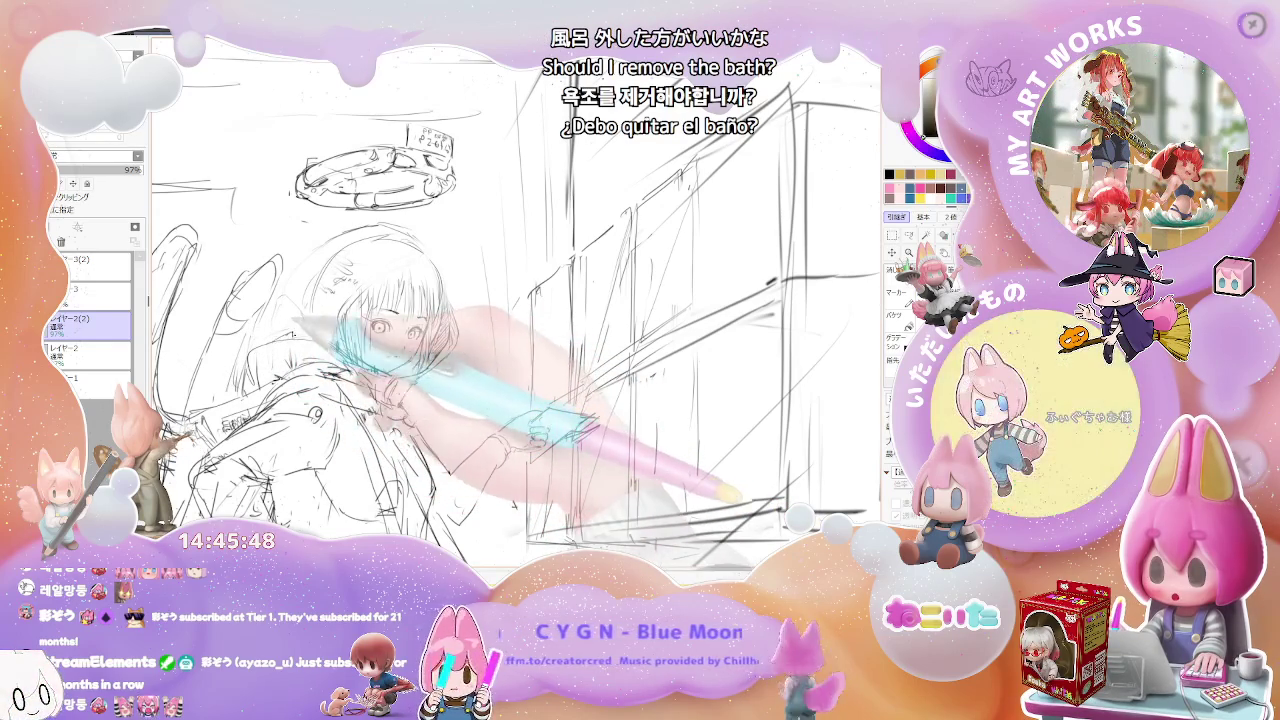
# Zoom out to check the overall composition, then back in on the girl.
pyautogui.hotkey('ctrl', '-')
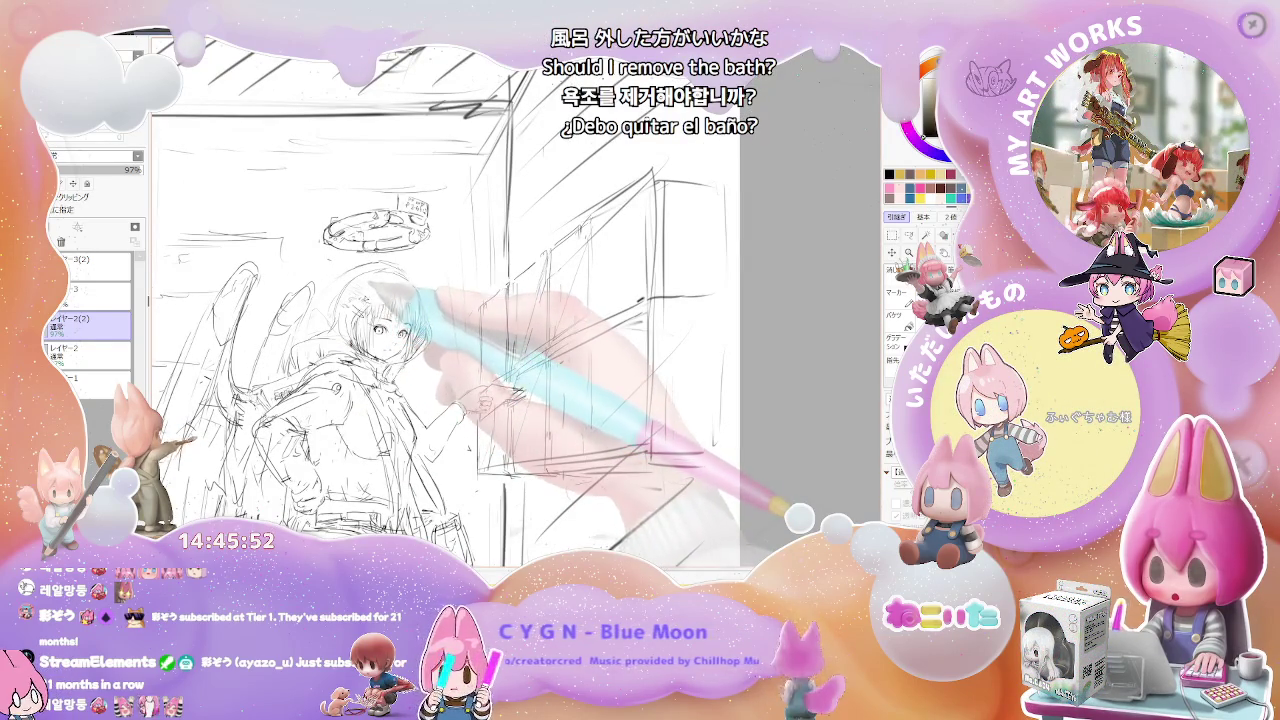
pyautogui.hotkey('ctrl', '+')
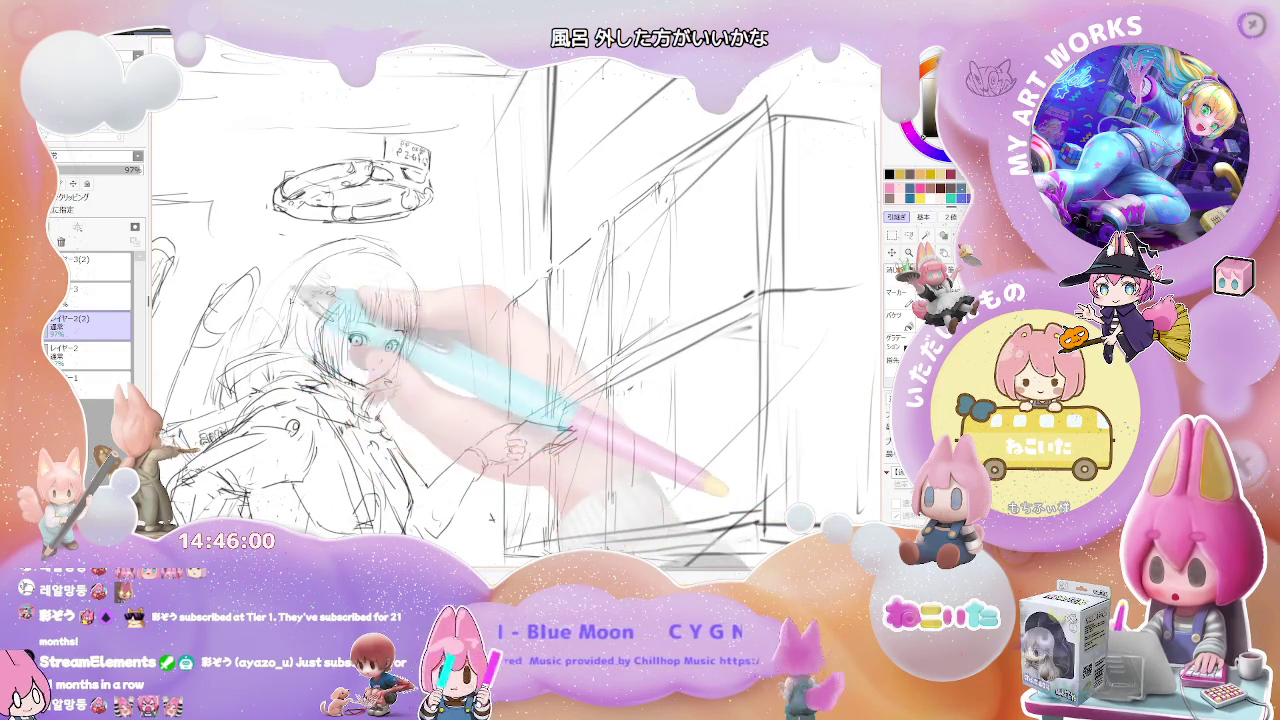
pyautogui.press('-')
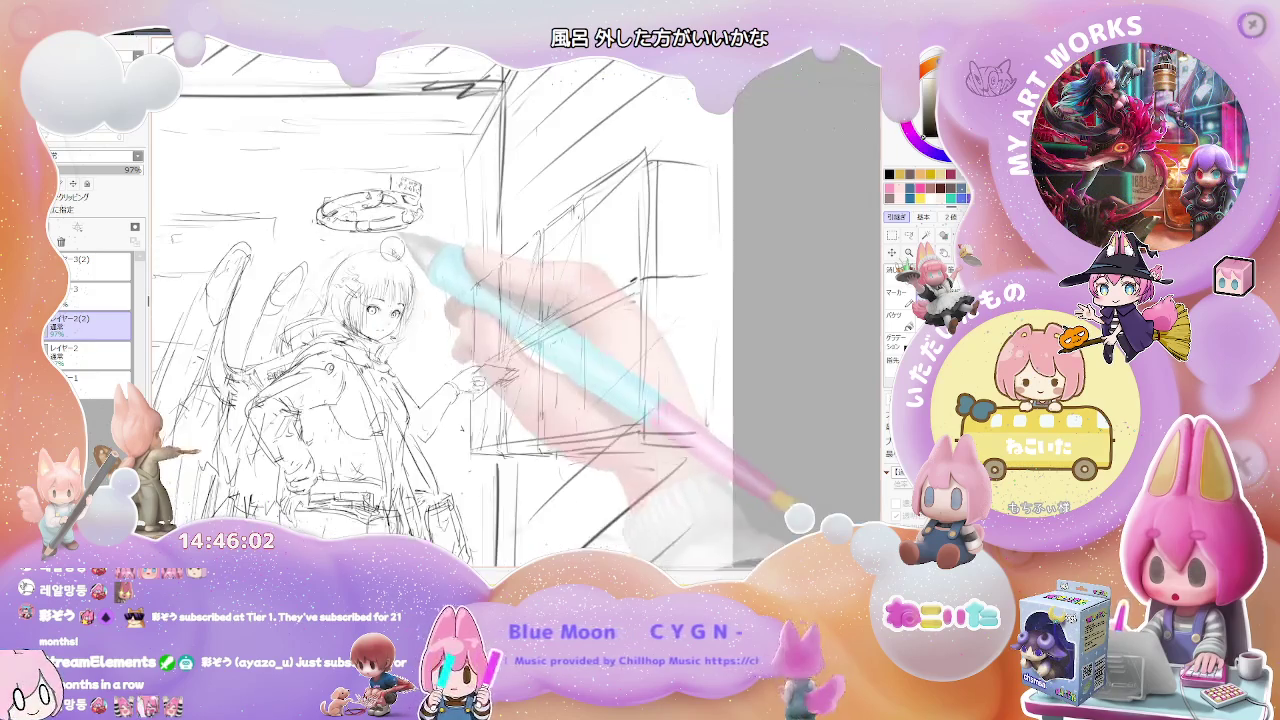
# Zoom out to the whole page, then pan and zoom in on the girl's face.
pyautogui.press('-')
pyautogui.press('-')
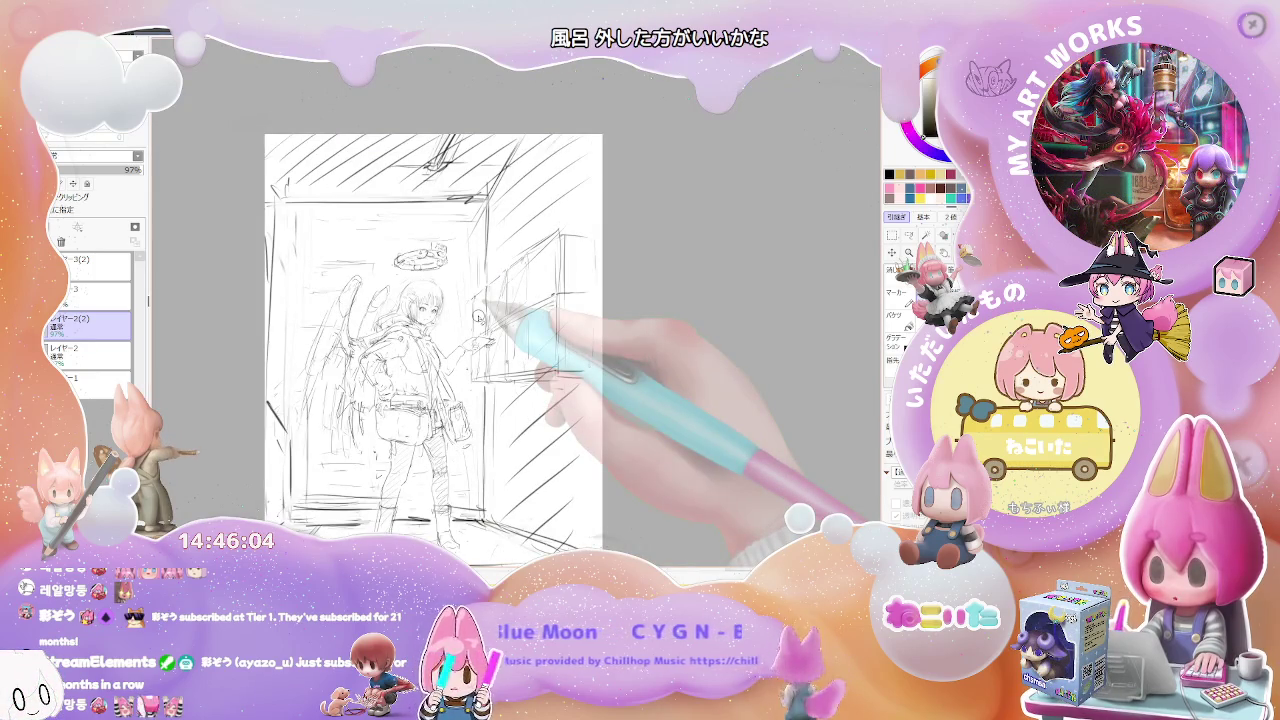
pyautogui.press('+')
pyautogui.press('+')
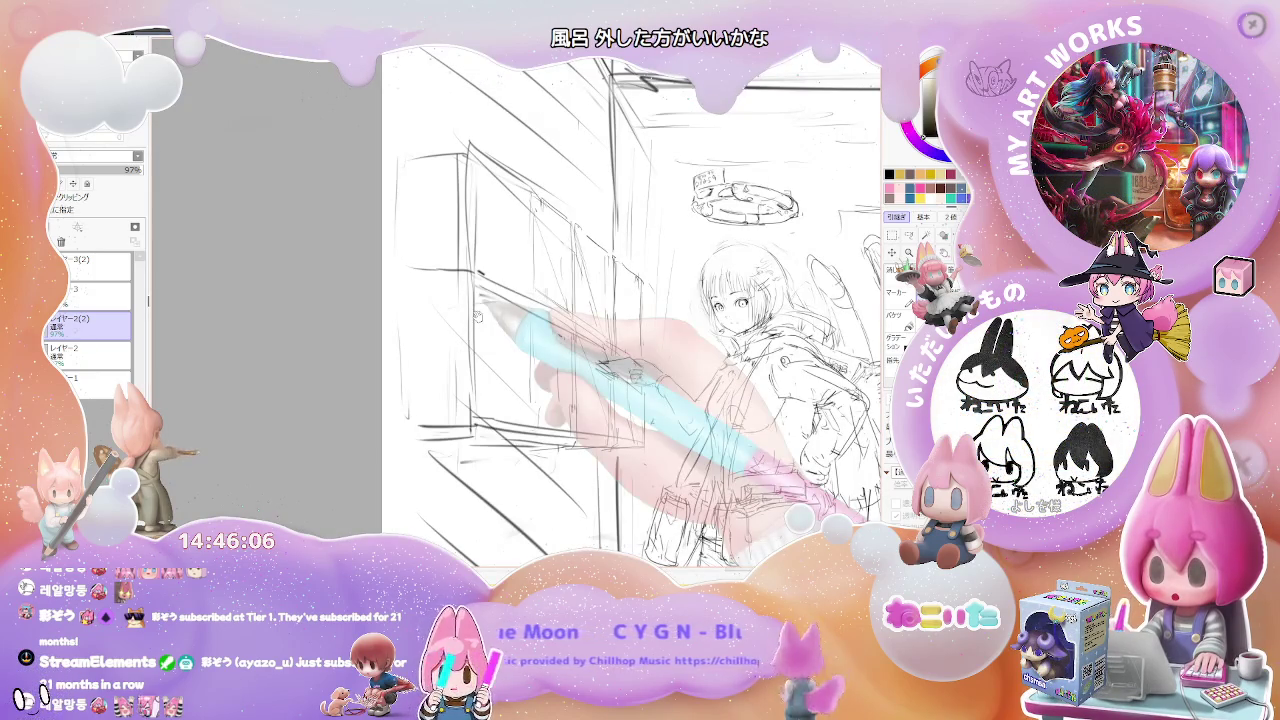
pyautogui.moveTo(478, 316); pyautogui.dragTo(180, 365)
pyautogui.press('+')
pyautogui.press('+')
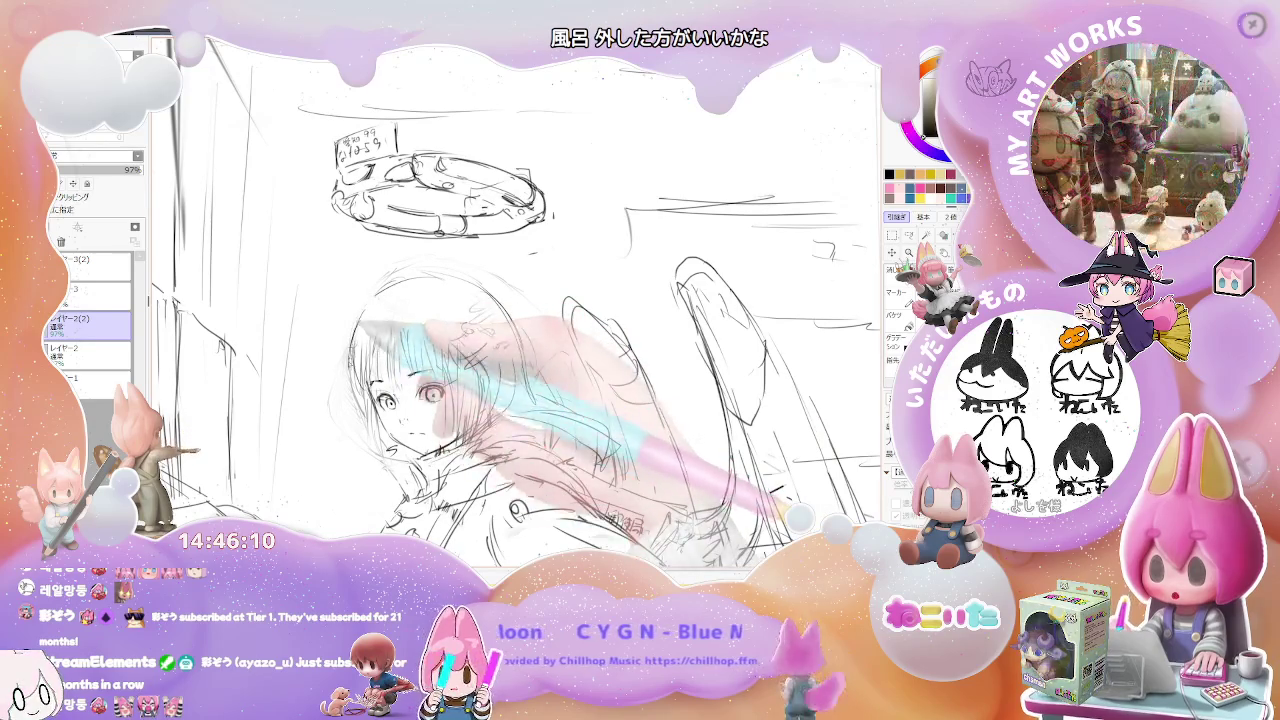
pyautogui.press('-')
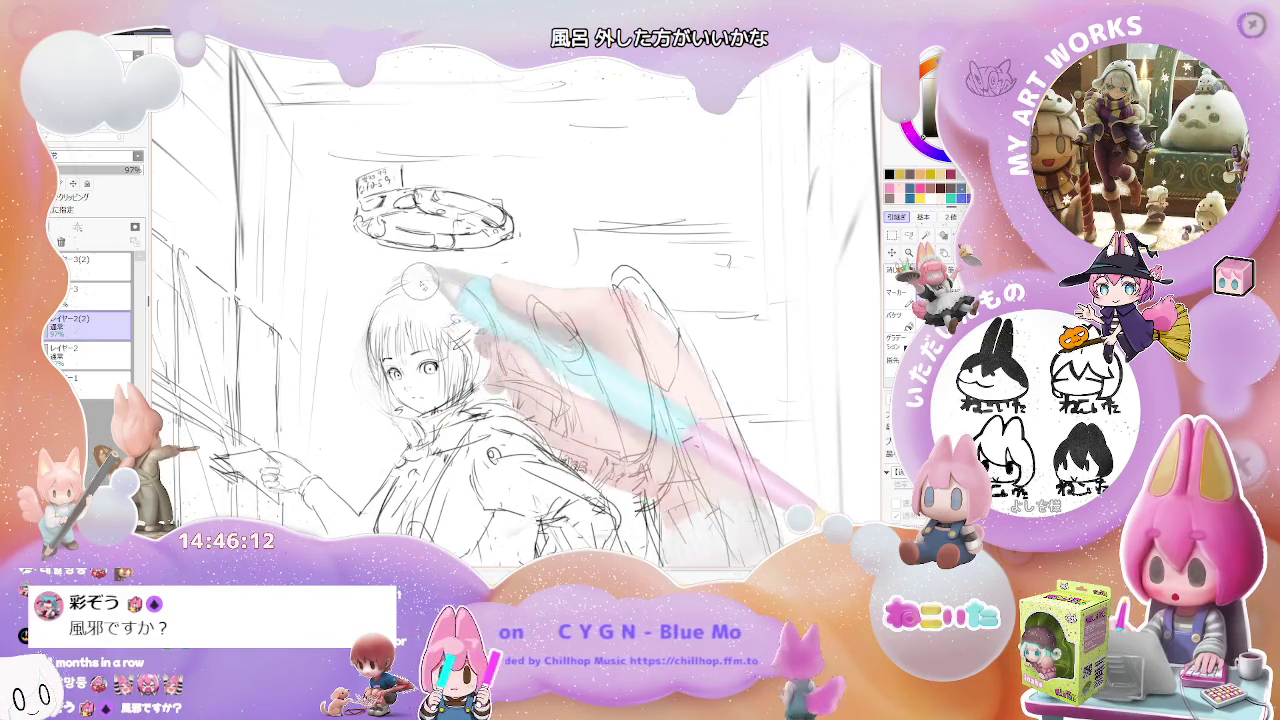
pyautogui.press('-')
pyautogui.press('-')
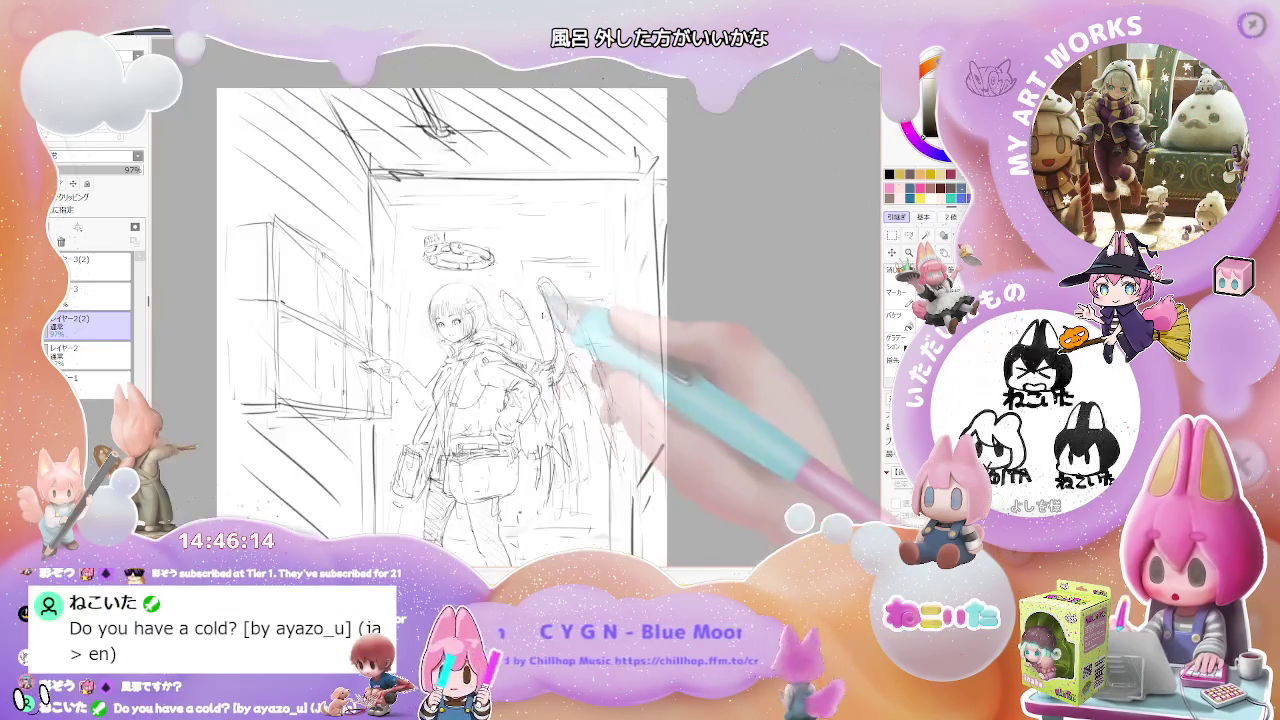
# Mirror the view horizontally to check balance, ending zoomed in on head and arm.
pyautogui.press('h')
pyautogui.press('+')
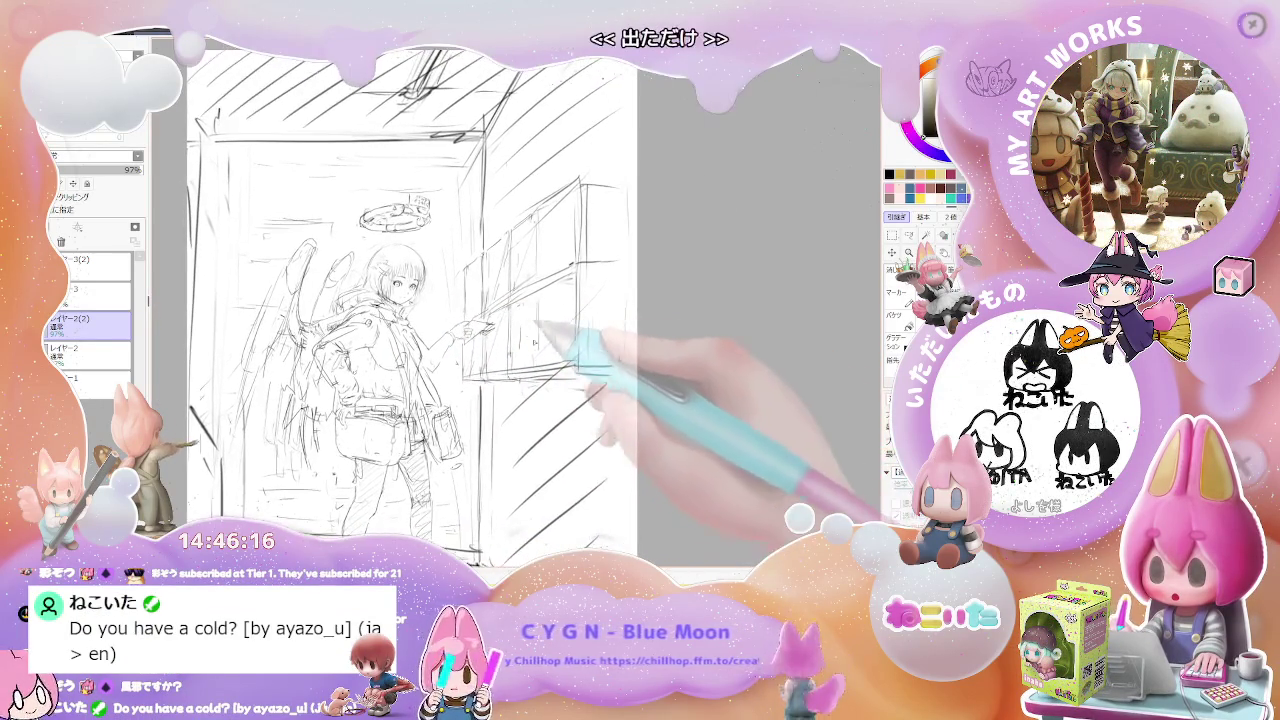
pyautogui.press('-')
pyautogui.press('+')
pyautogui.press('+')
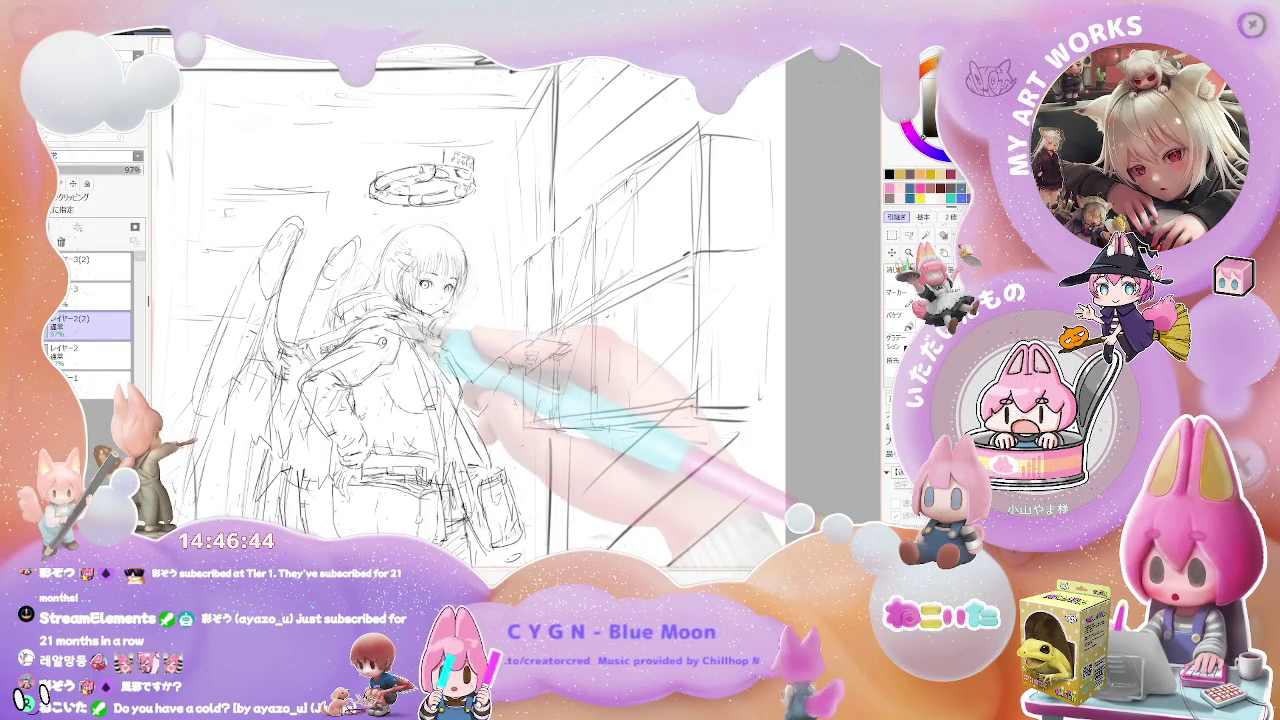
pyautogui.press('-')
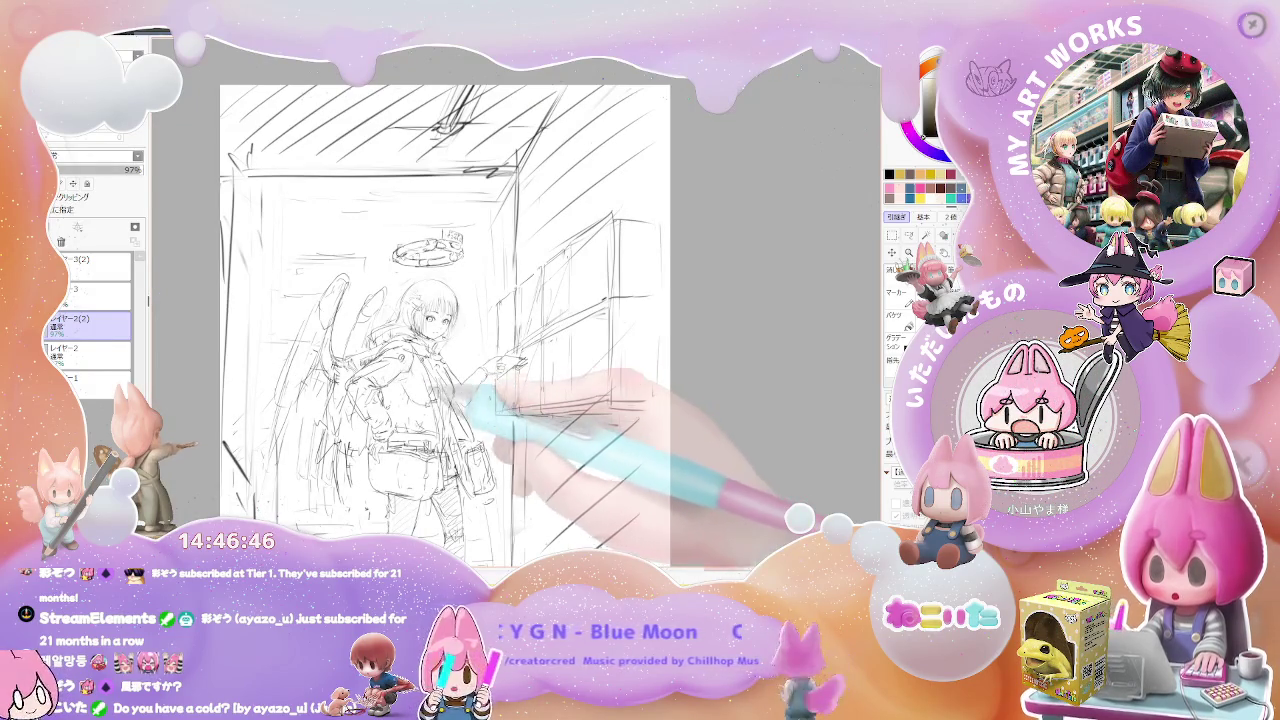
pyautogui.press('+')
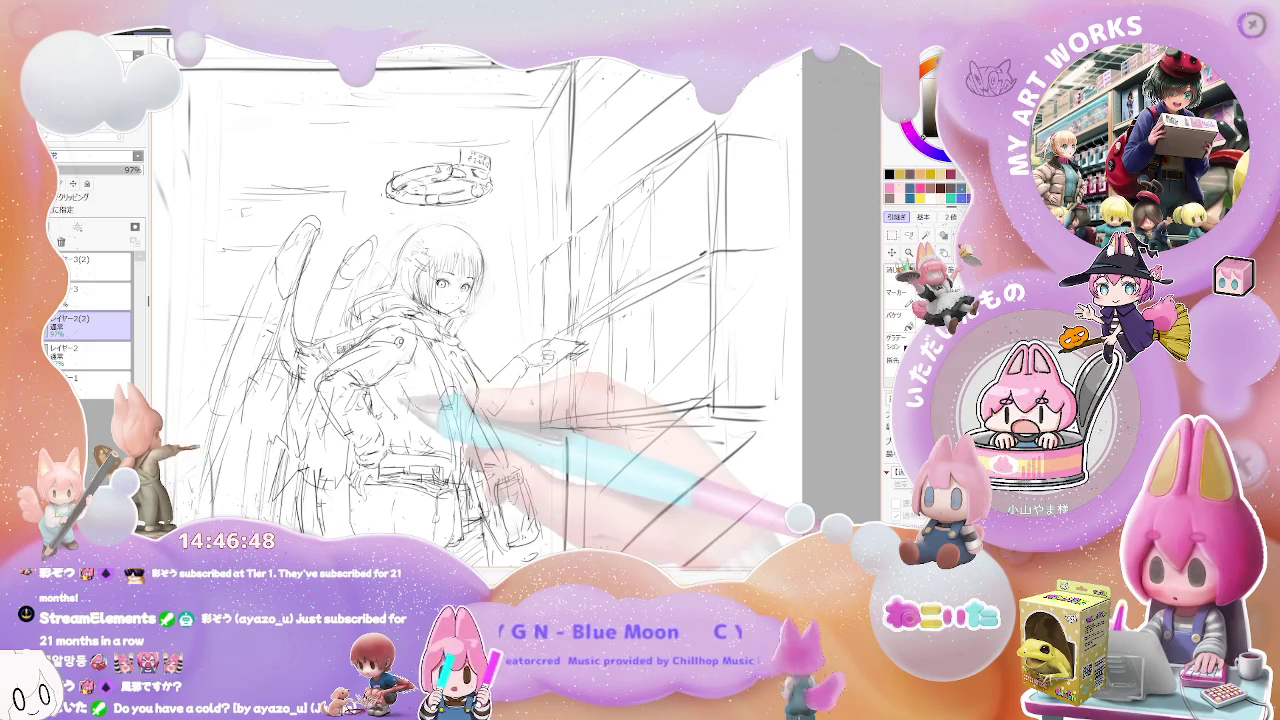
pyautogui.press('-')
pyautogui.press('-')
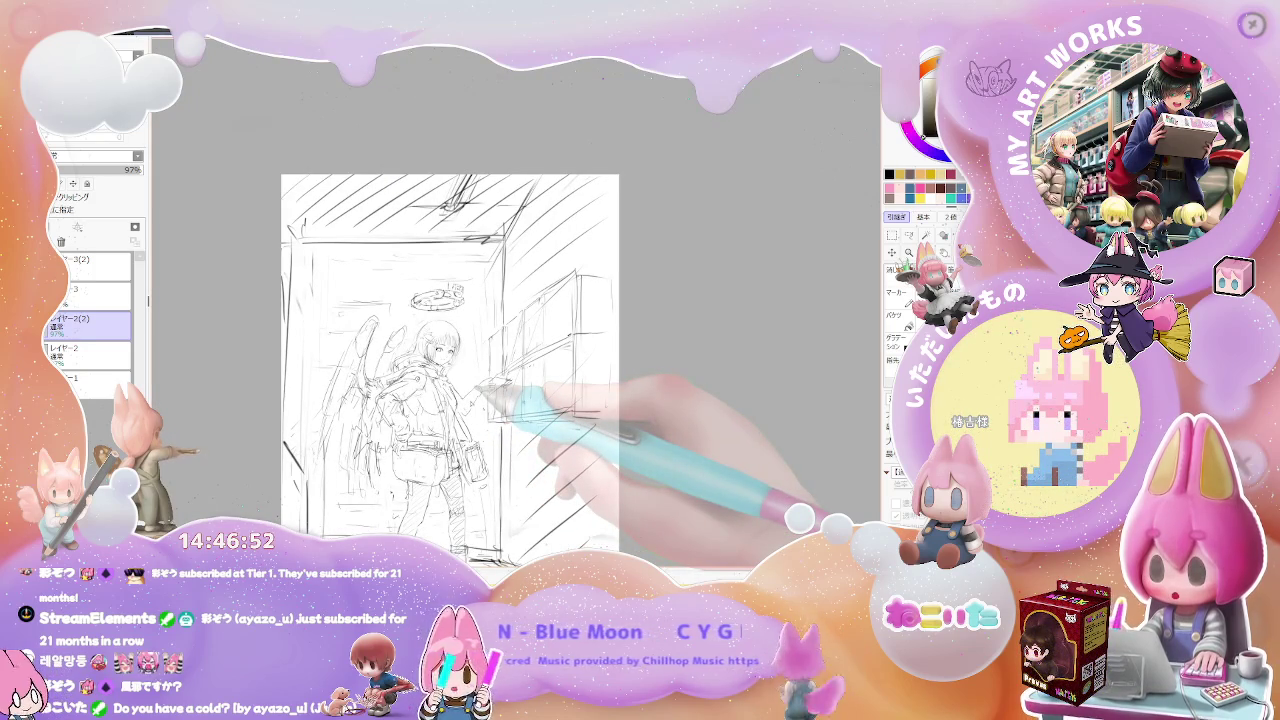
pyautogui.press('+')
pyautogui.press('+')
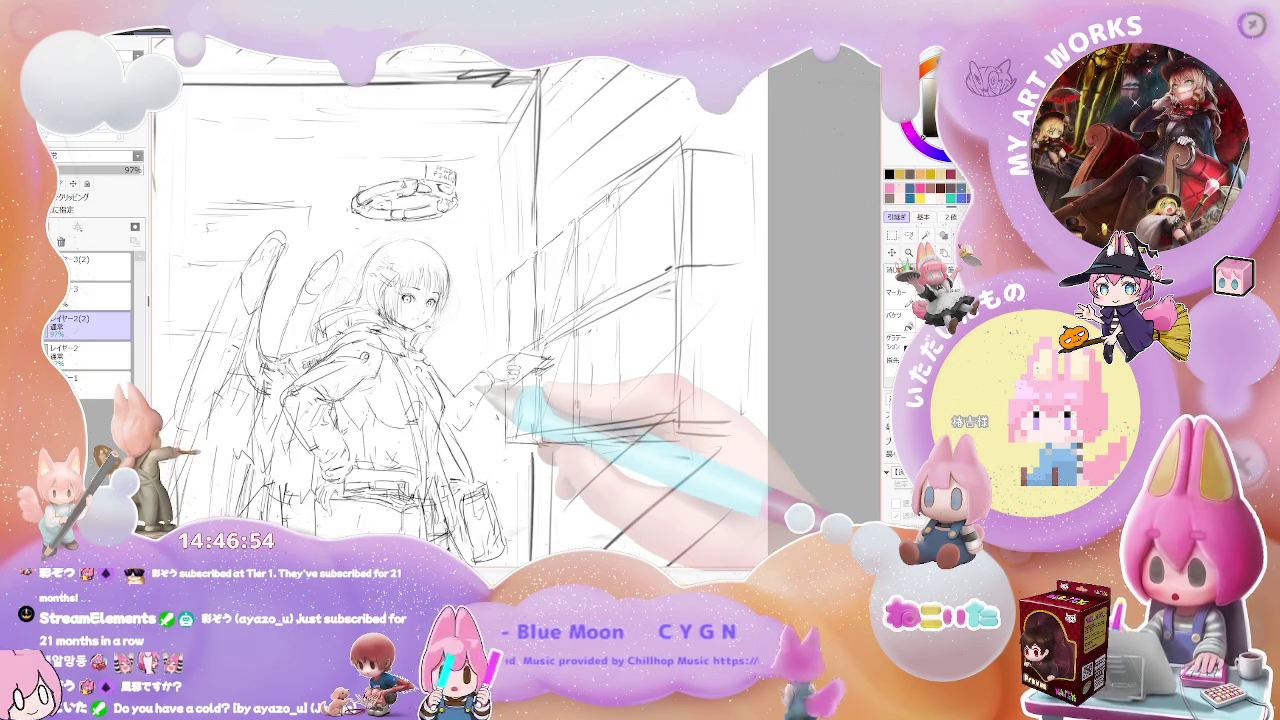
pyautogui.press('+')
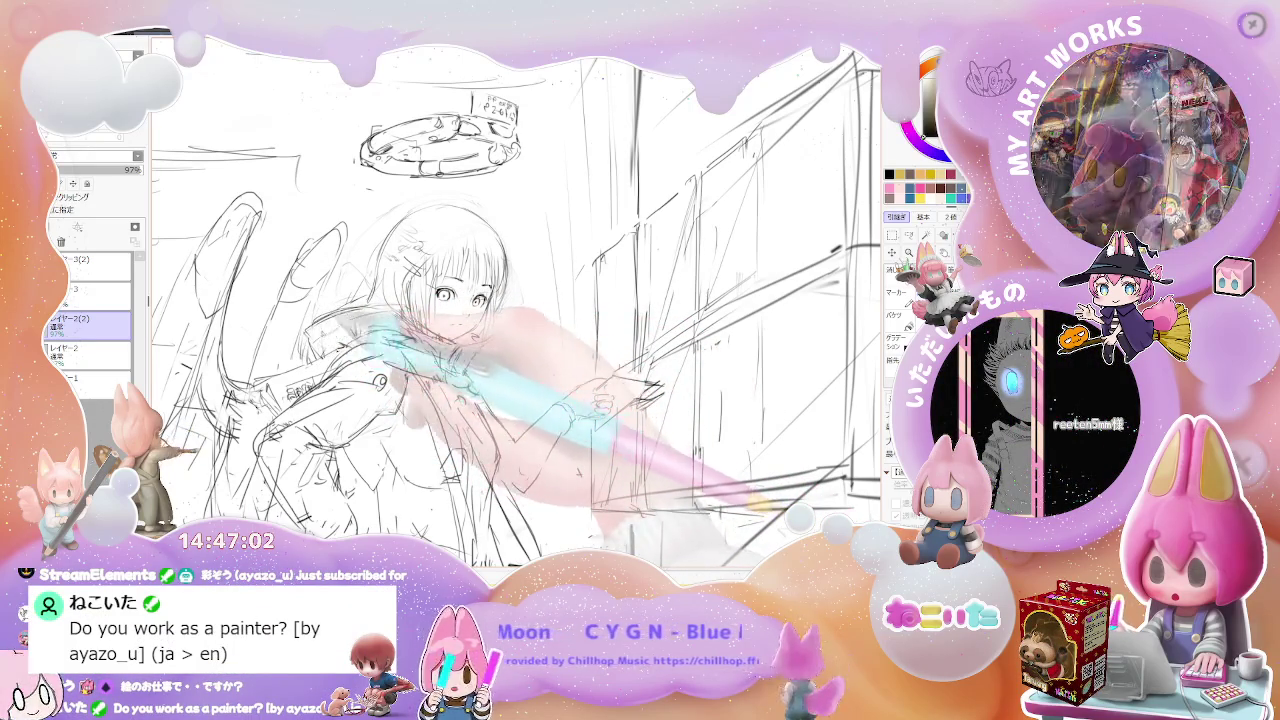
# Strengthen the pencil lines of the halo above the girl's head.
pyautogui.scroll(-3, 567, 499)
pyautogui.scroll(-3, 567, 499)
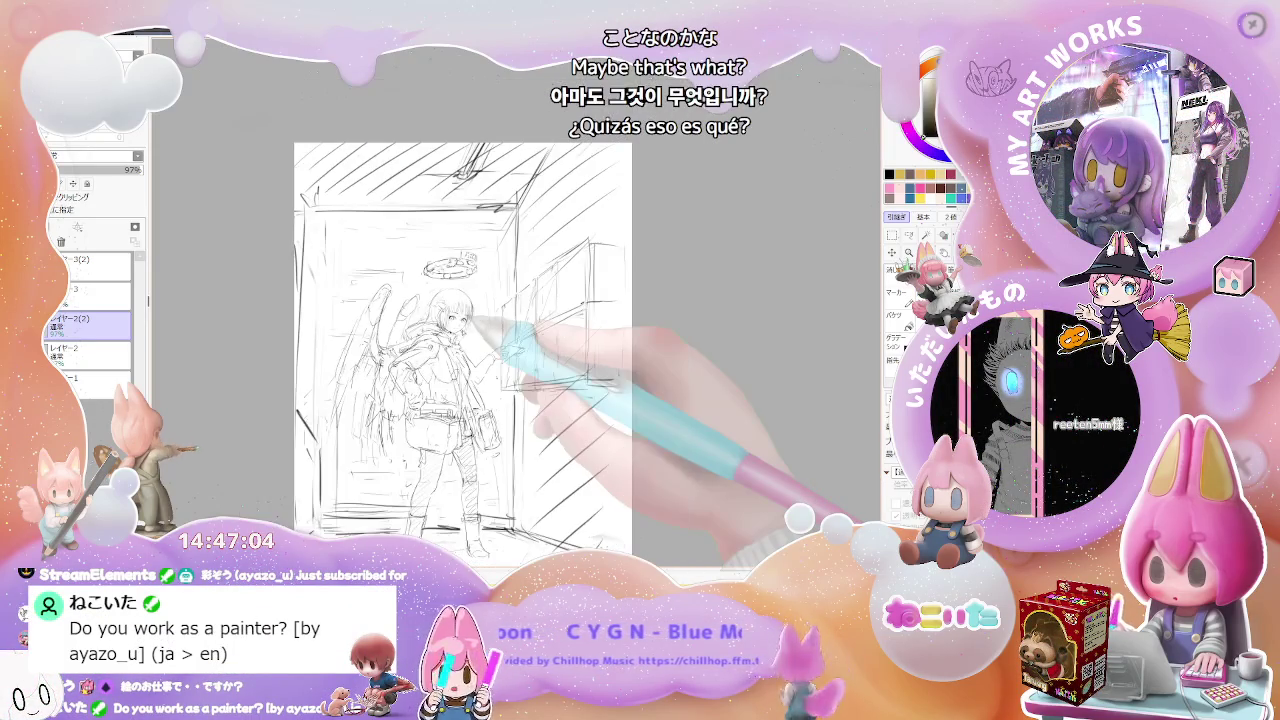
pyautogui.scroll(5, 481, 311)
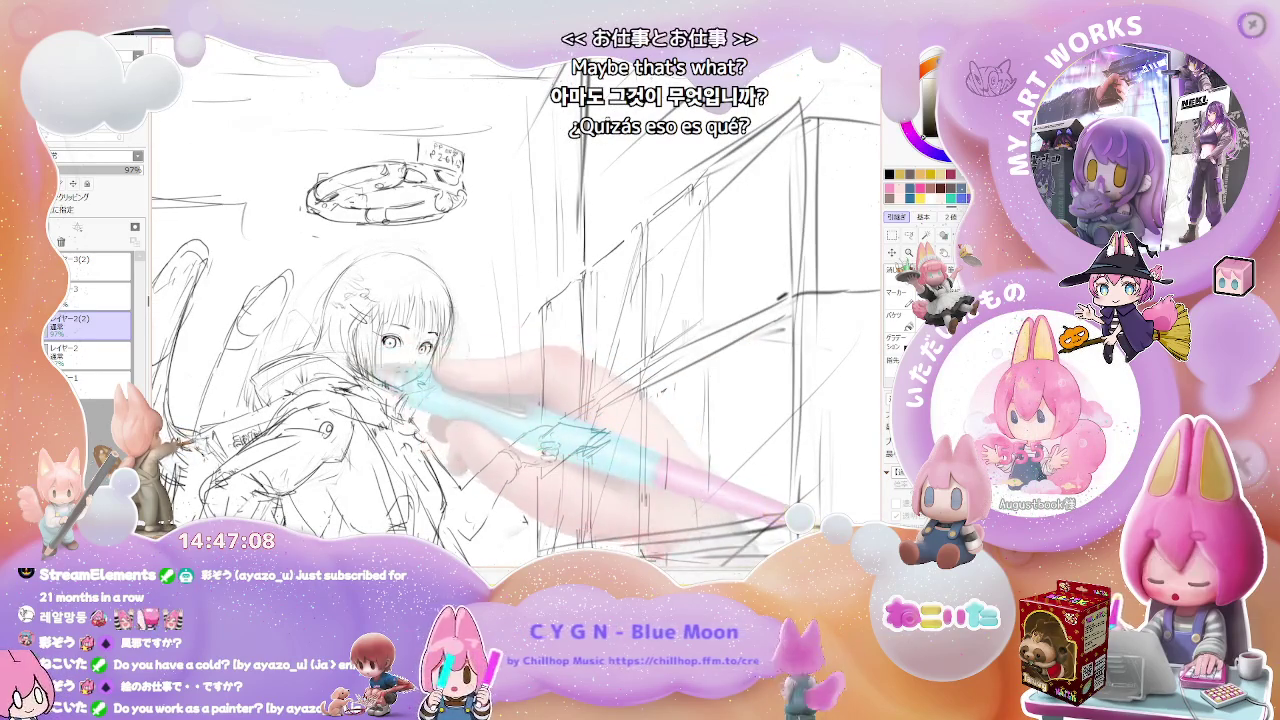
pyautogui.scroll(-2, 450, 350)
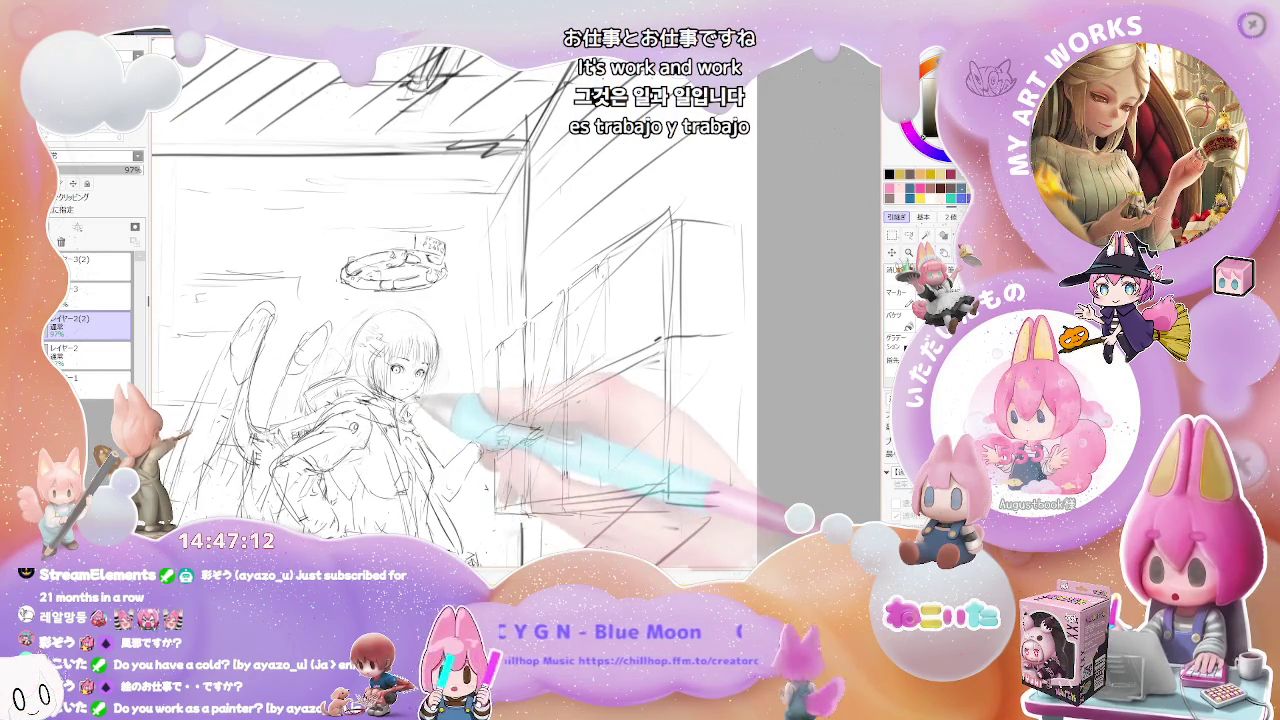
pyautogui.scroll(-2, 420, 360)
pyautogui.scroll(-1, 420, 360)
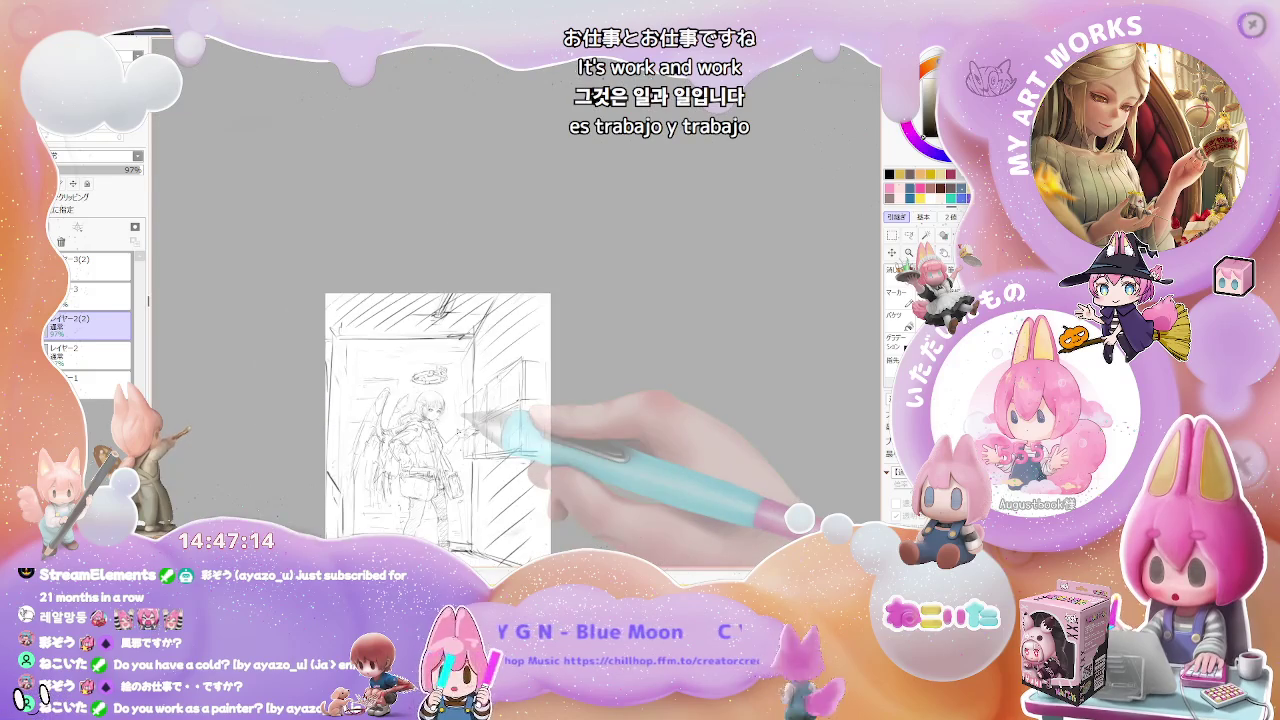
pyautogui.scroll(1, 420, 360)
pyautogui.scroll(2, 460, 400)
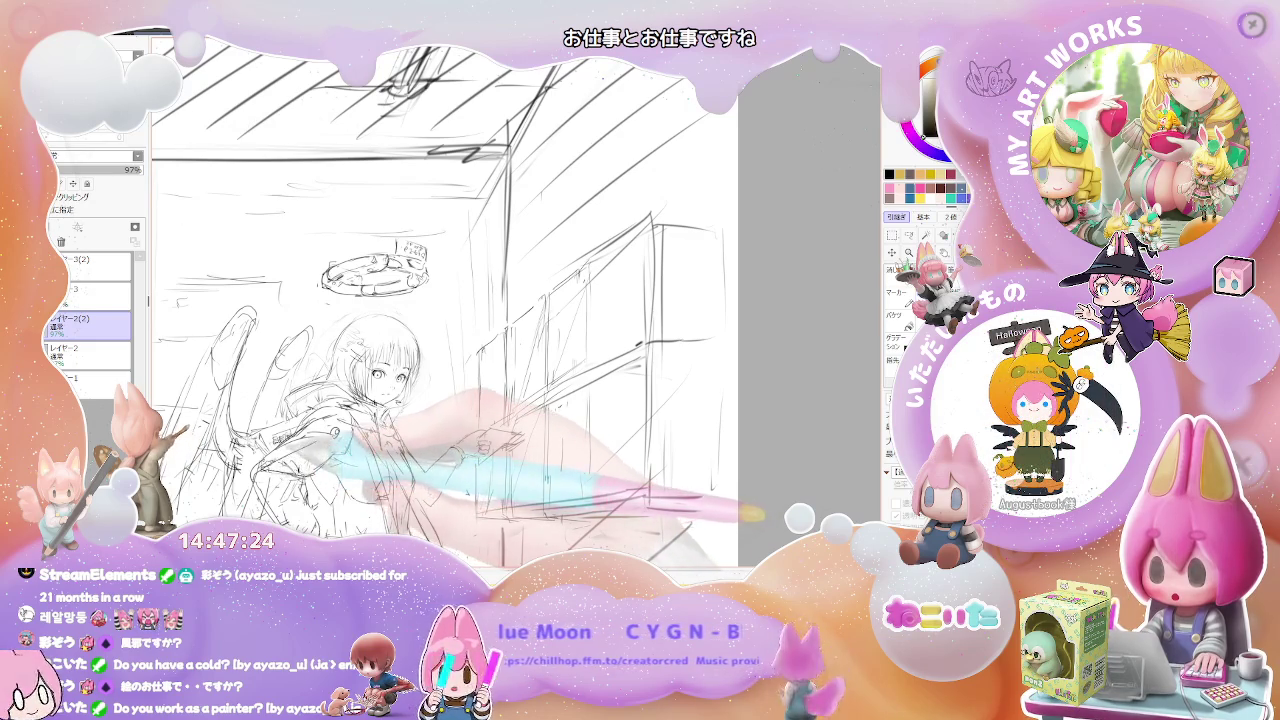
pyautogui.scroll(-3, 300, 470)
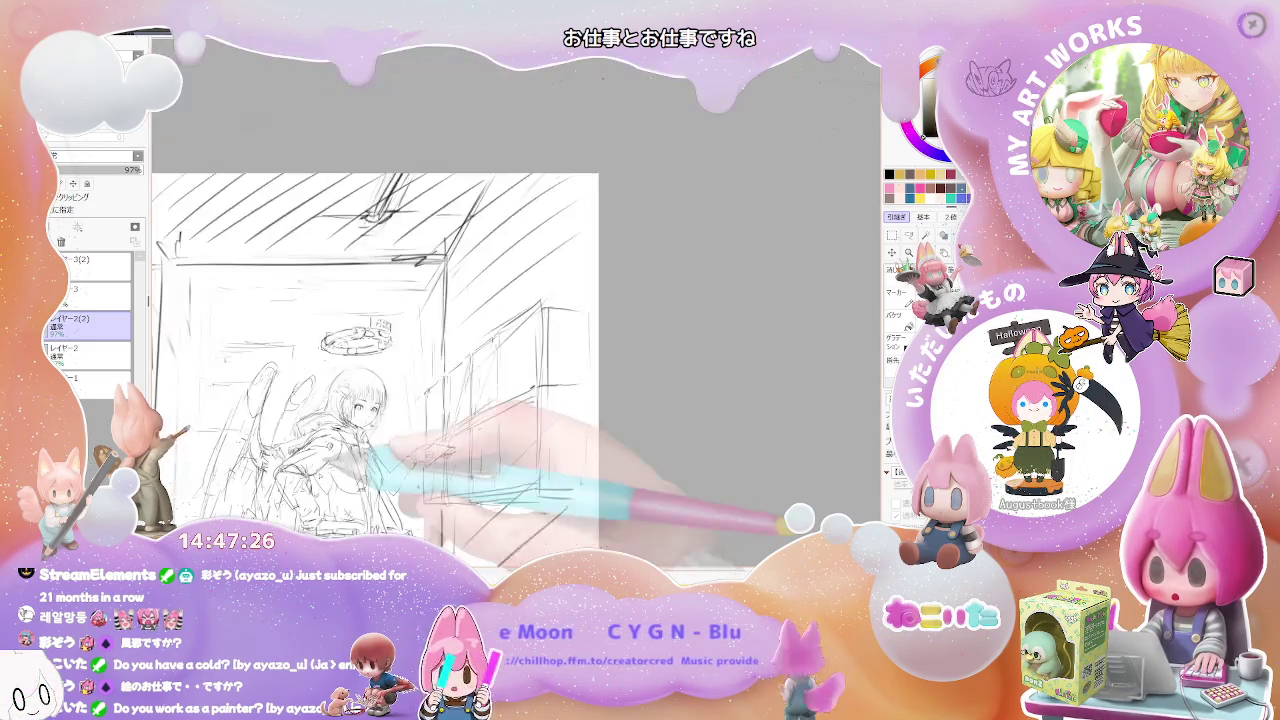
pyautogui.scroll(-2, 300, 470)
pyautogui.scroll(3, 320, 467)
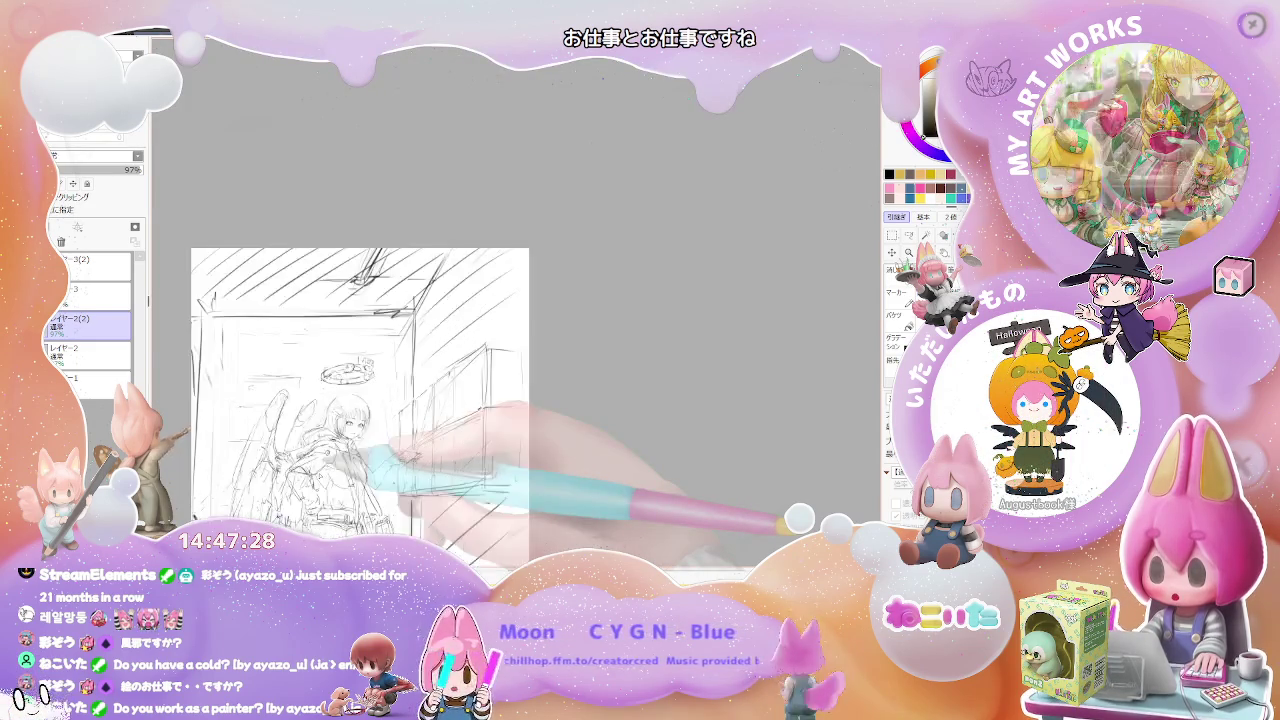
pyautogui.scroll(2, 320, 467)
pyautogui.moveTo(472, 317); pyautogui.dragTo(417, 327)
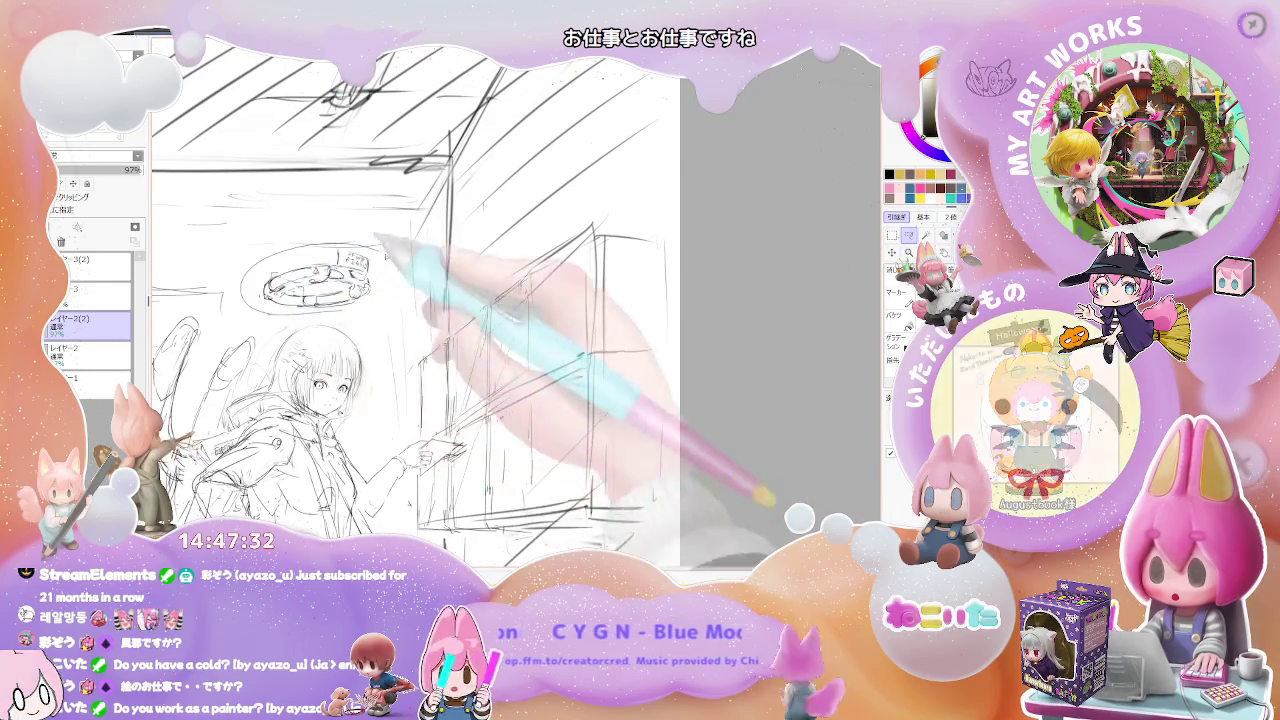
pyautogui.scroll(2, 370, 300)
pyautogui.moveTo(364, 325); pyautogui.dragTo(365, 338)
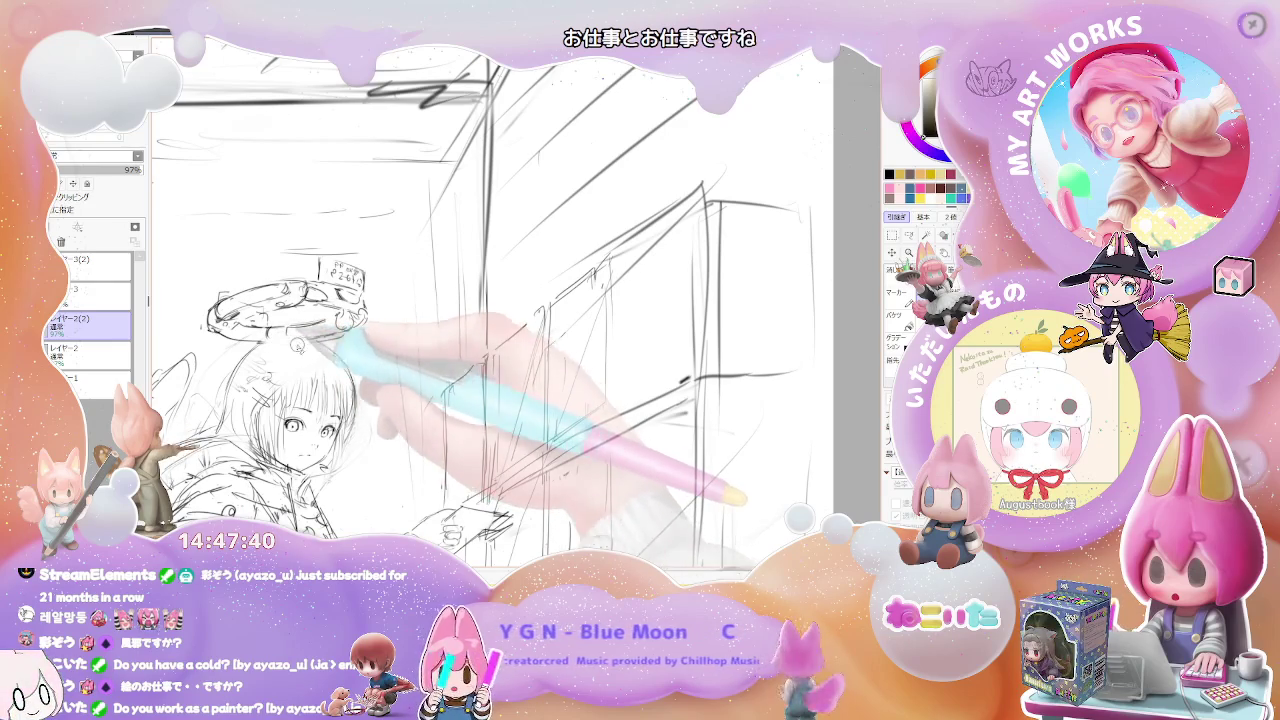
# Check the full page, then enclose the halo in a lasso selection.
pyautogui.hotkey('ctrl', '-')
pyautogui.hotkey('ctrl', '-')
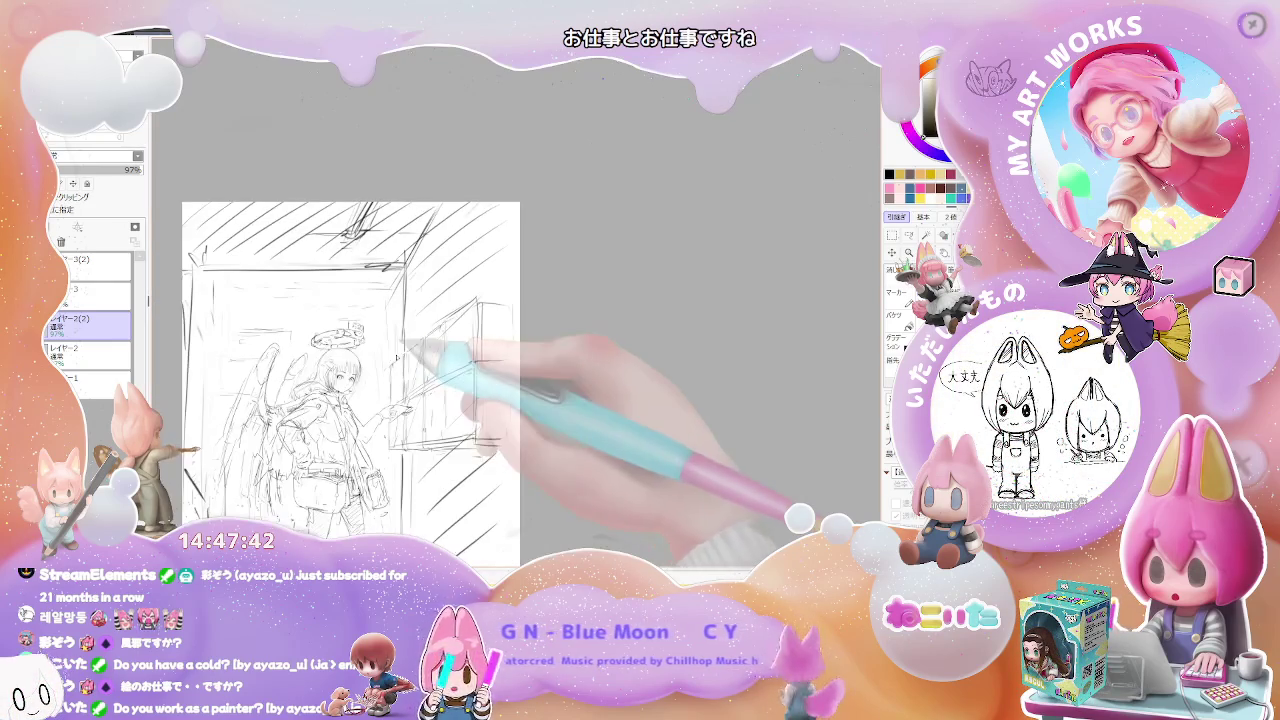
pyautogui.hotkey('ctrl', '+')
pyautogui.hotkey('ctrl', '+')
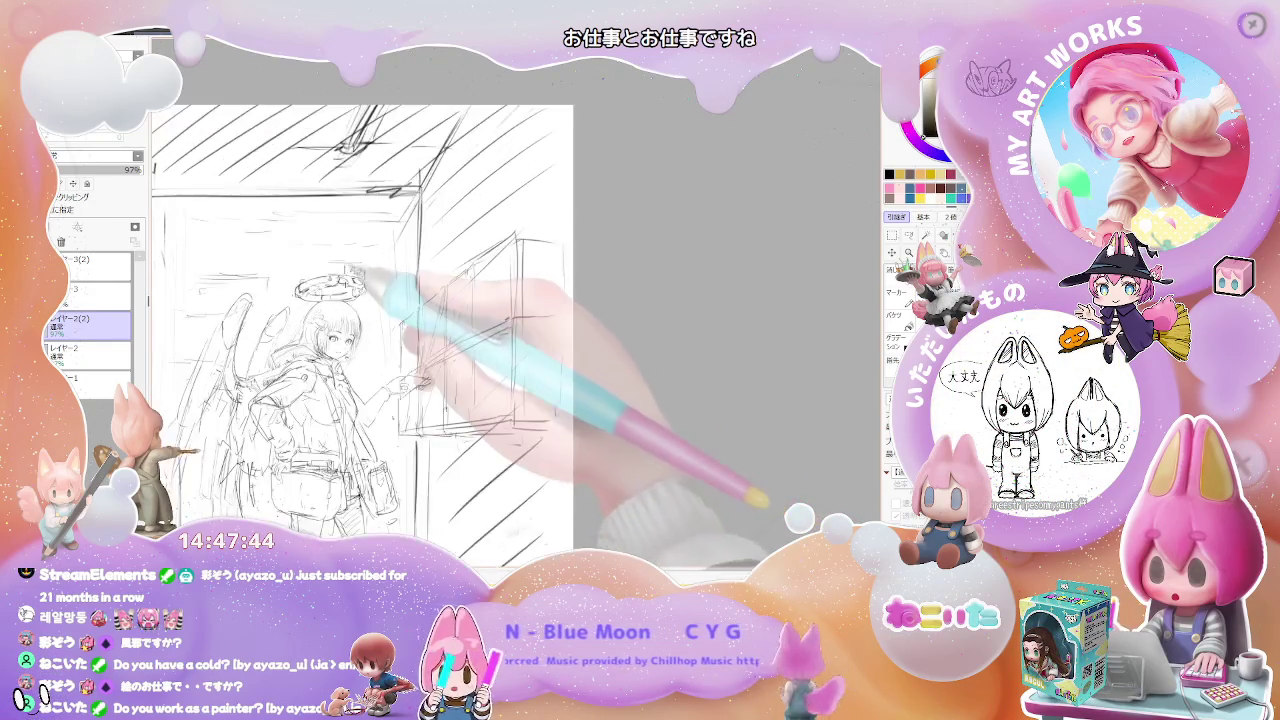
pyautogui.hotkey('ctrl', '+')
pyautogui.hotkey('ctrl', '+')
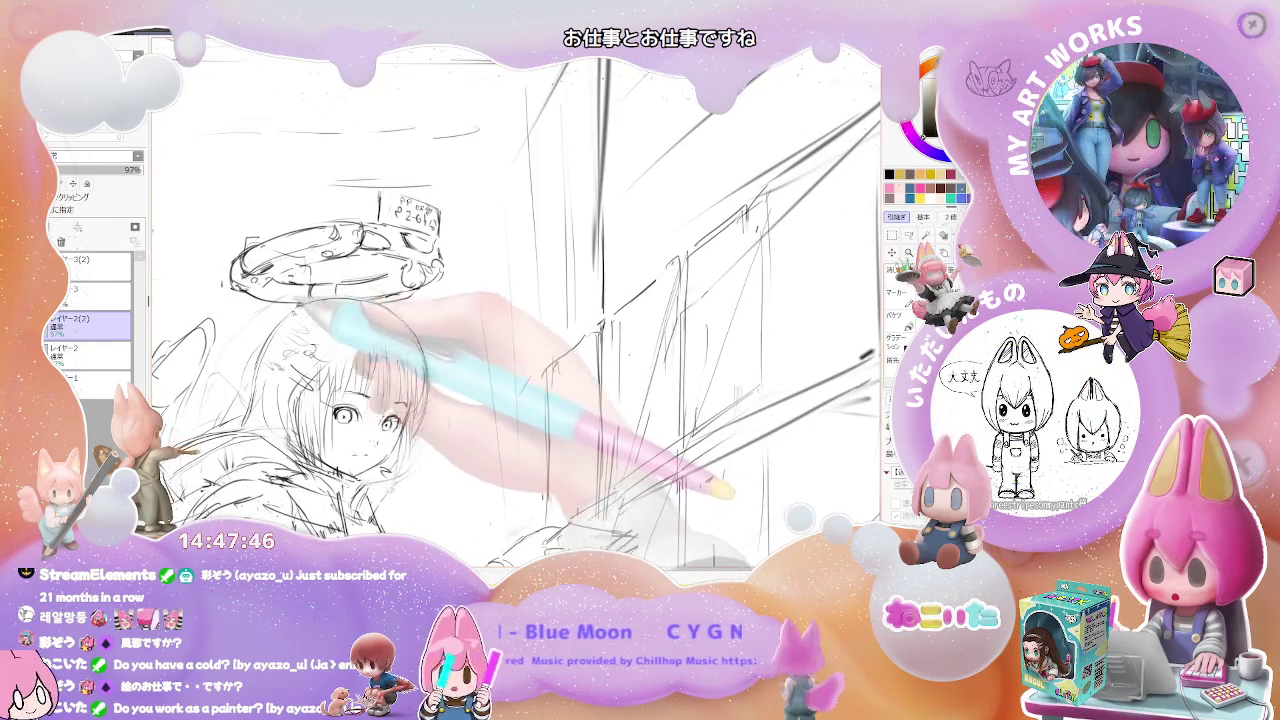
pyautogui.hotkey('ctrl', '-')
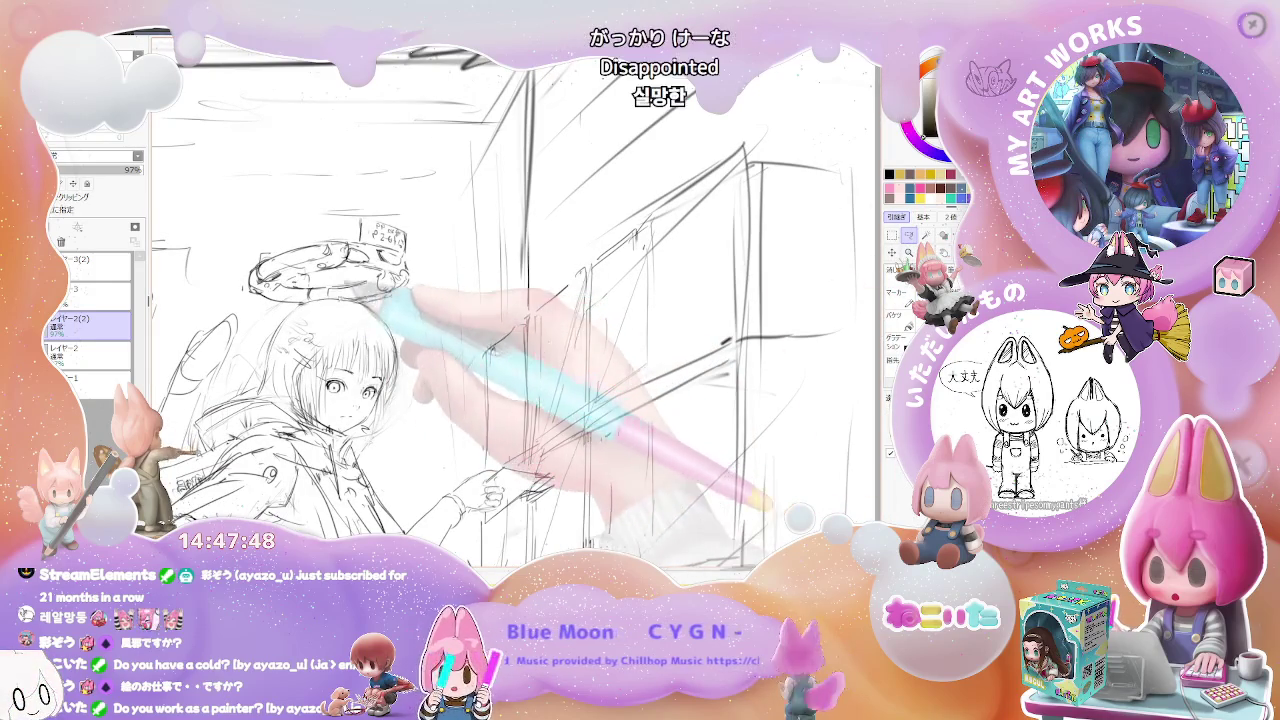
pyautogui.moveTo(236, 285); pyautogui.dragTo(462, 256)
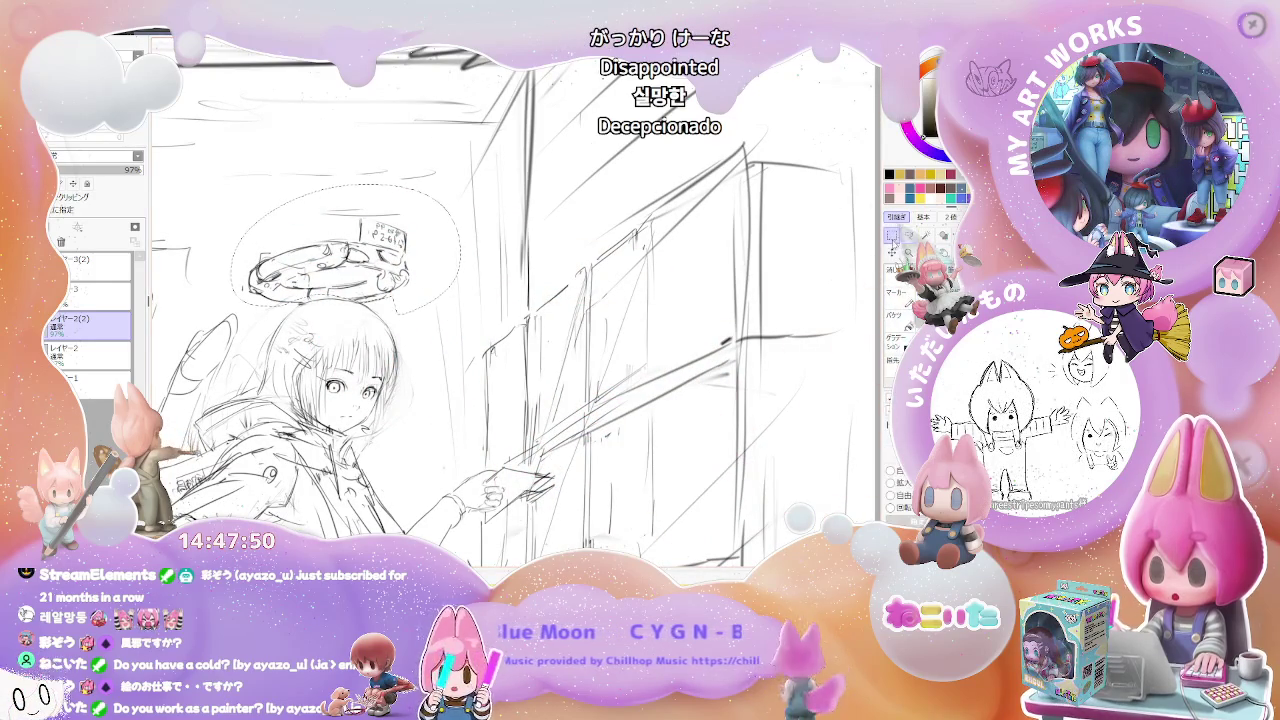
# Scale the selected halo down and shift it slightly right with Ctrl+T.
pyautogui.hotkey('ctrl', 't')
pyautogui.moveTo(458, 306); pyautogui.dragTo(428, 297)
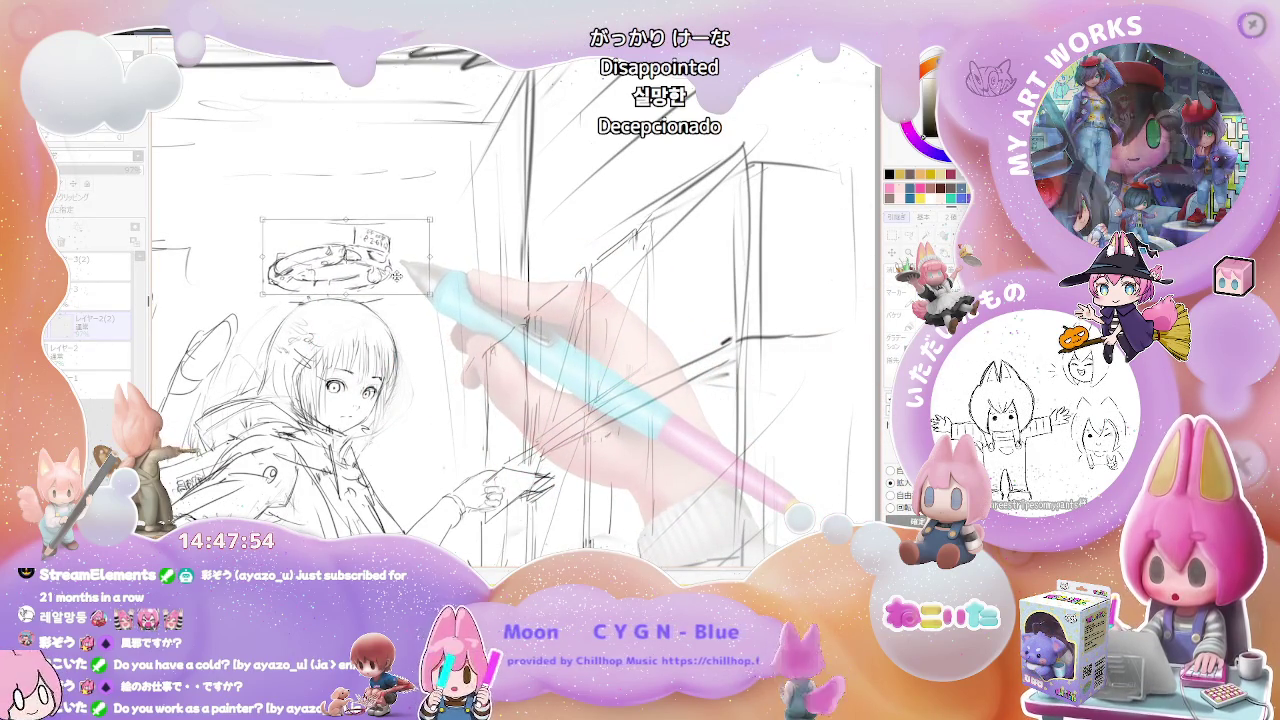
pyautogui.moveTo(395, 278); pyautogui.dragTo(399, 278)
pyautogui.press('Return')
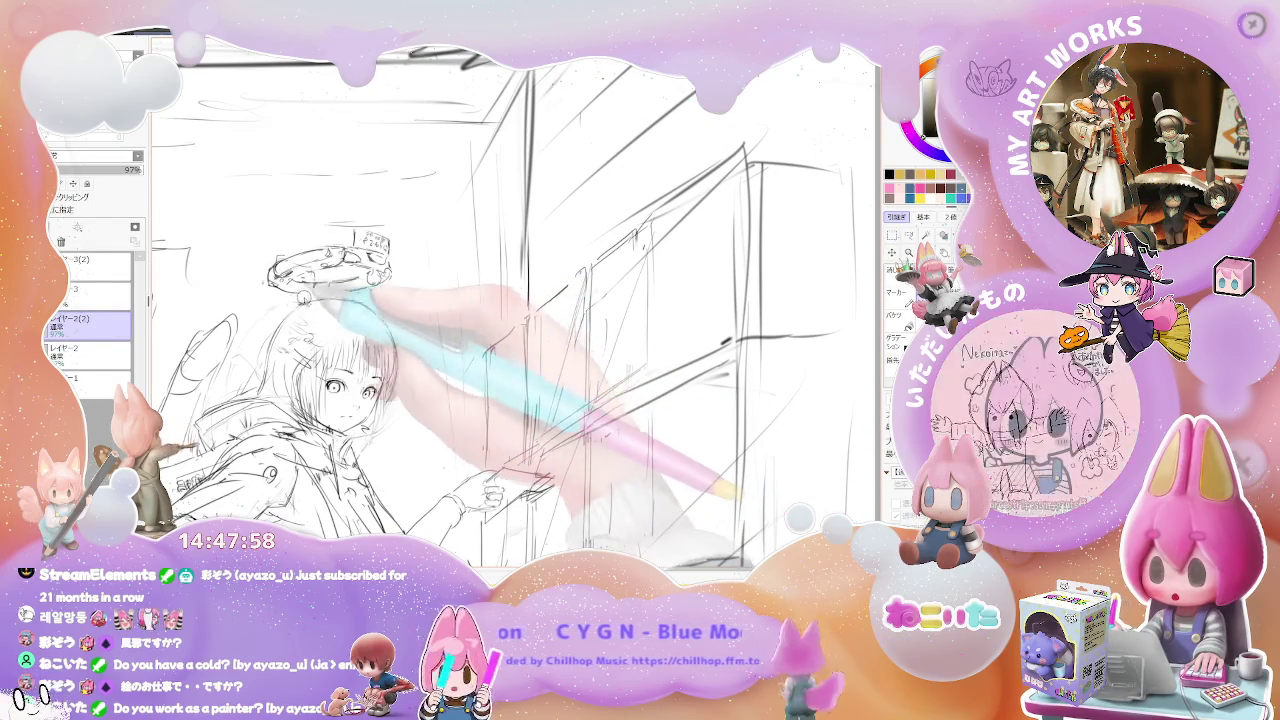
pyautogui.press('-')
pyautogui.press('-')
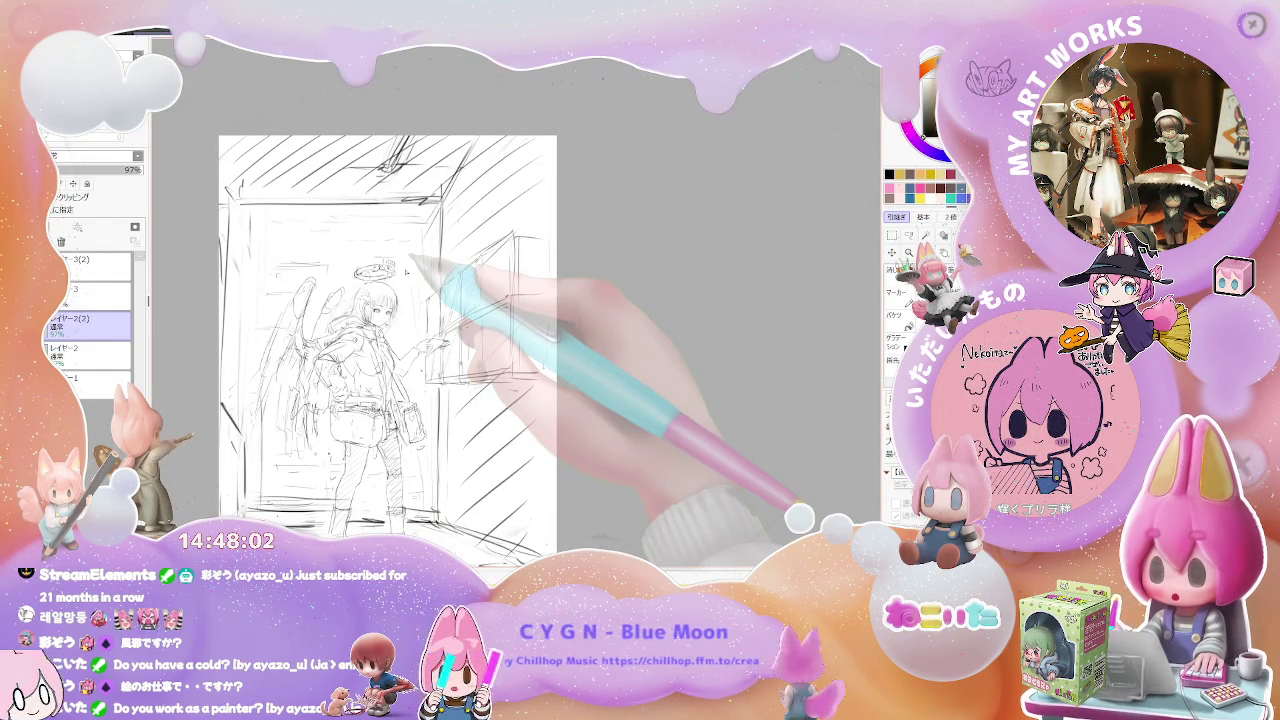
pyautogui.press('+')
pyautogui.press('+')
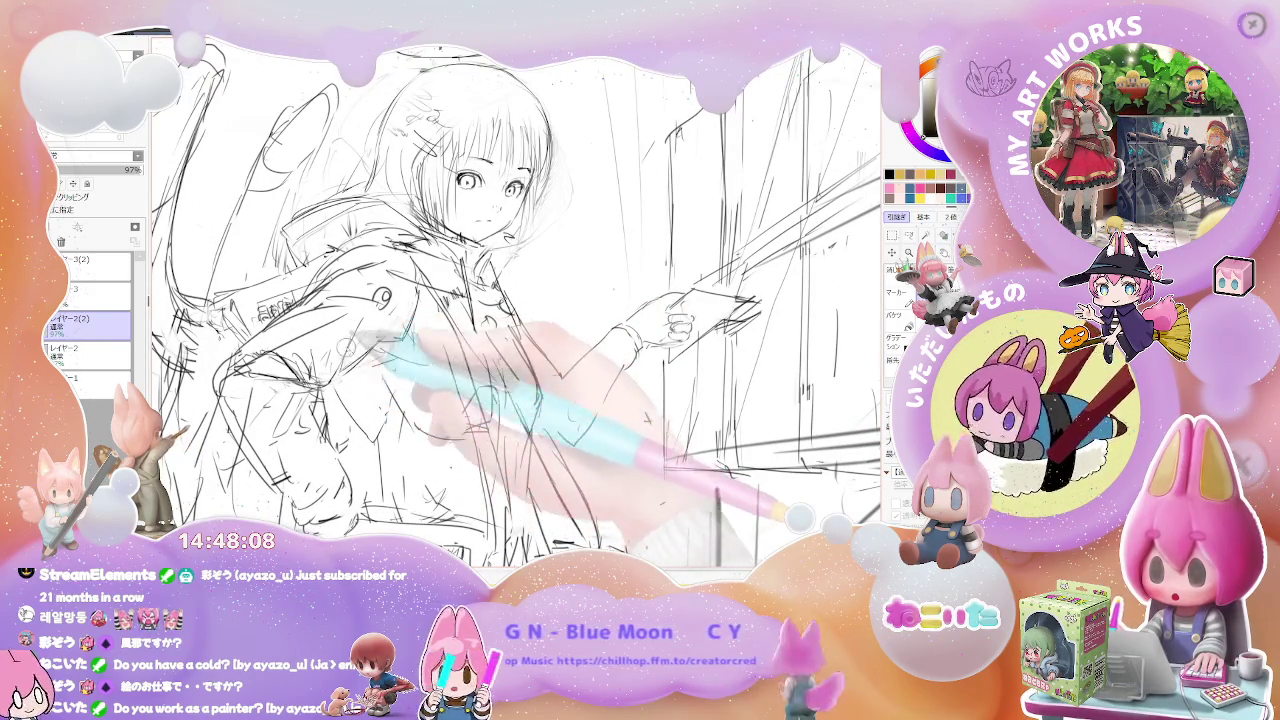
# Zoom out to review the whole page, then zoom and rotate the view around the girl's face.
pyautogui.press('-')
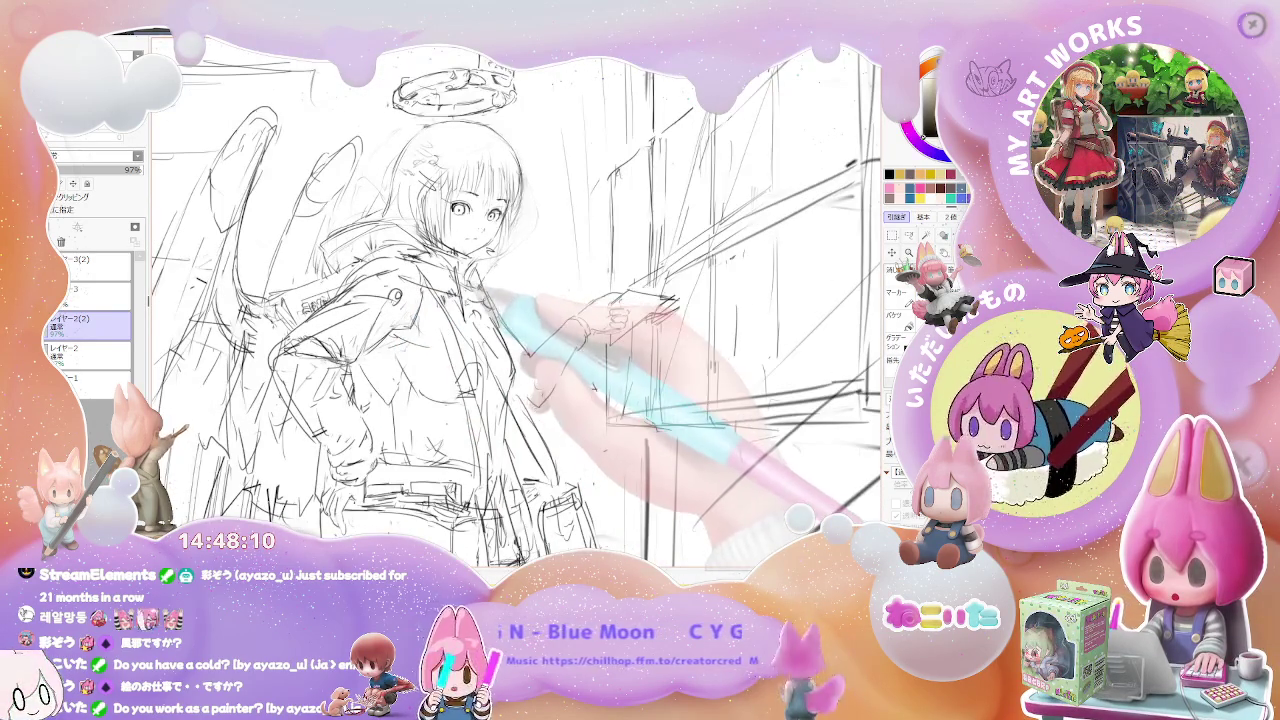
pyautogui.press('-')
pyautogui.press('+')
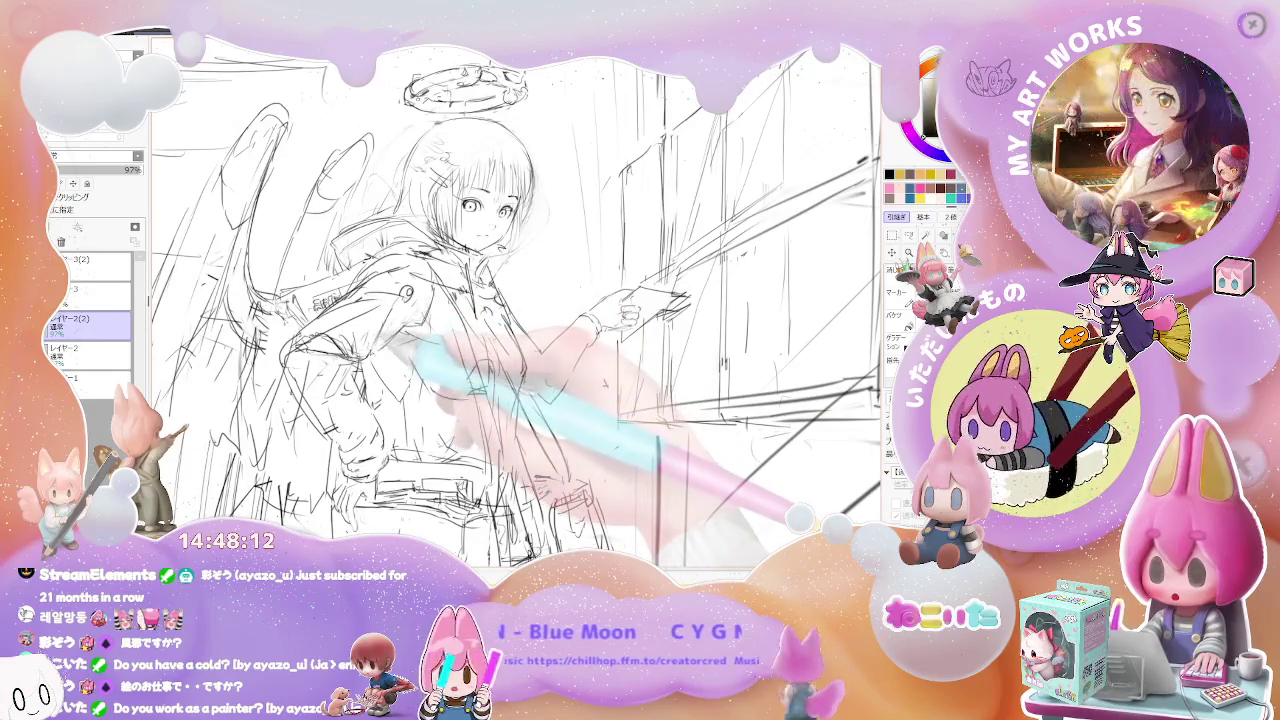
pyautogui.press('-')
pyautogui.press('-')
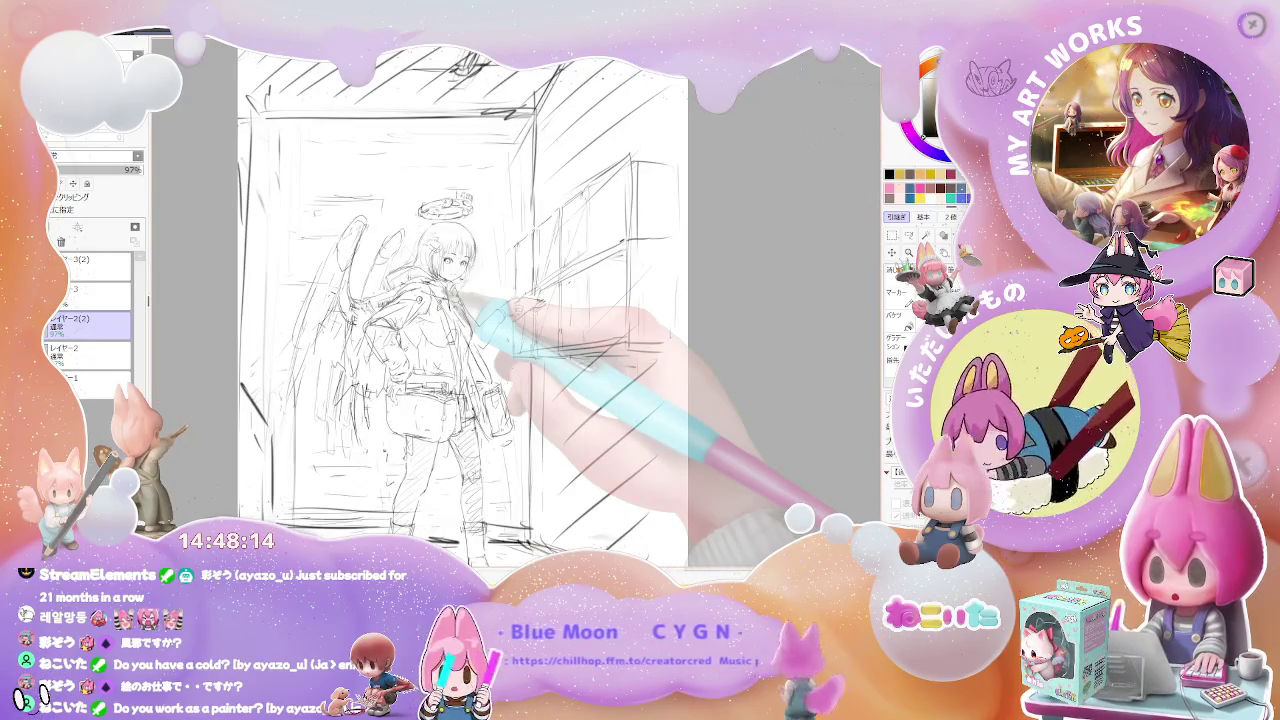
pyautogui.press('-')
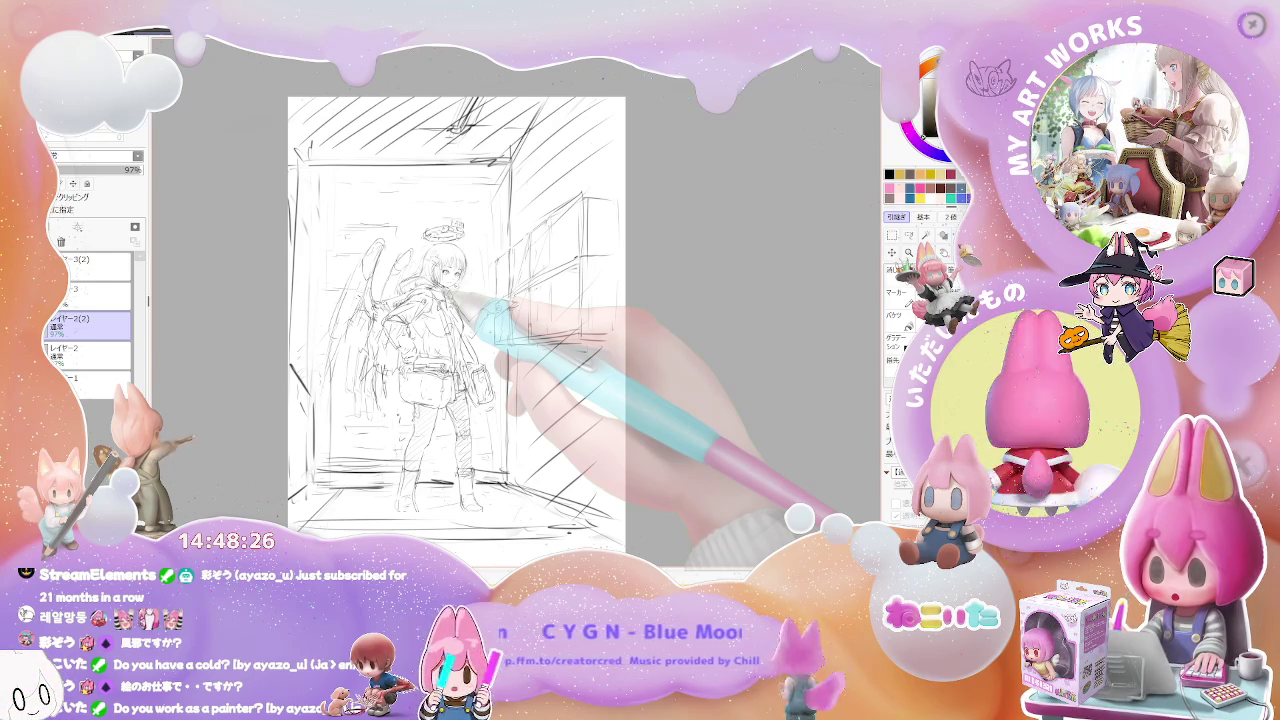
pyautogui.scroll(2, 442, 329)
pyautogui.scroll(1, 442, 329)
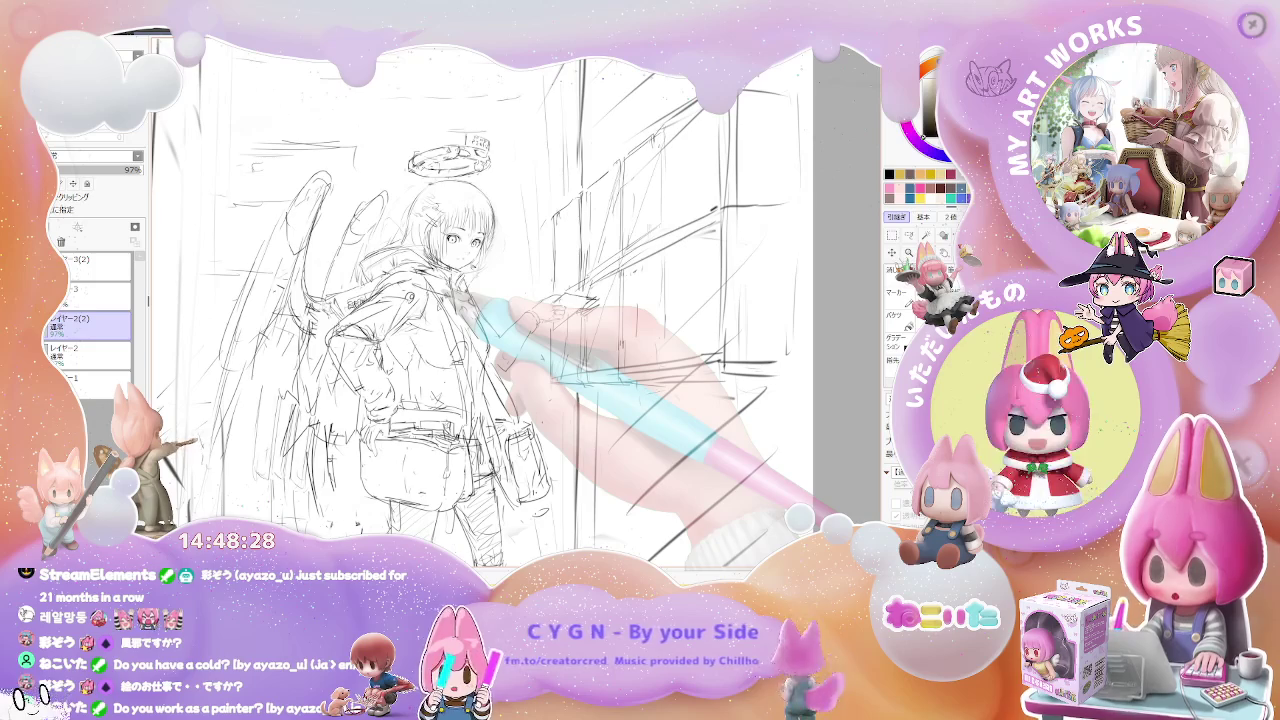
pyautogui.scroll(1, 462, 262)
pyautogui.scroll(2, 462, 262)
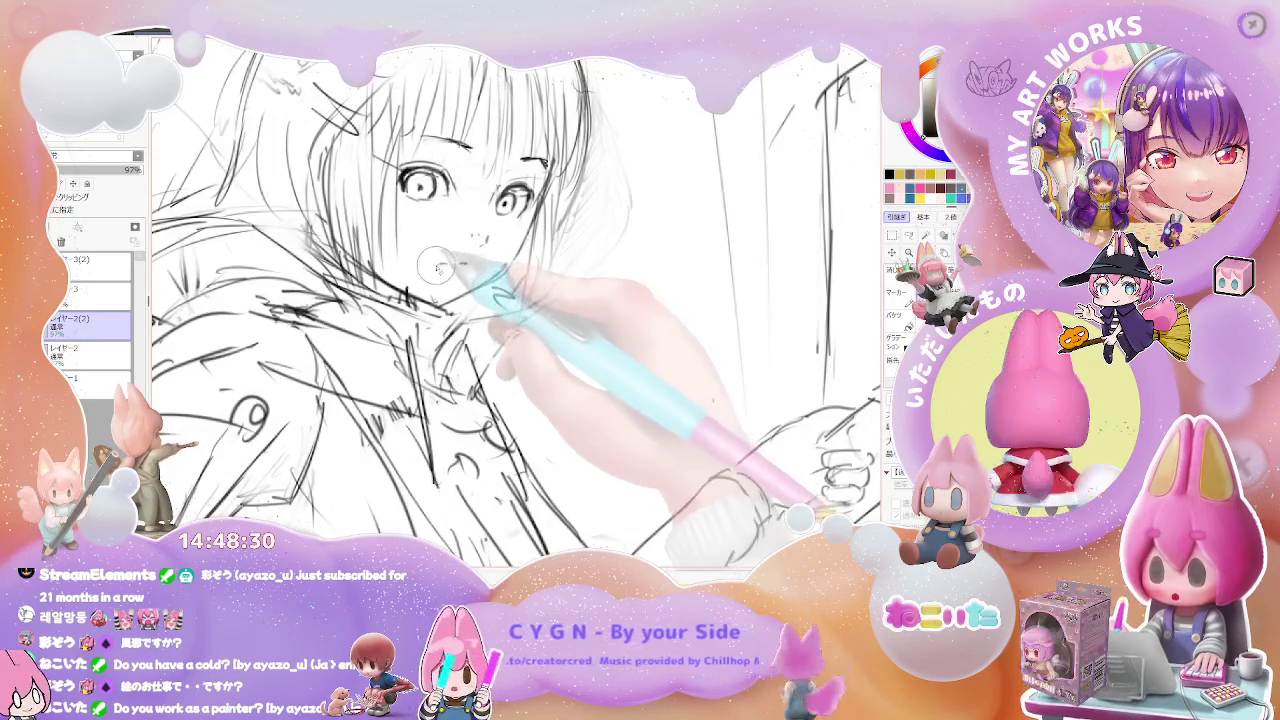
pyautogui.moveTo(462, 262); pyautogui.dragTo(422, 297)
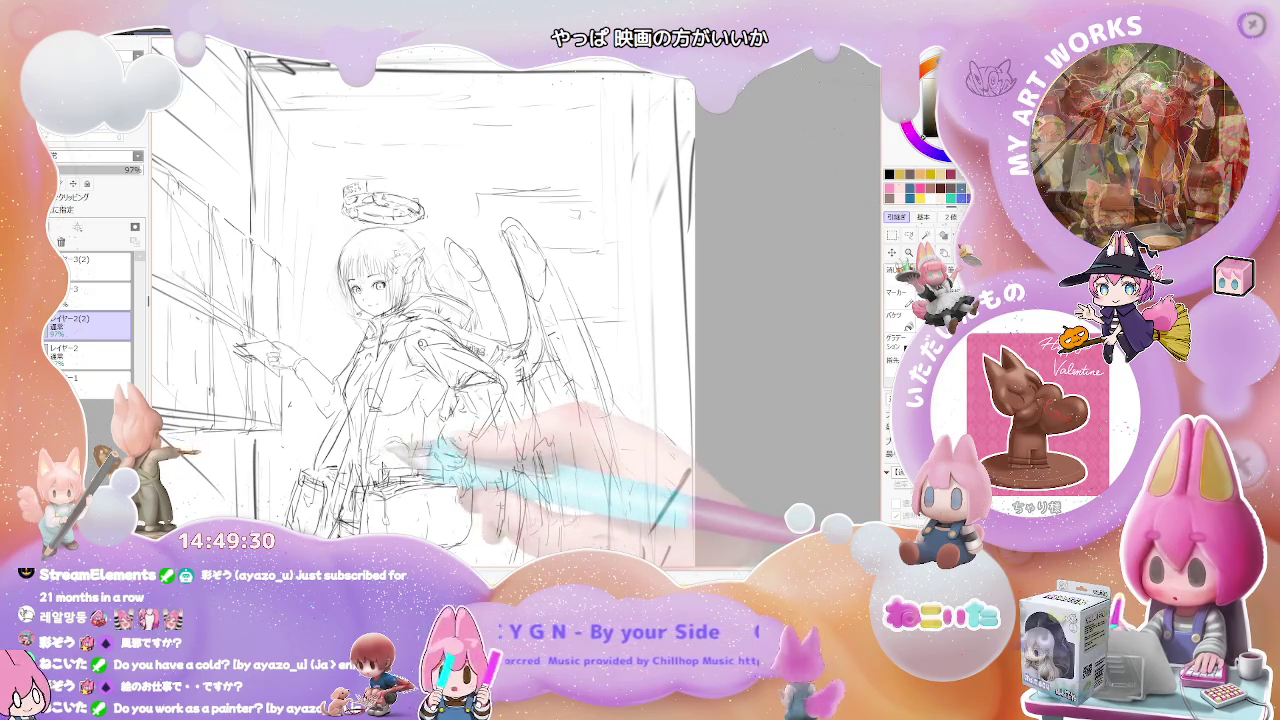
pyautogui.press('-')
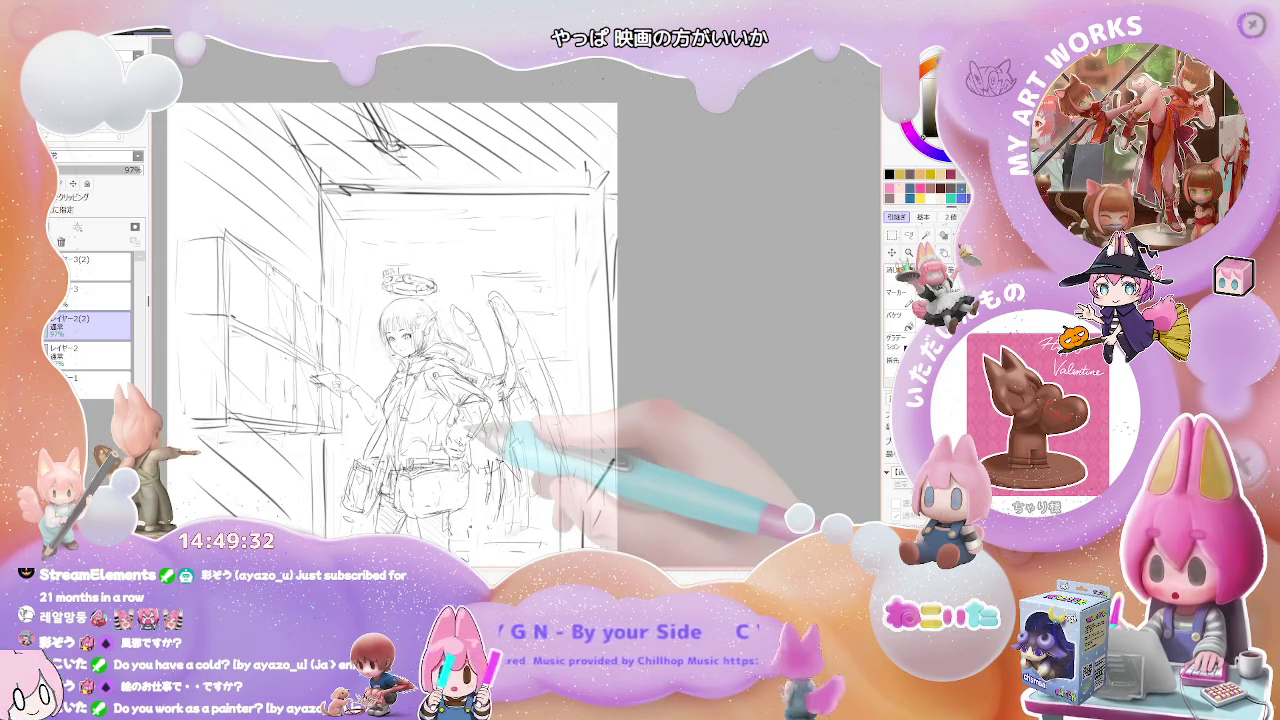
pyautogui.press('+')
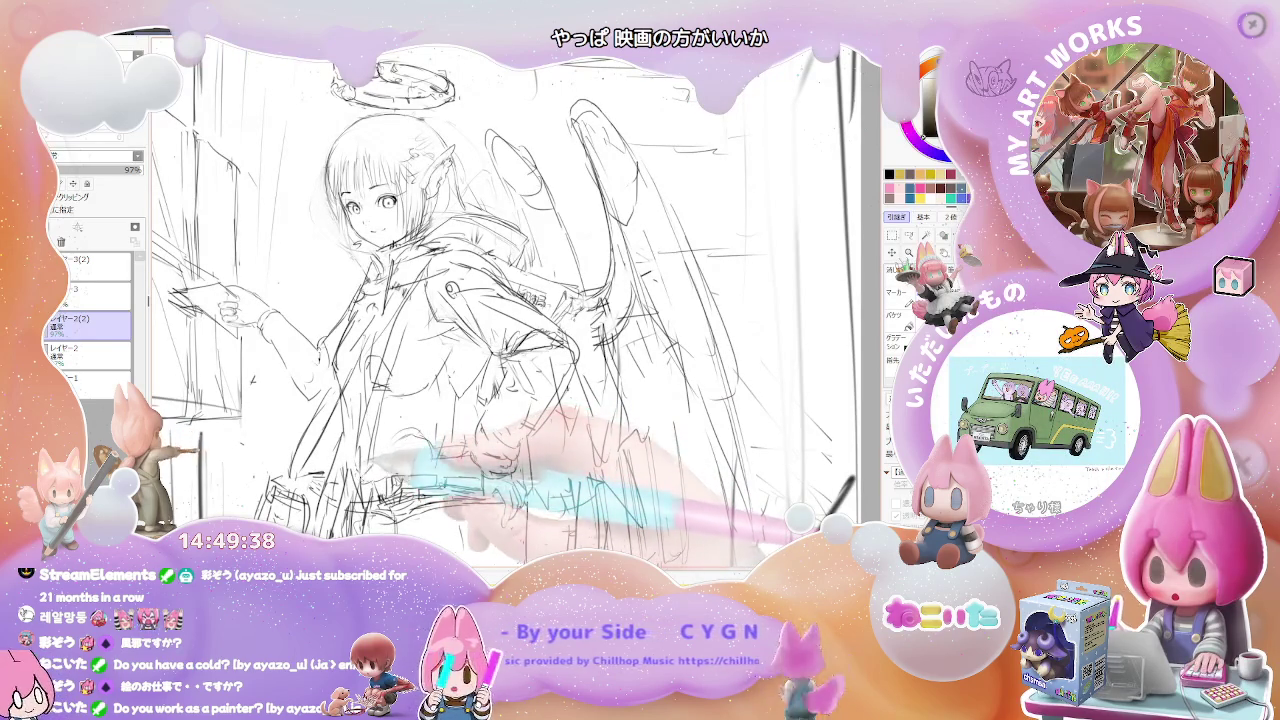
pyautogui.press('-')
pyautogui.press('h')
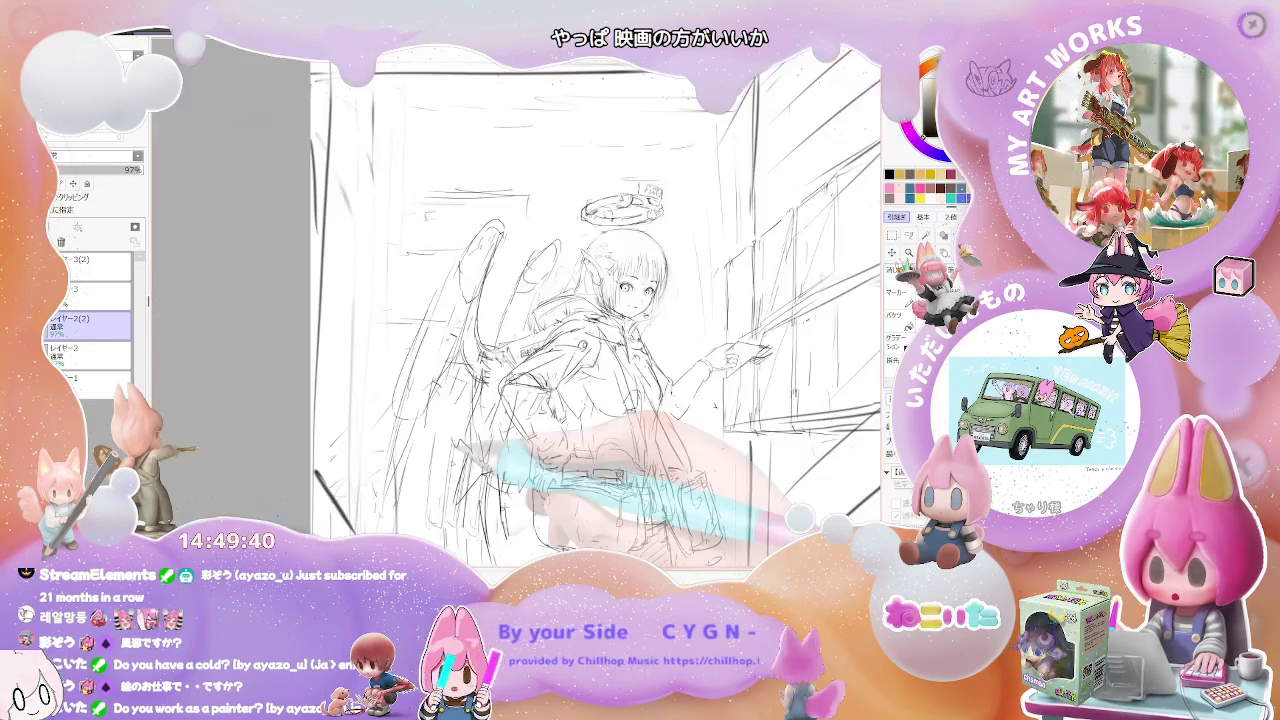
pyautogui.press('+')
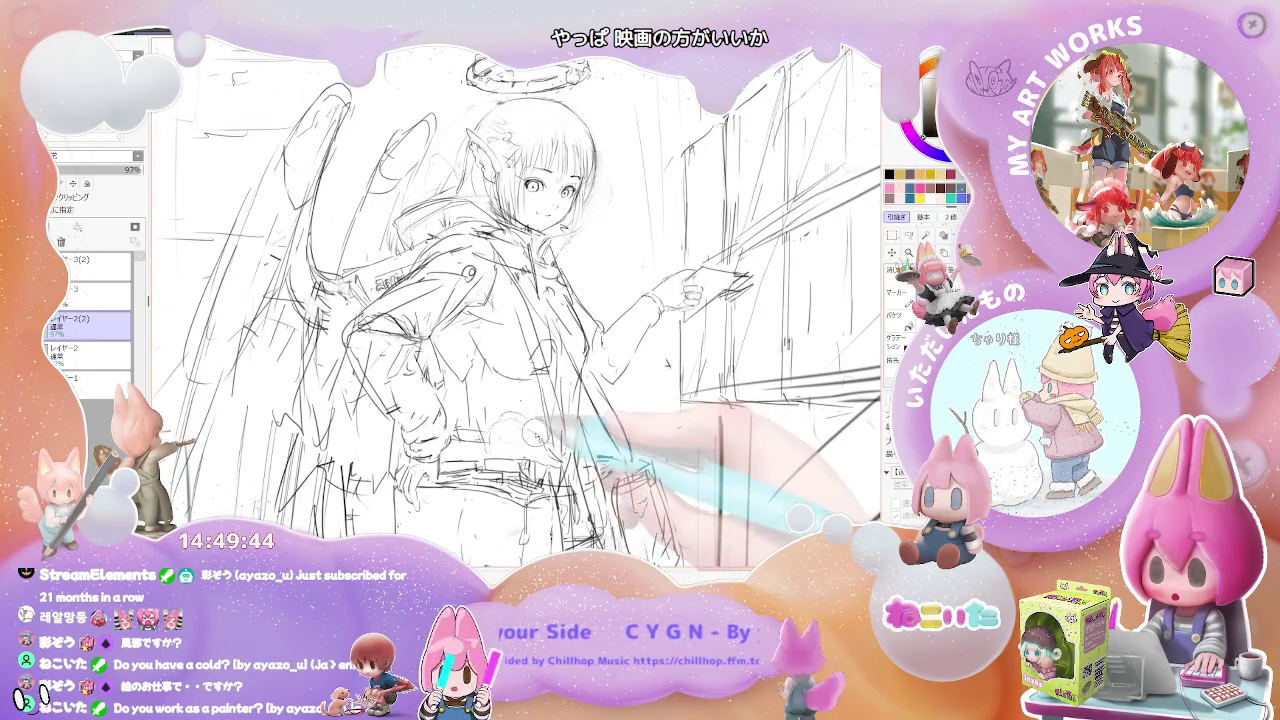
# Zoom out briefly to check the composition, then zoom back in on the girl.
pyautogui.press('-')
pyautogui.press('-')
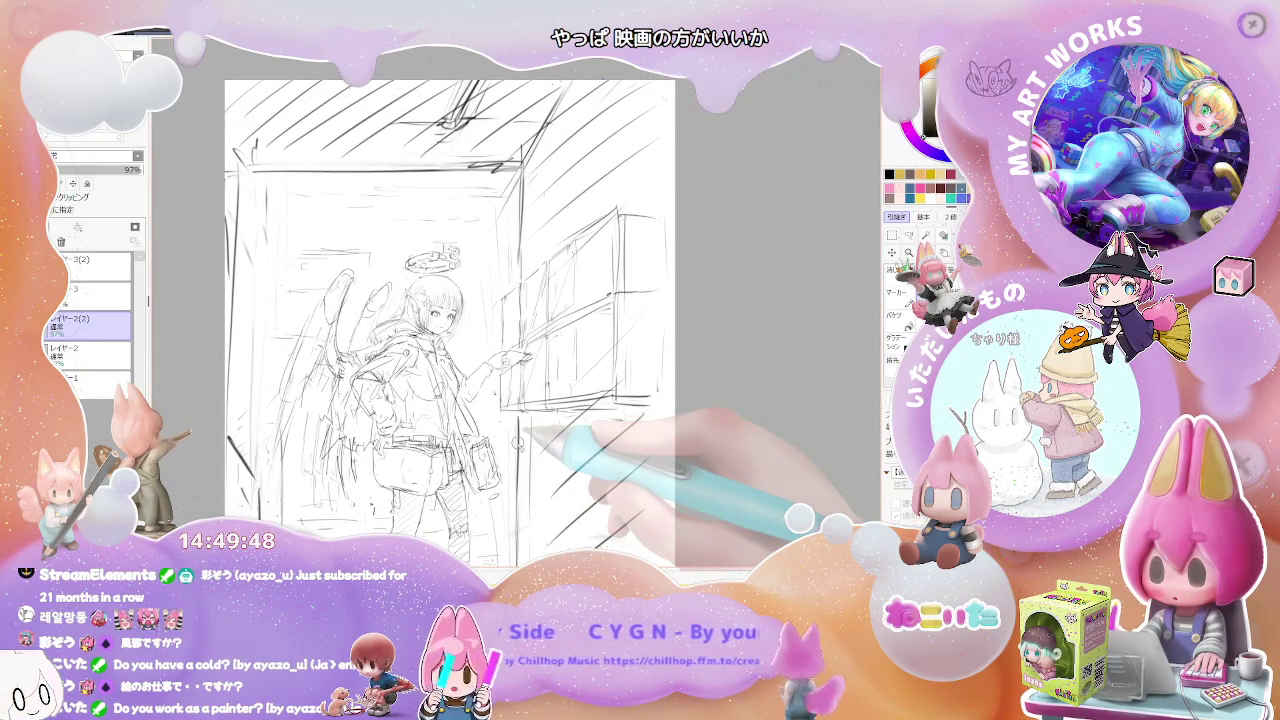
pyautogui.press('-')
pyautogui.press('-')
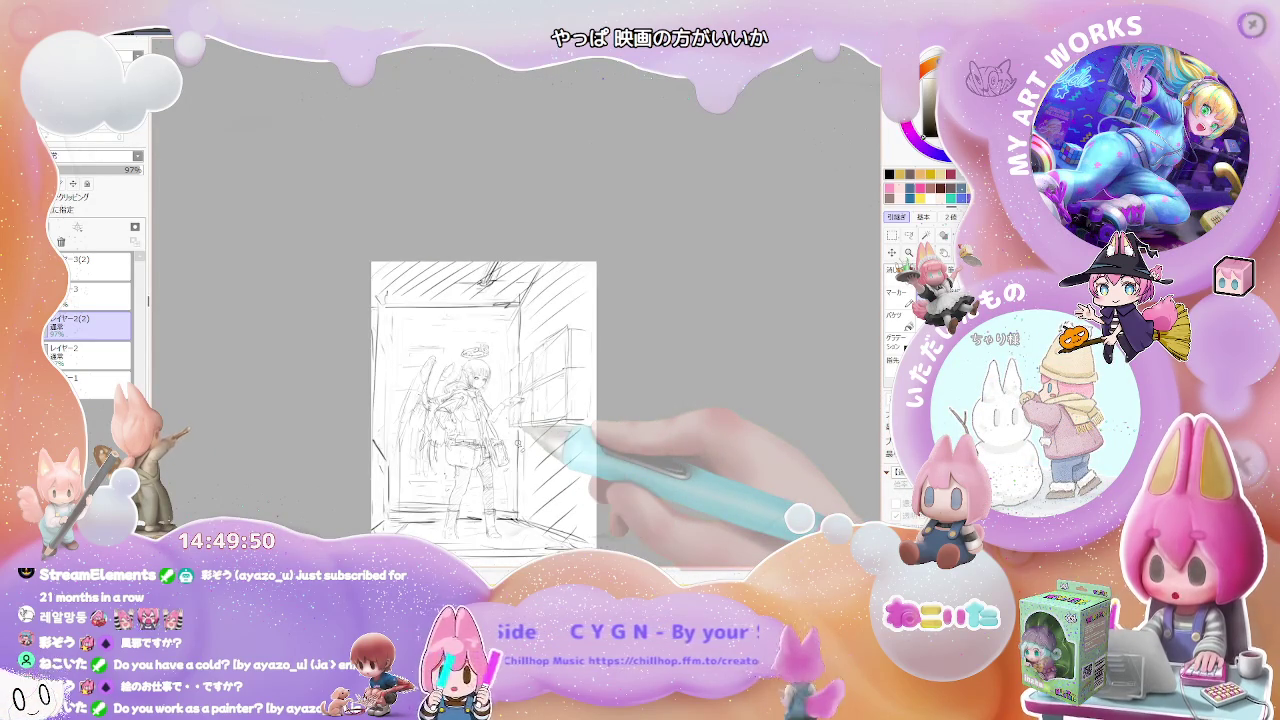
pyautogui.press('+')
pyautogui.press('+')
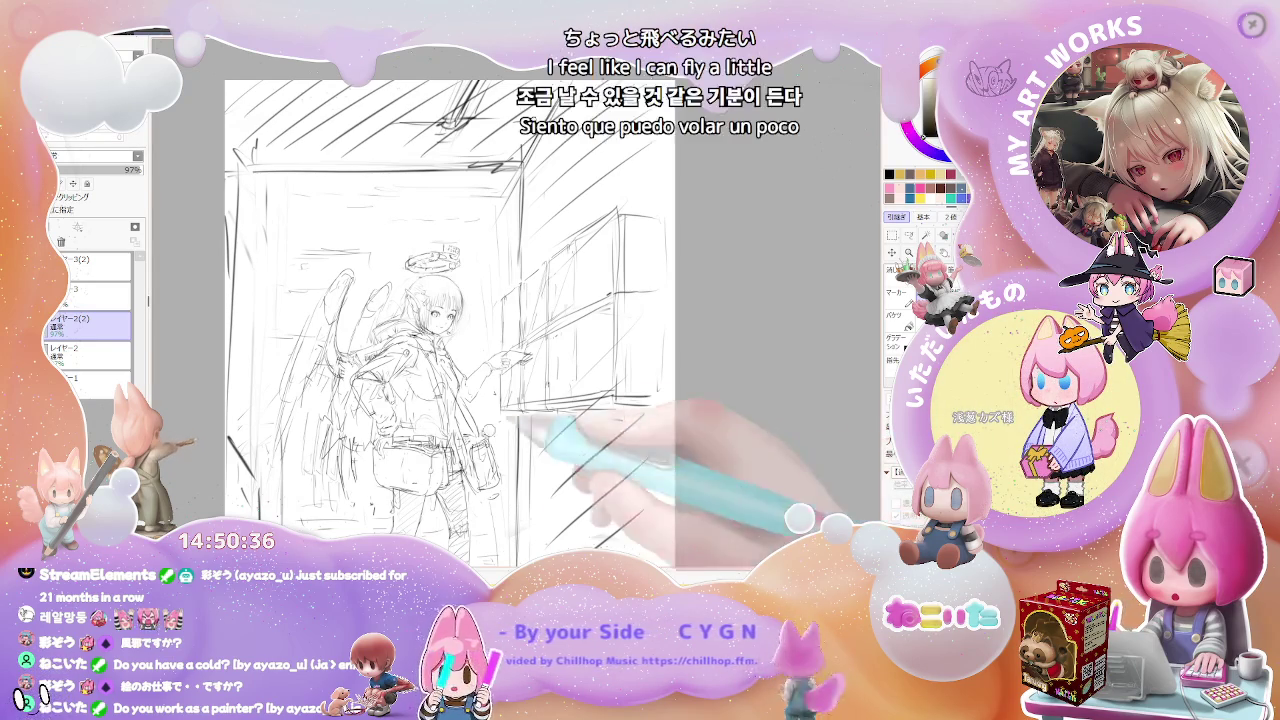
pyautogui.scroll(3, 411, 500)
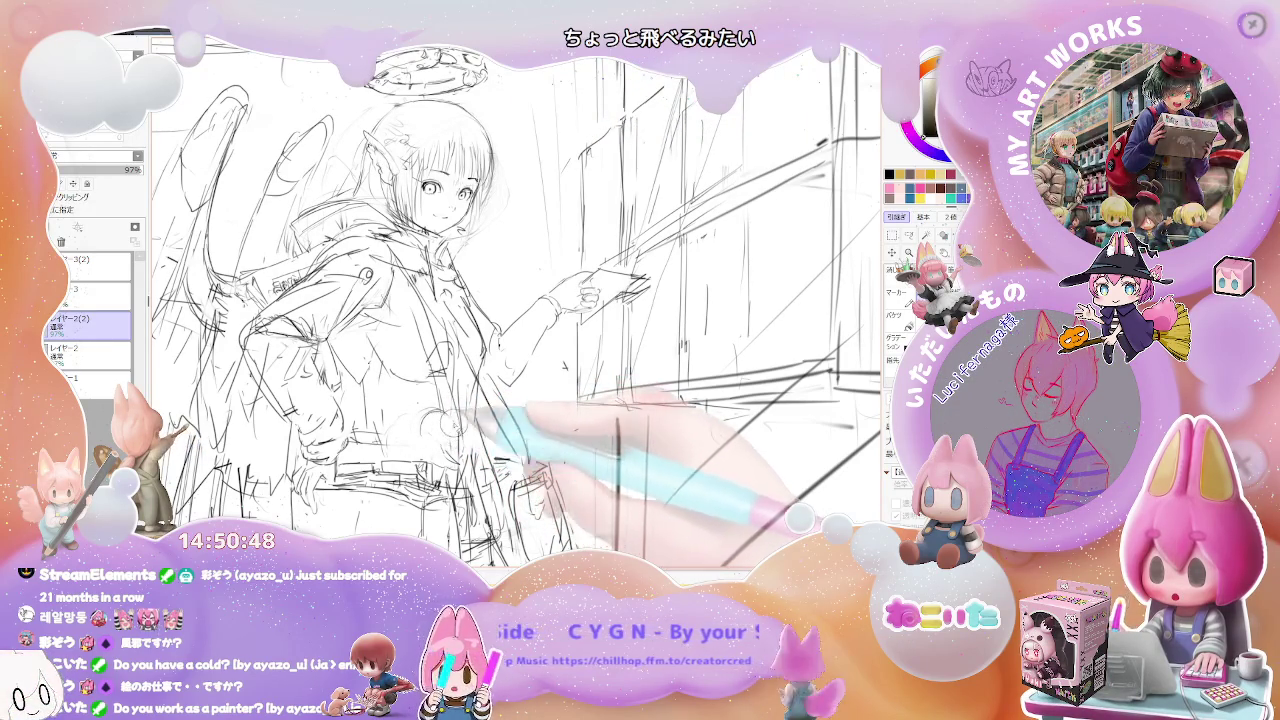
# Mirror the view horizontally, pan the sketch left, and zoom in on the character.
pyautogui.hotkey('ctrl', '-')
pyautogui.hotkey('ctrl', '-')
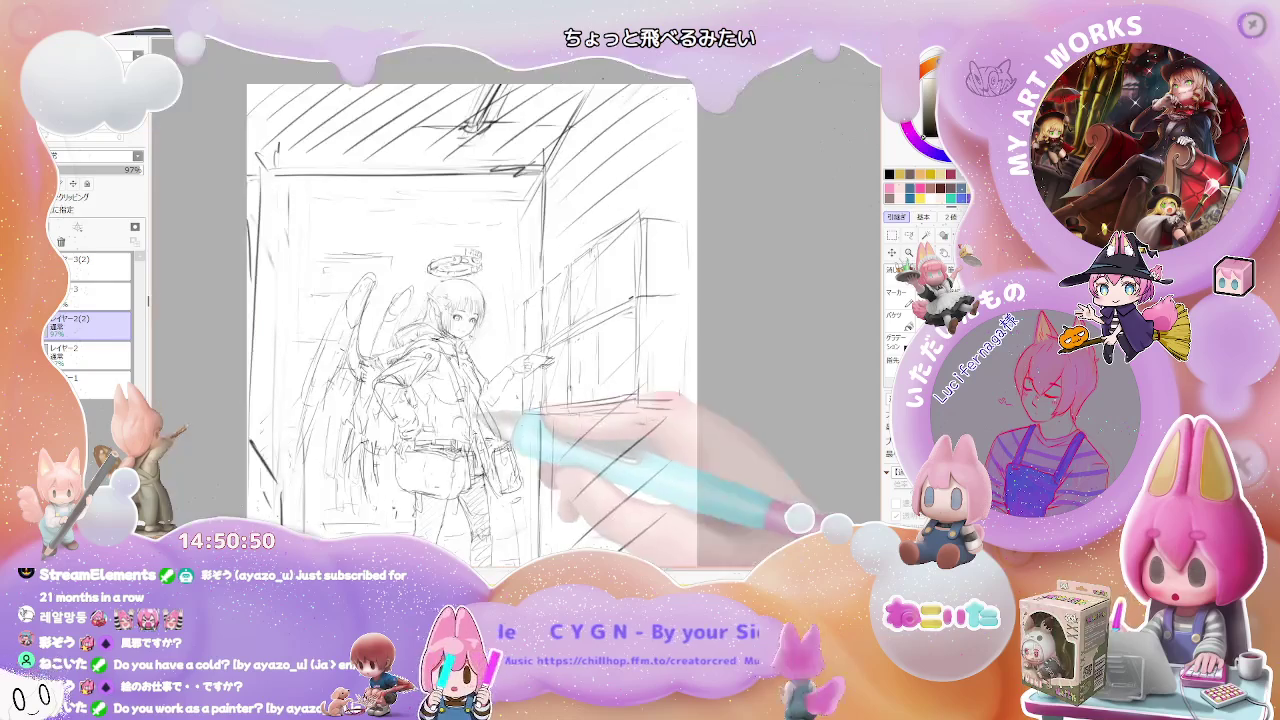
pyautogui.press('h')
pyautogui.moveTo(560, 300); pyautogui.dragTo(428, 300)
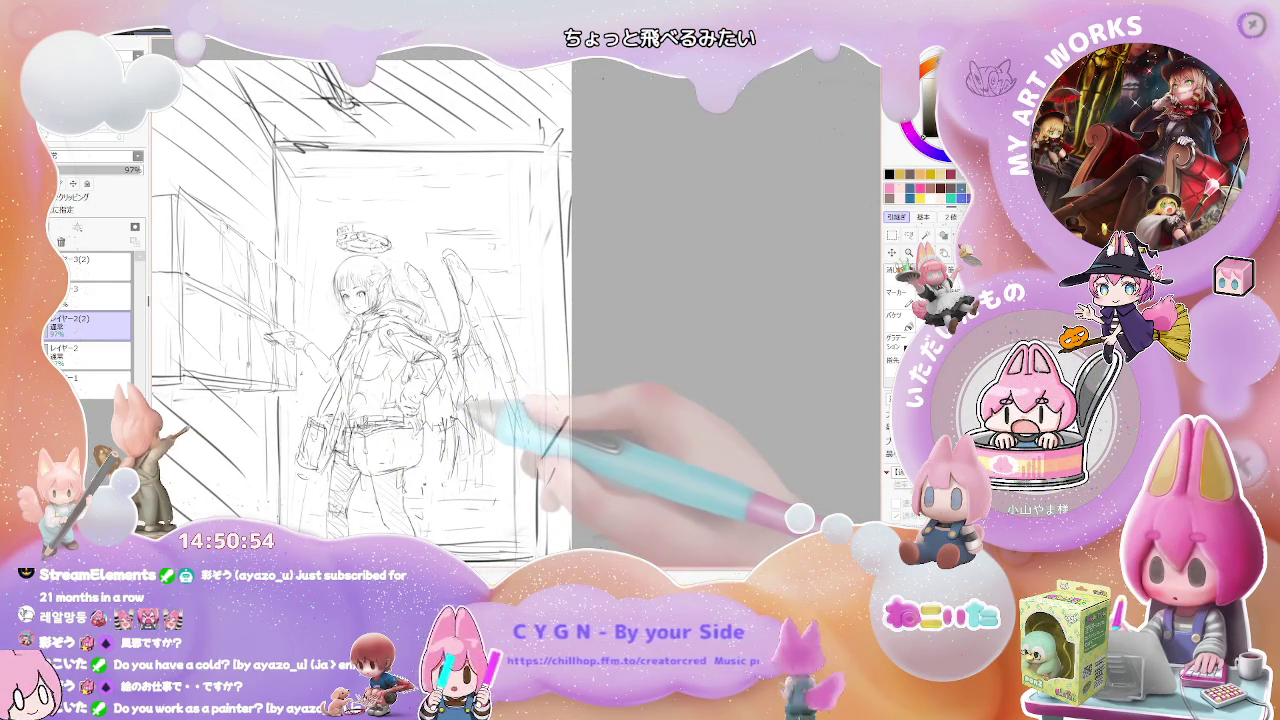
pyautogui.hotkey('ctrl', '+')
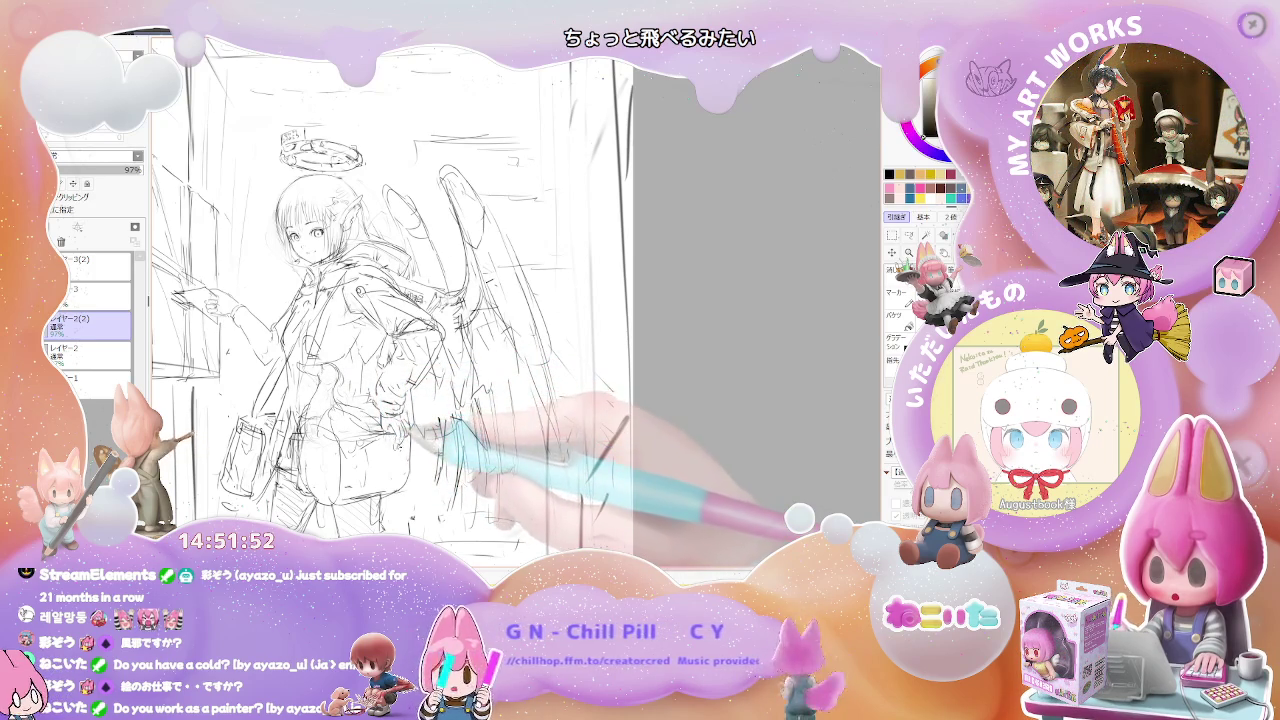
# Zoom in near the shoulder bag for the bird, then out to the whole figure and halo.
pyautogui.hotkey('ctrl', '-')
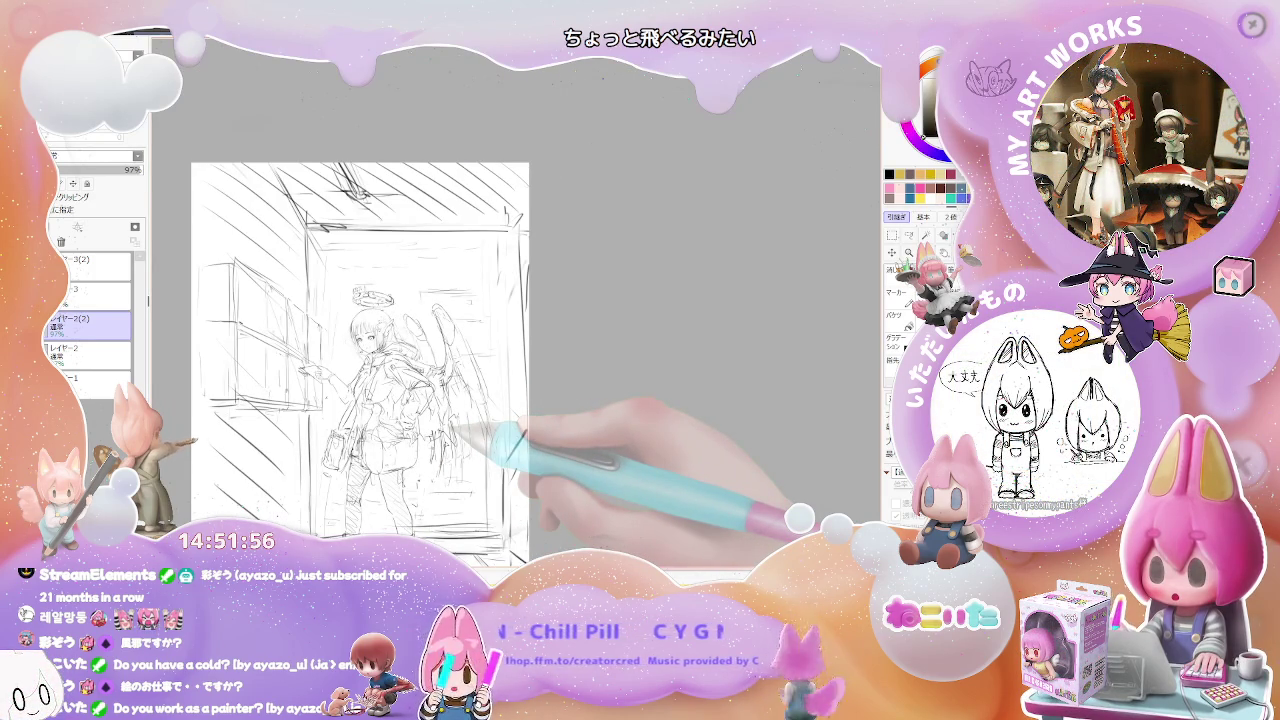
pyautogui.scroll(-1, 500, 440)
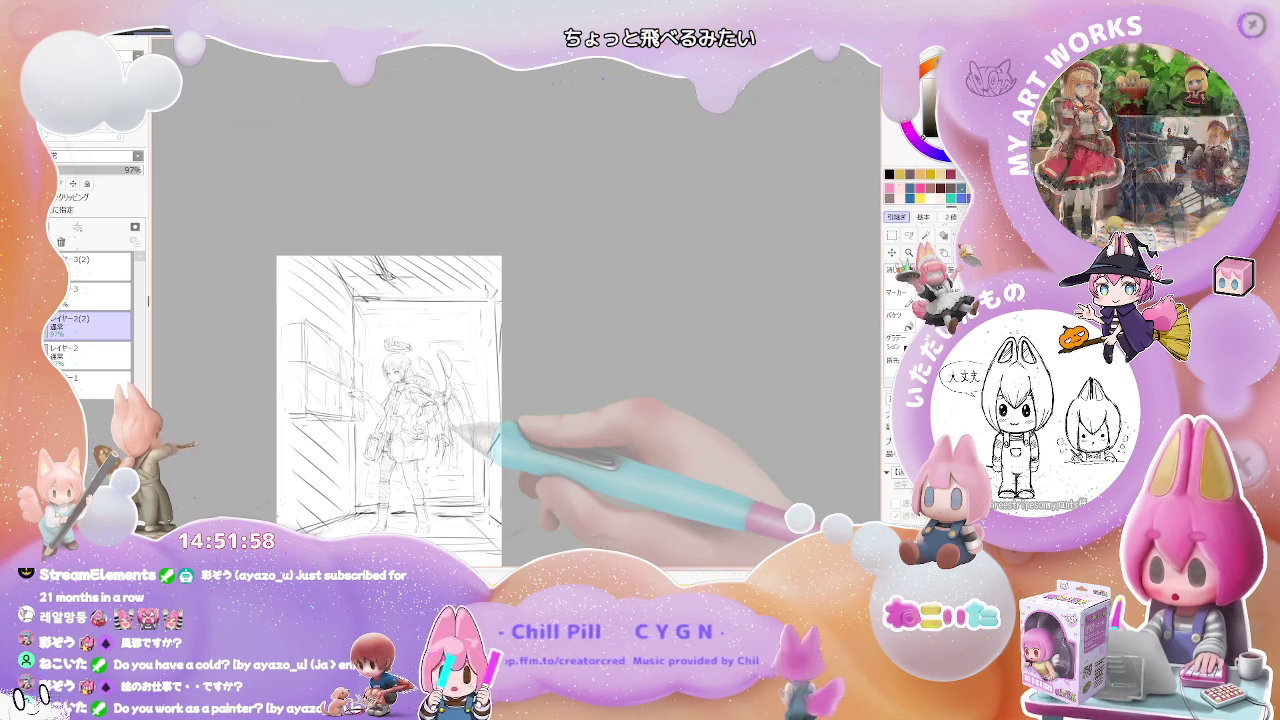
pyautogui.scroll(2, 500, 440)
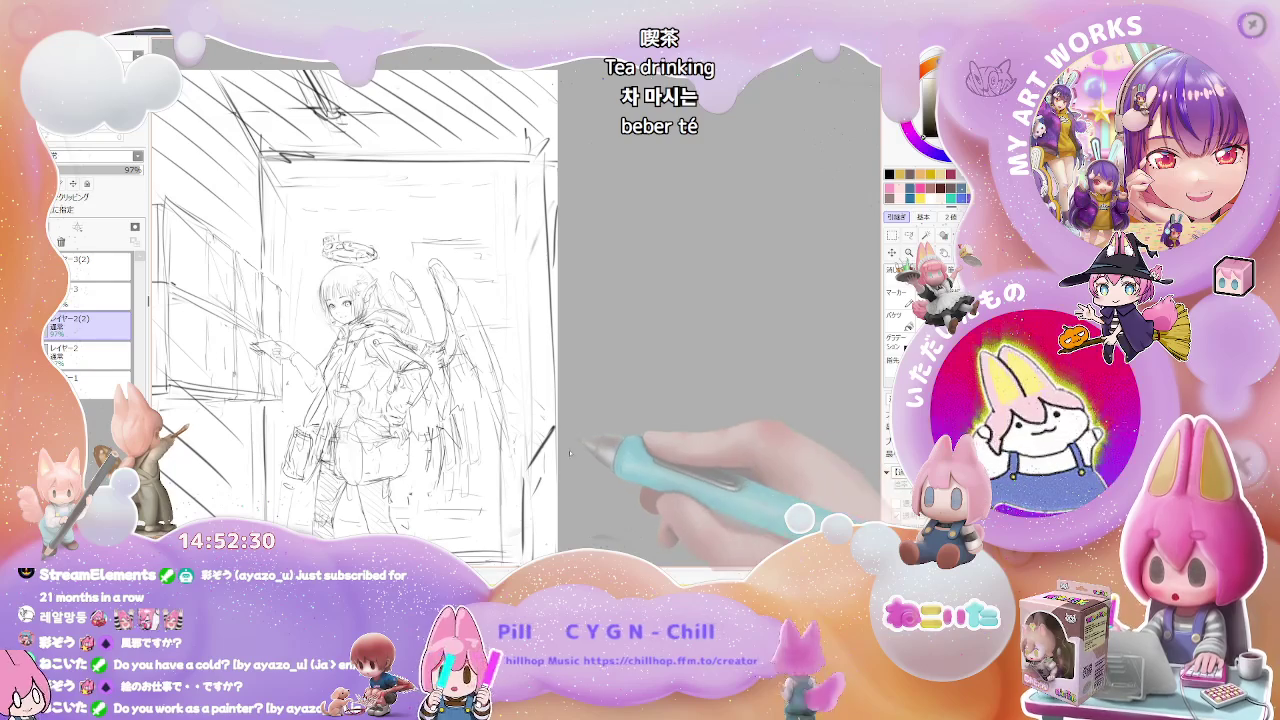
pyautogui.scroll(3, 631, 471)
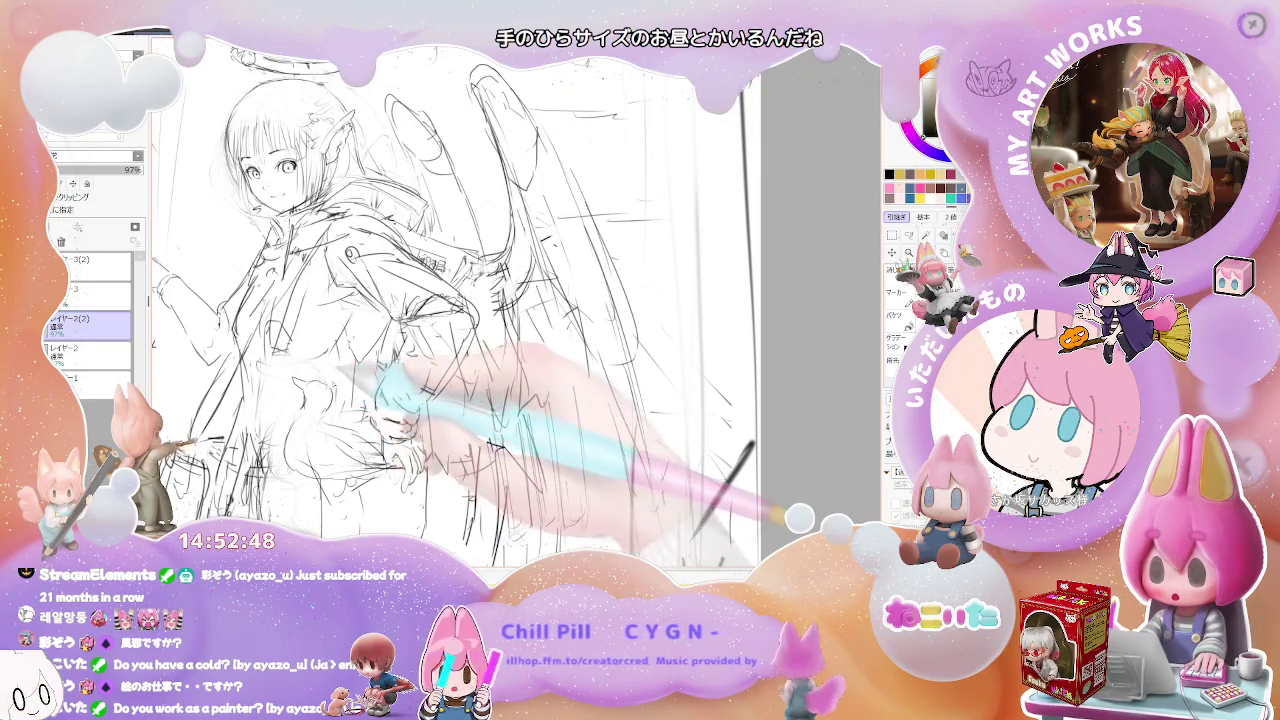
pyautogui.hotkey('ctrl', '-')
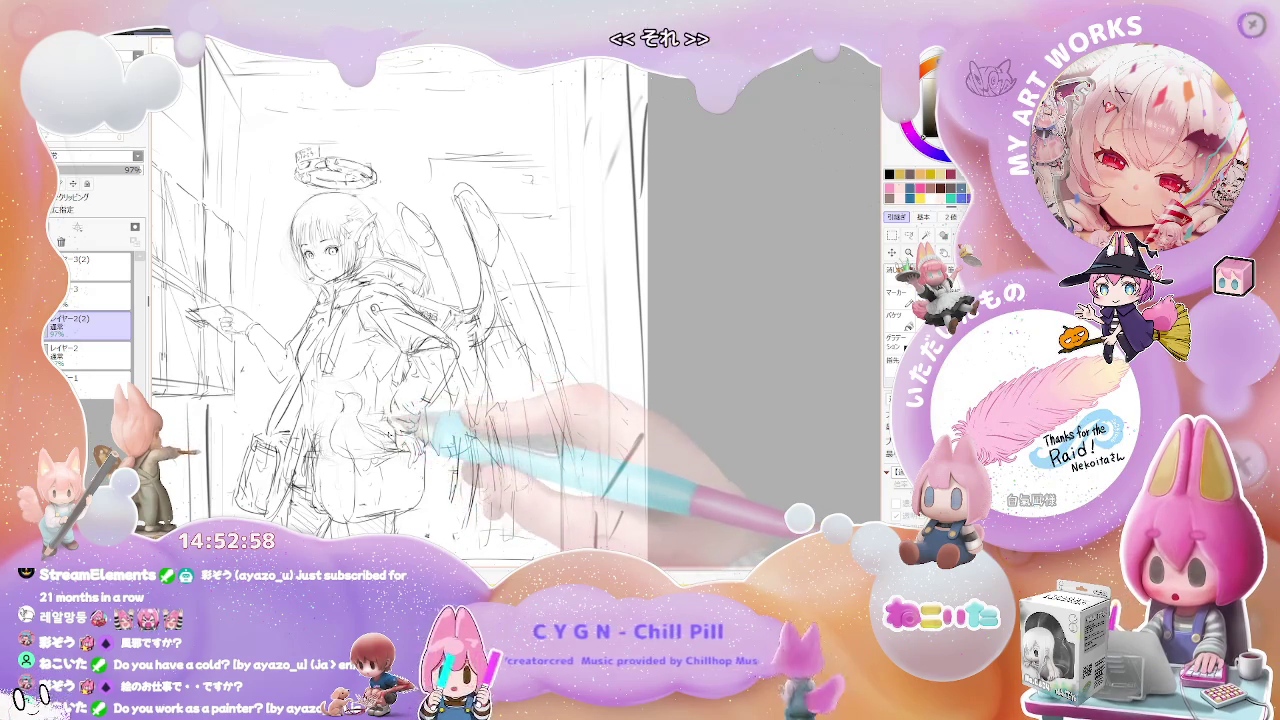
# Mirror the canvas horizontally and zoom in on the window and pointing hand.
pyautogui.press('h')
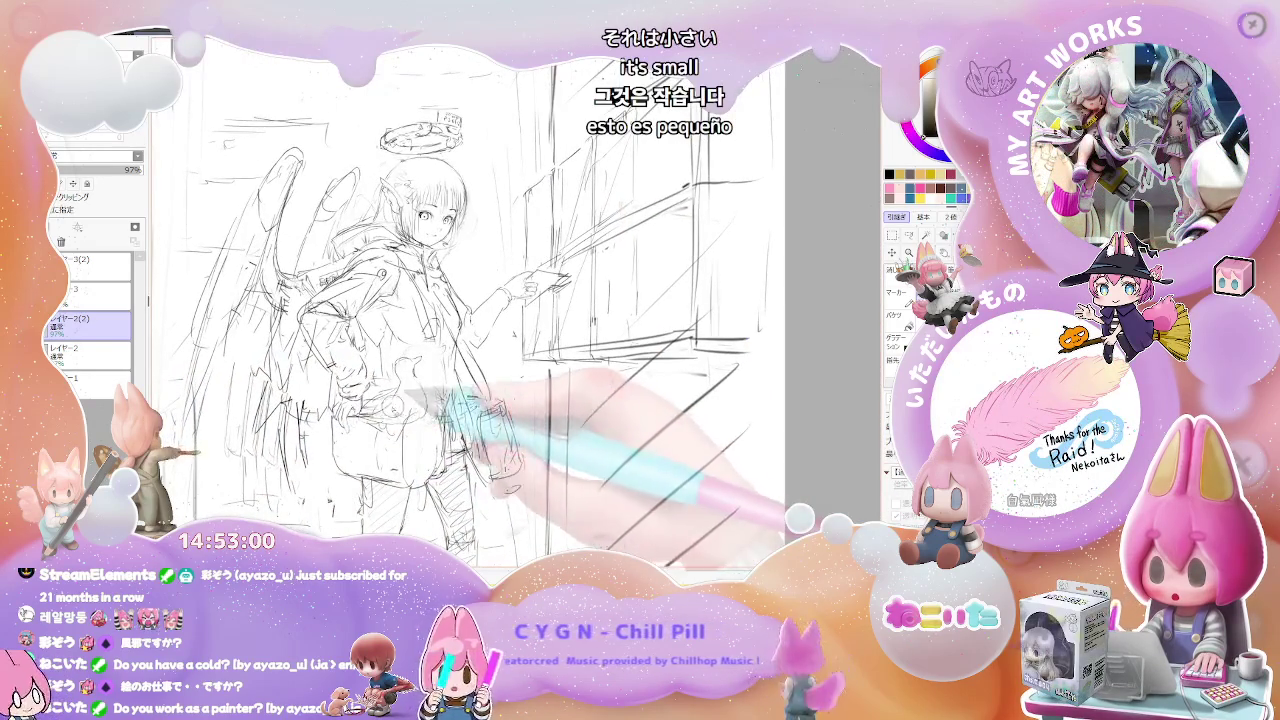
pyautogui.scroll(2, 310, 486)
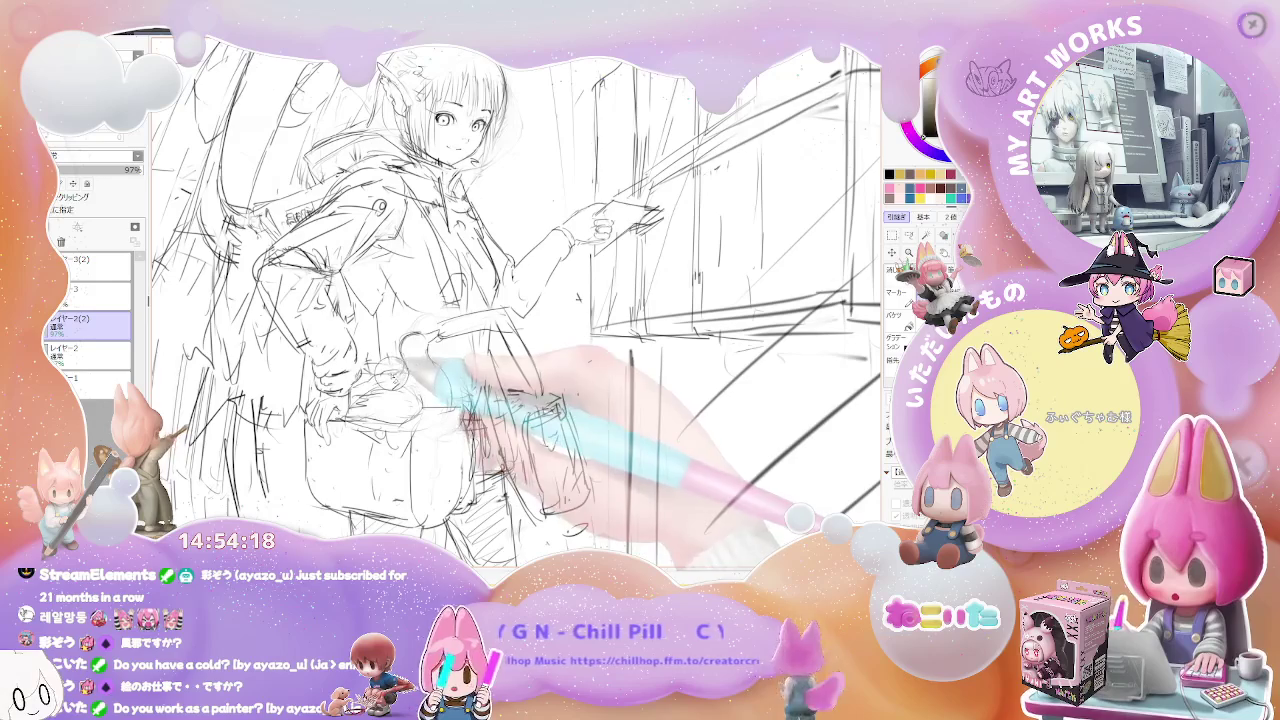
# Flip the view back to unmirrored, zoom in on the torso, then out to the full illustration.
pyautogui.press('pagedown')
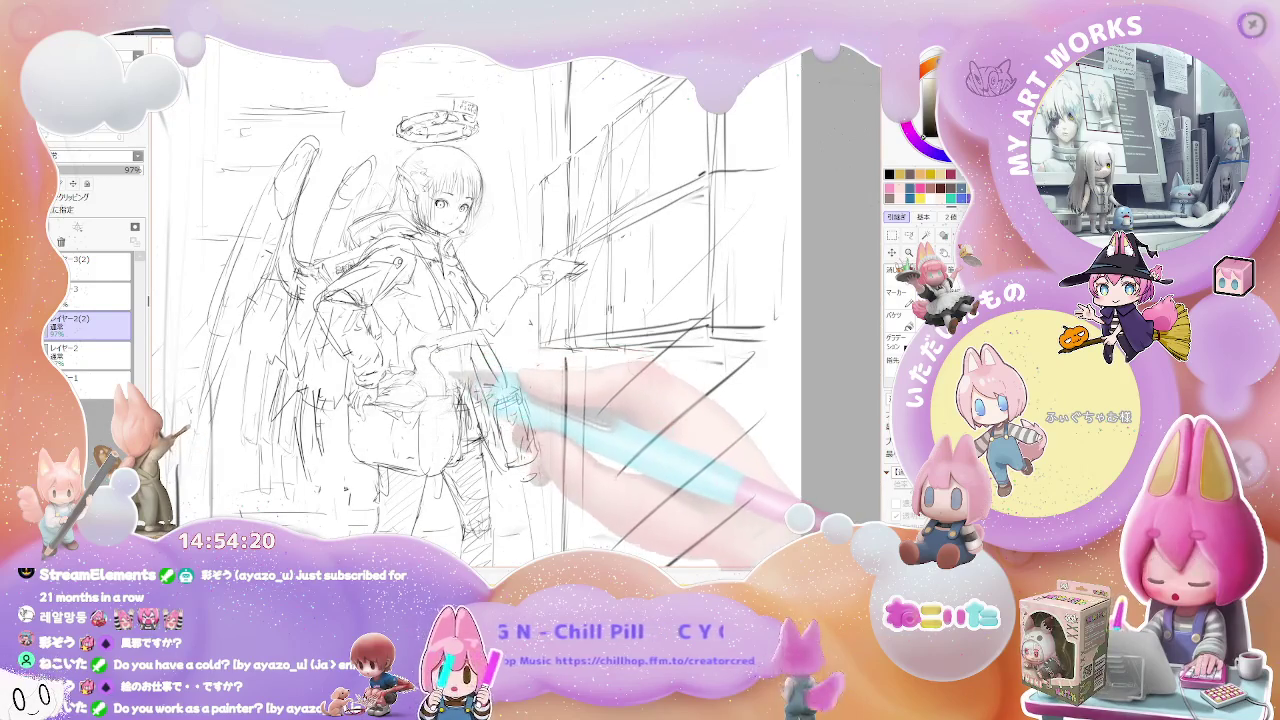
pyautogui.press('Insert')
pyautogui.press('pageup')
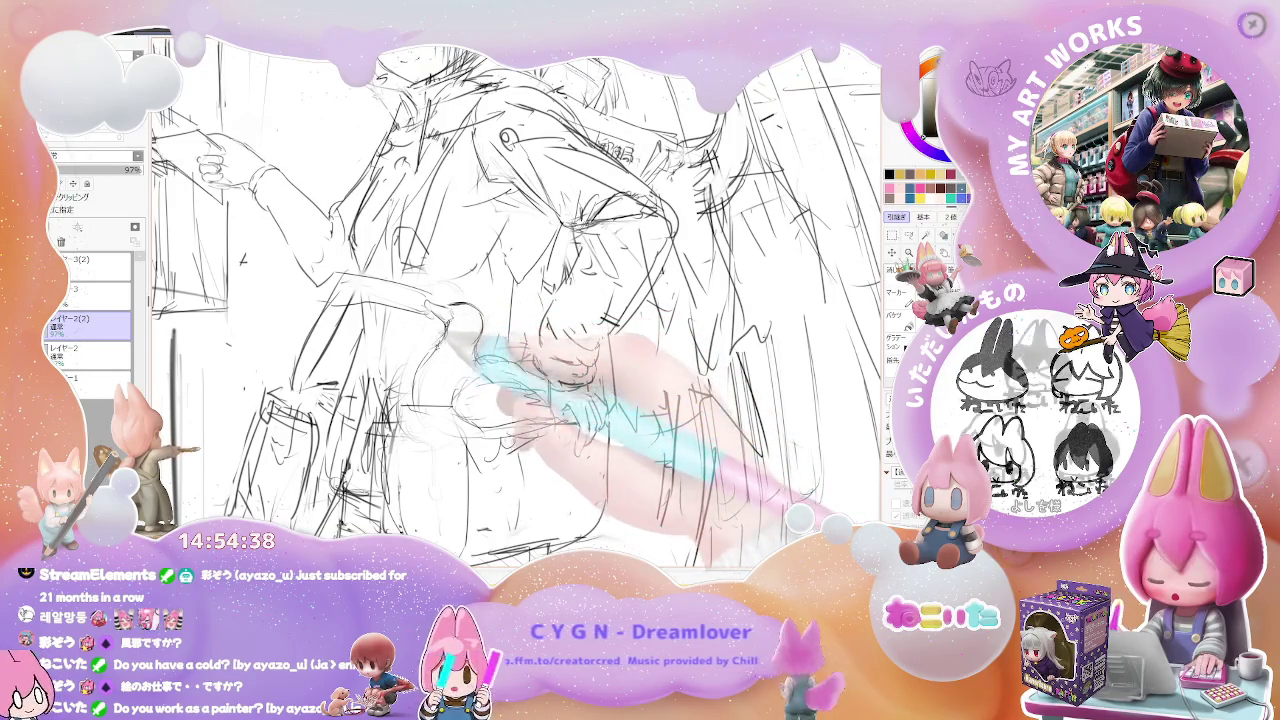
pyautogui.press('-')
pyautogui.press('-')
pyautogui.press('-')
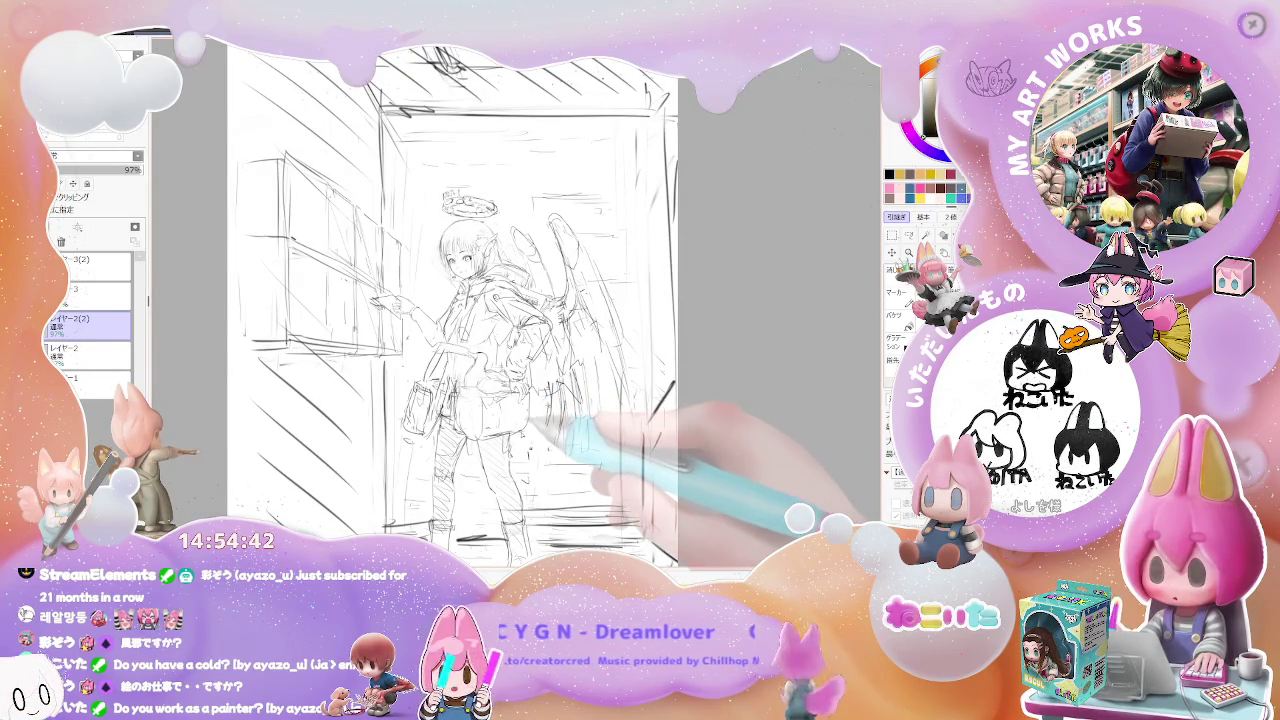
# Zoom in close on the bag and hand area for the bird, then out to the full page.
pyautogui.press('+')
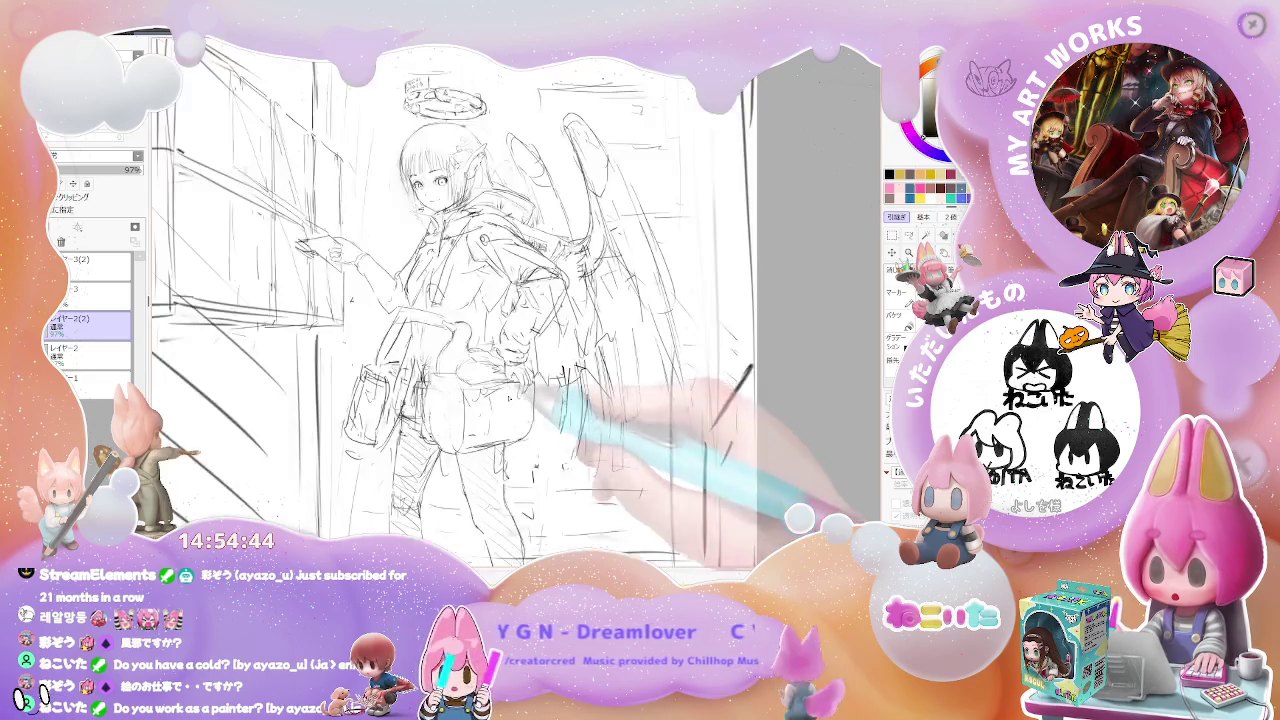
pyautogui.press('+')
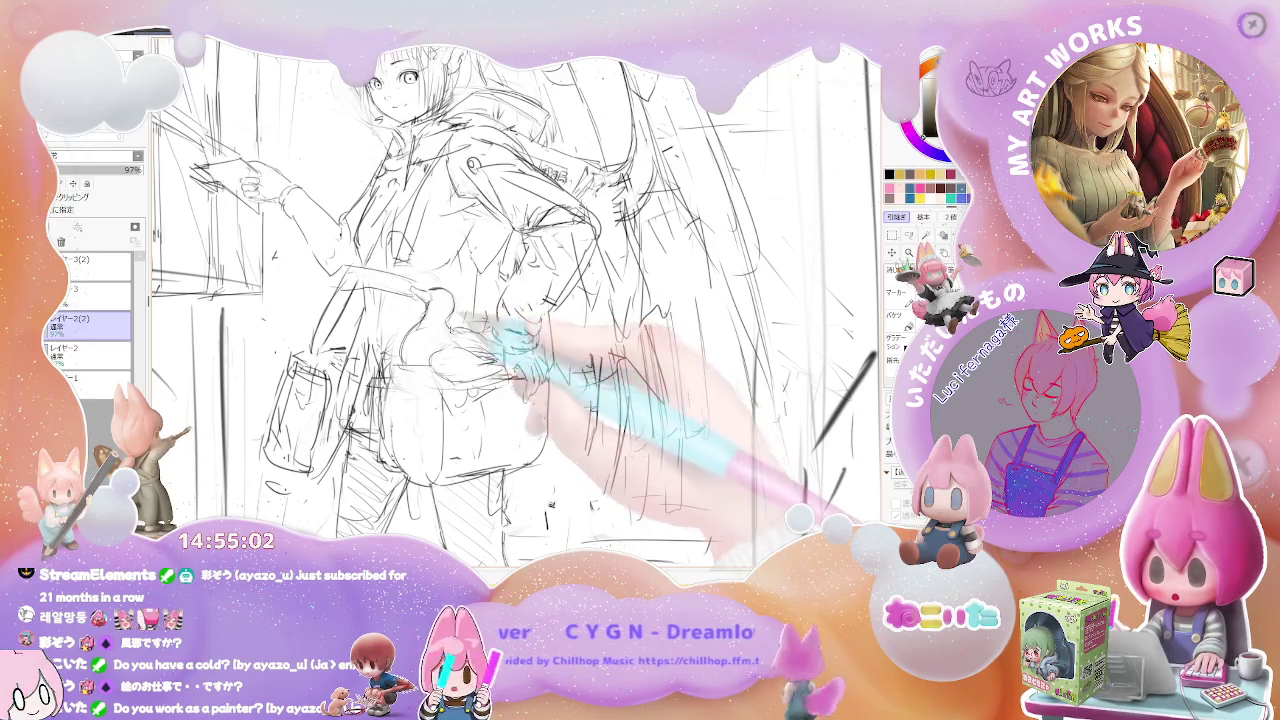
pyautogui.press('-')
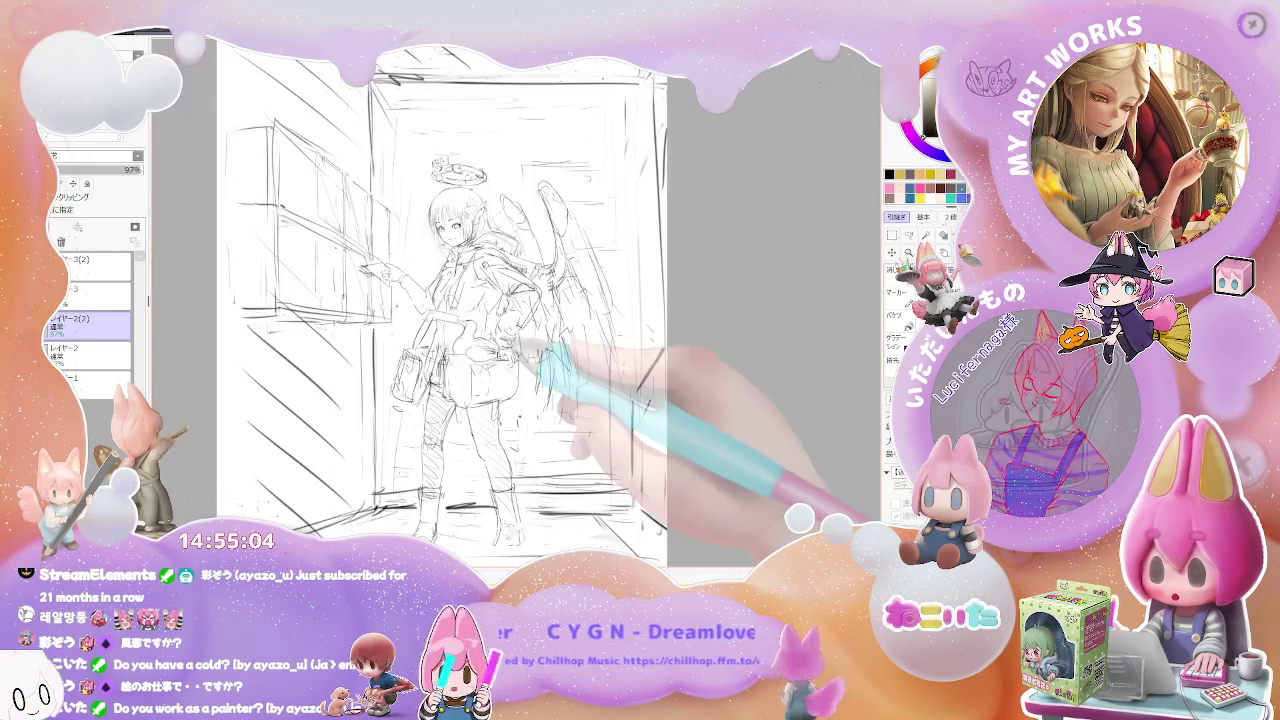
pyautogui.press('+')
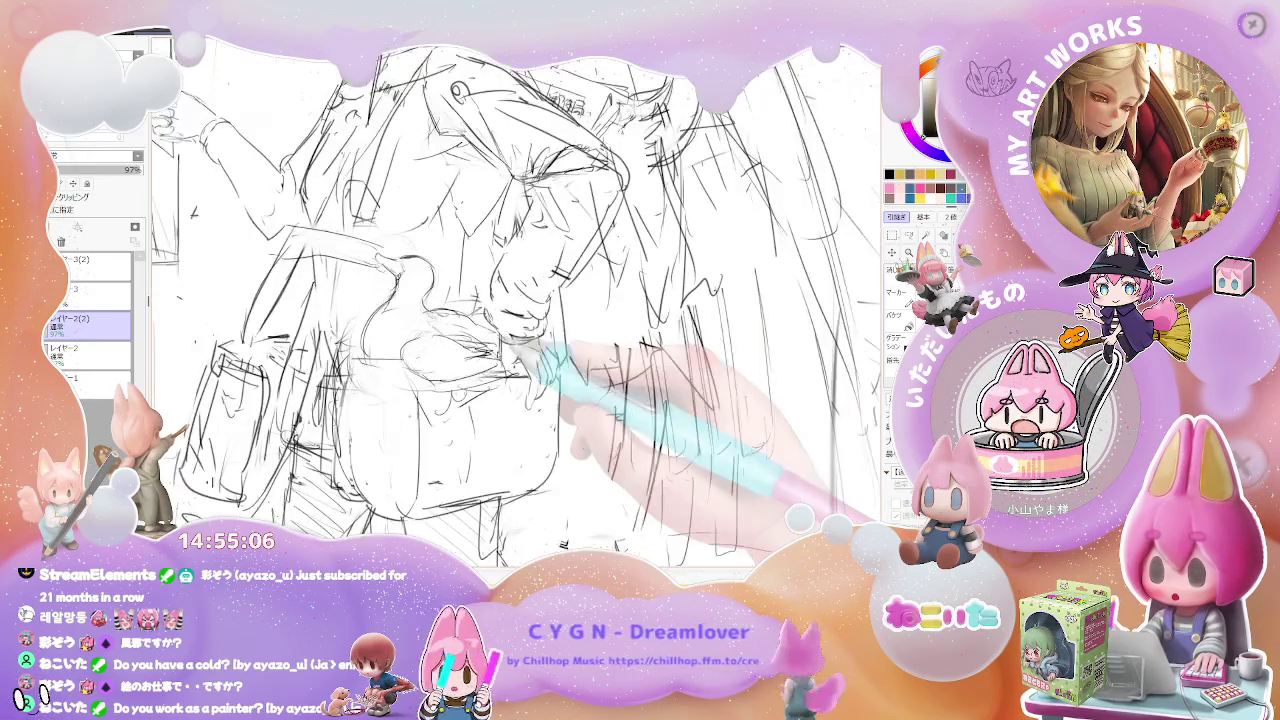
pyautogui.press('+')
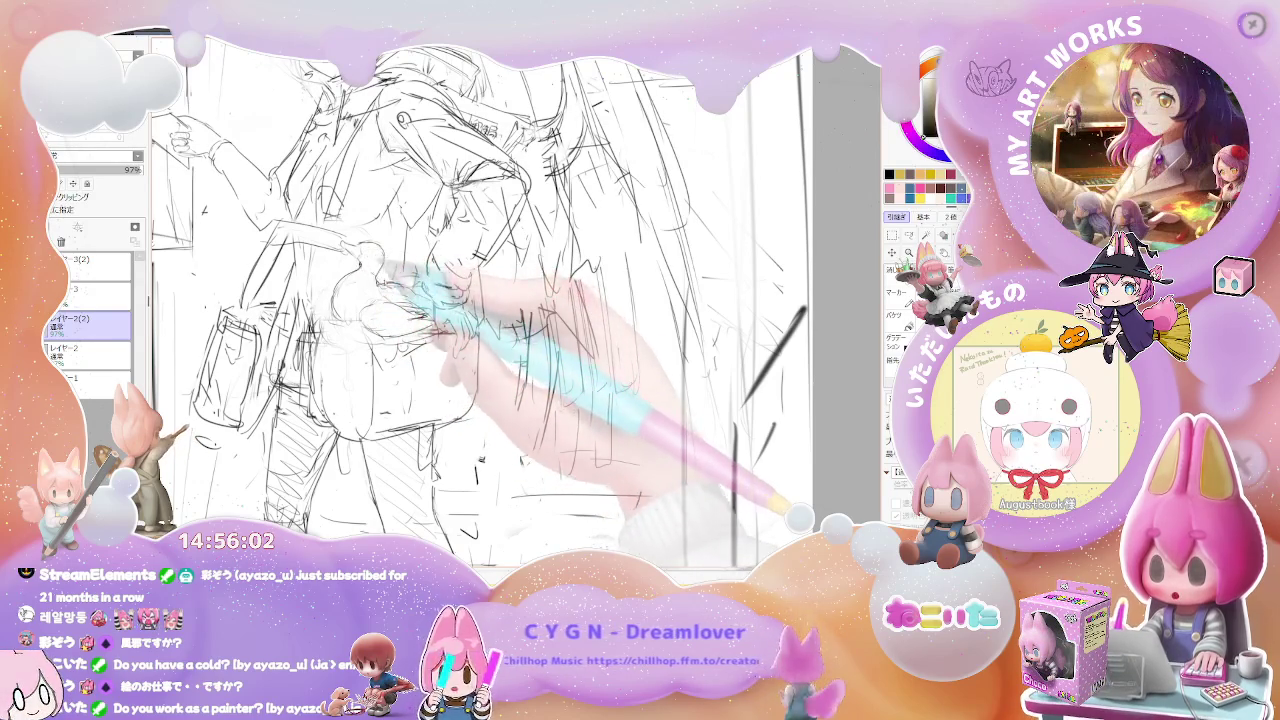
pyautogui.hotkey('ctrl', '-')
pyautogui.hotkey('ctrl', '-')
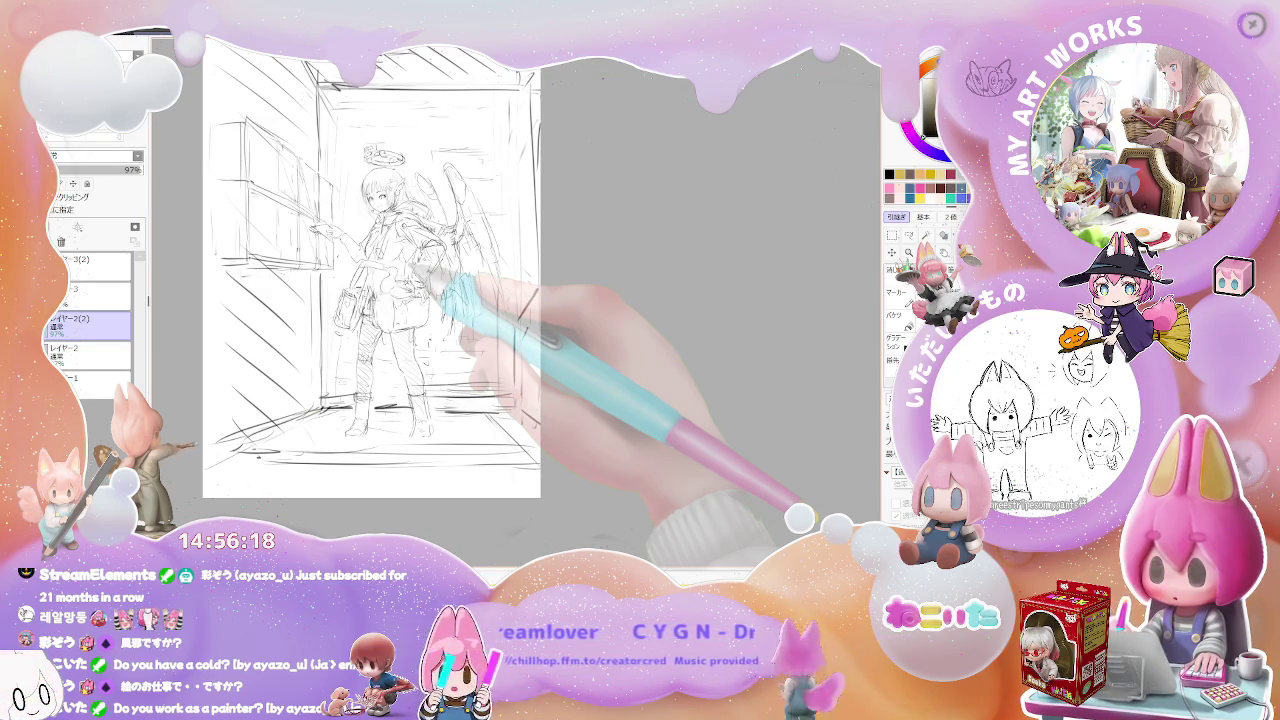
# Zoom in close on the bird perched on the bag to prepare for redrawing its outline.
pyautogui.scroll(2, 390, 290)
pyautogui.scroll(3, 390, 290)
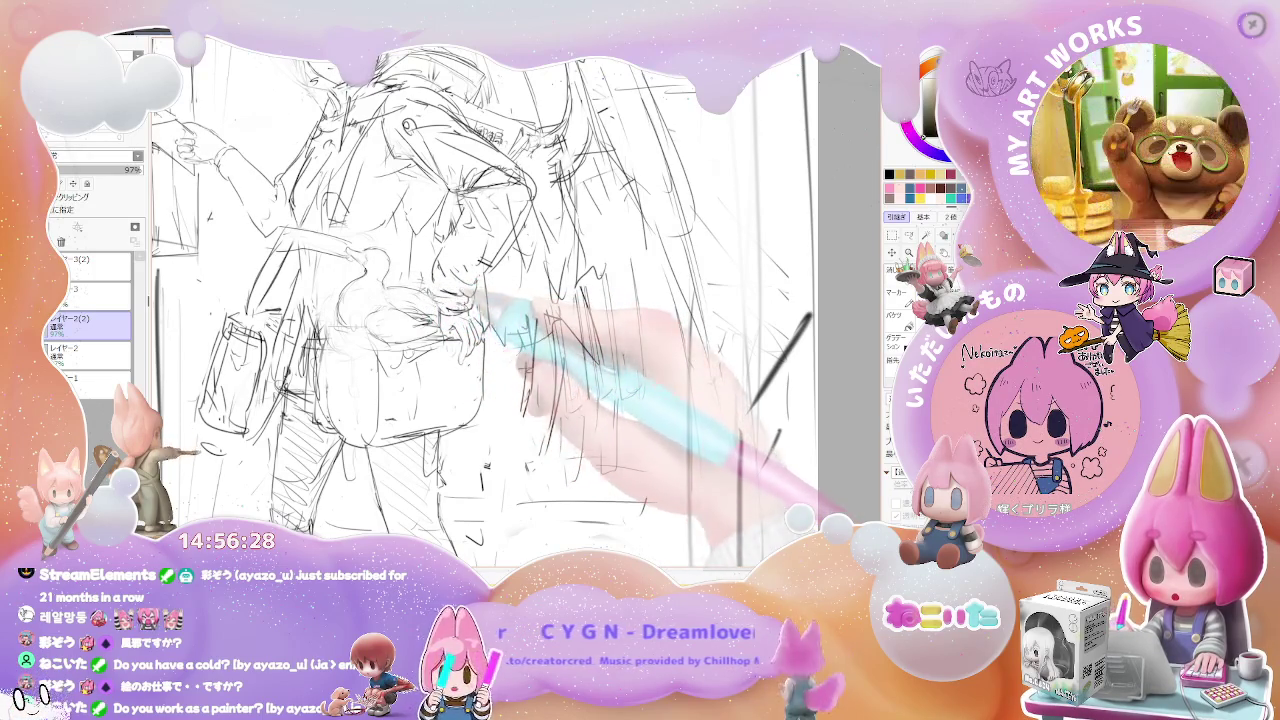
pyautogui.scroll(-3, 480, 300)
pyautogui.scroll(5, 480, 300)
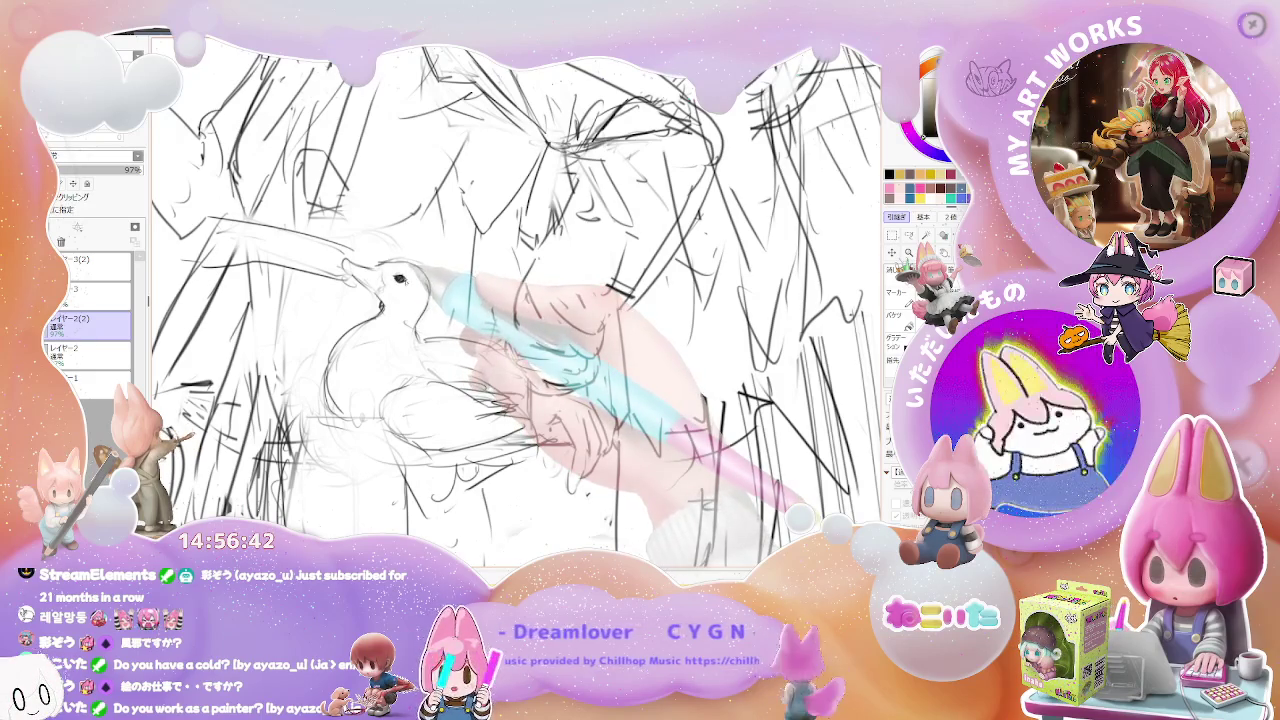
# Shrink the pencil to size 3.0 and zoom between figure and bird while detailing its beak and feathers.
pyautogui.press('[')
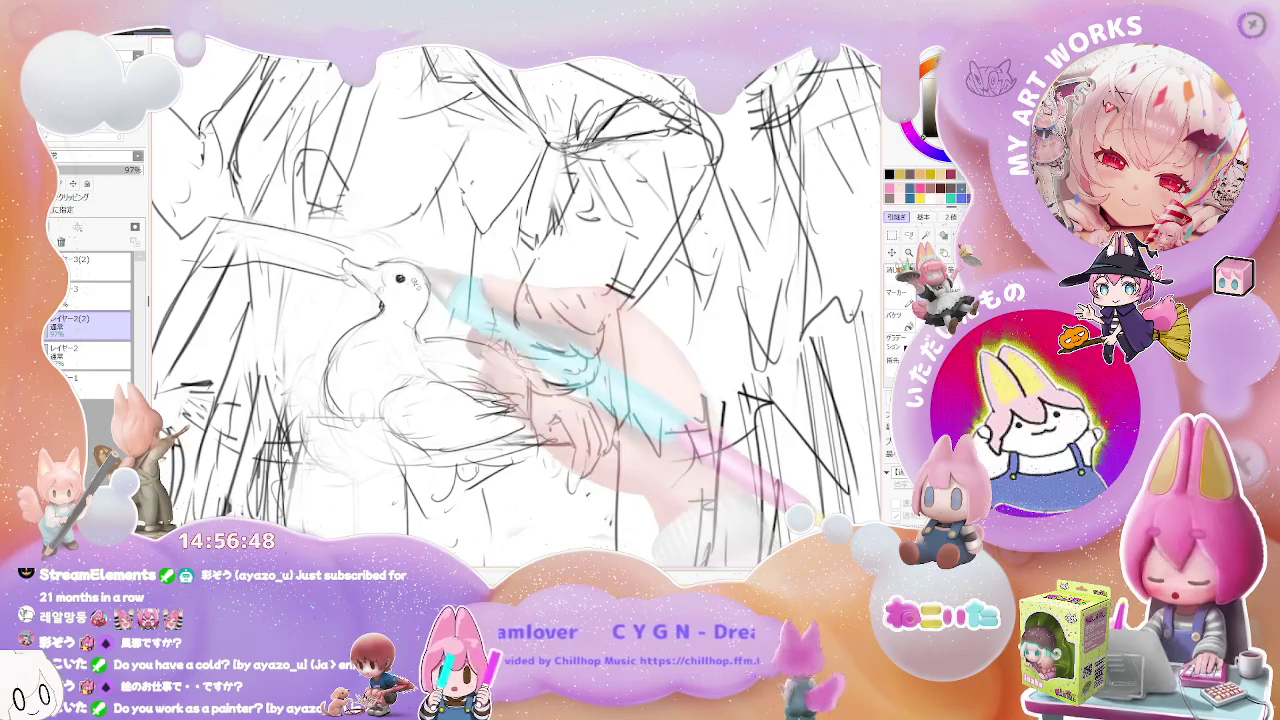
pyautogui.press('-')
pyautogui.press('-')
pyautogui.press('-')
pyautogui.press('-')
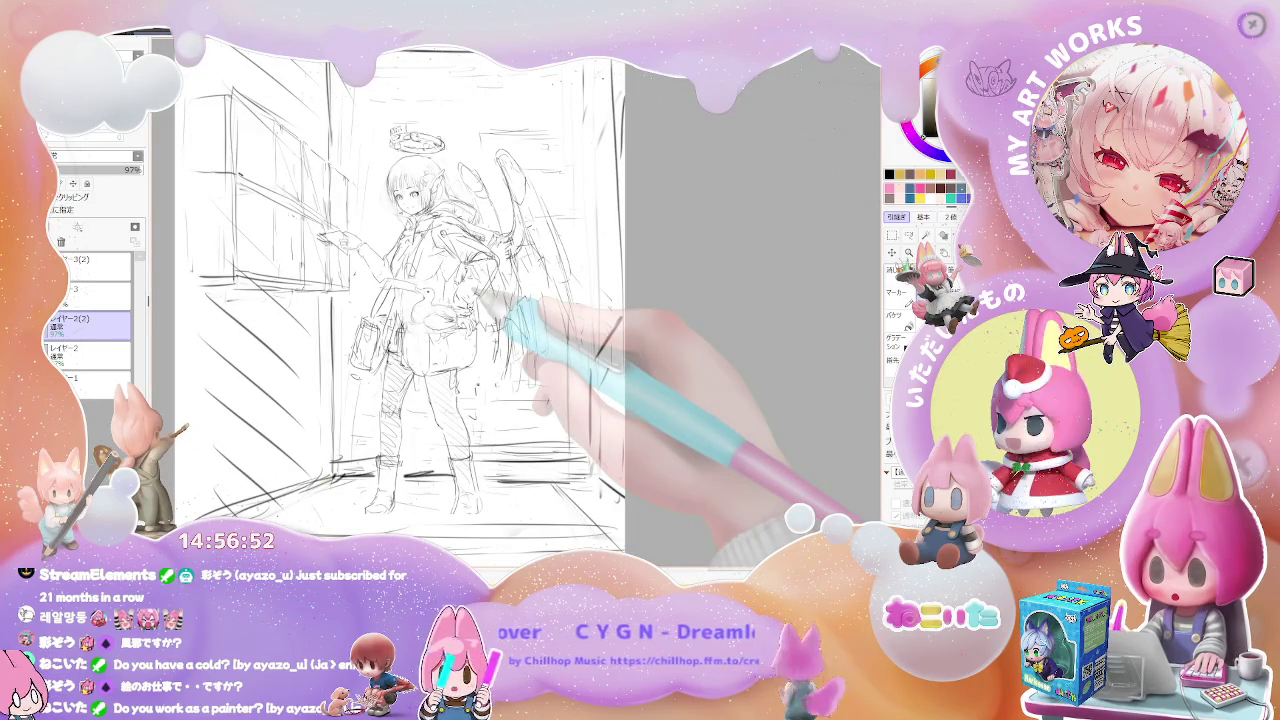
pyautogui.press('+')
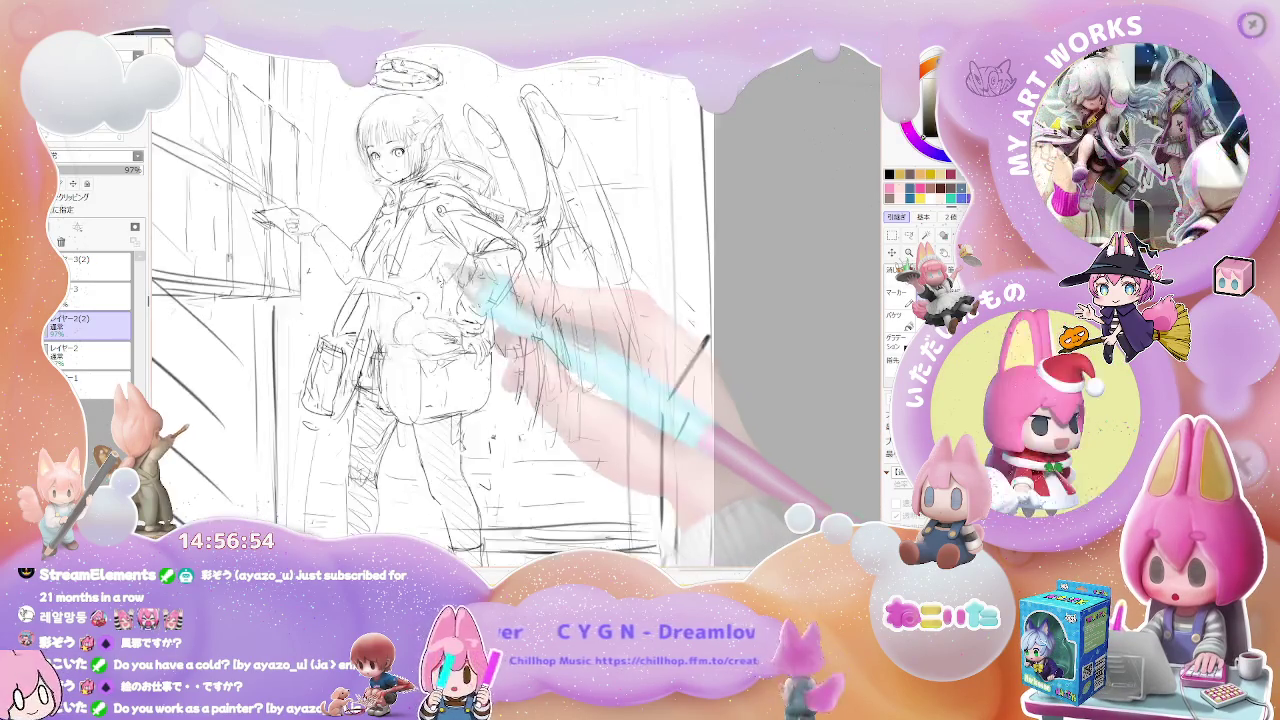
pyautogui.press('+')
pyautogui.press('+')
pyautogui.press('+')
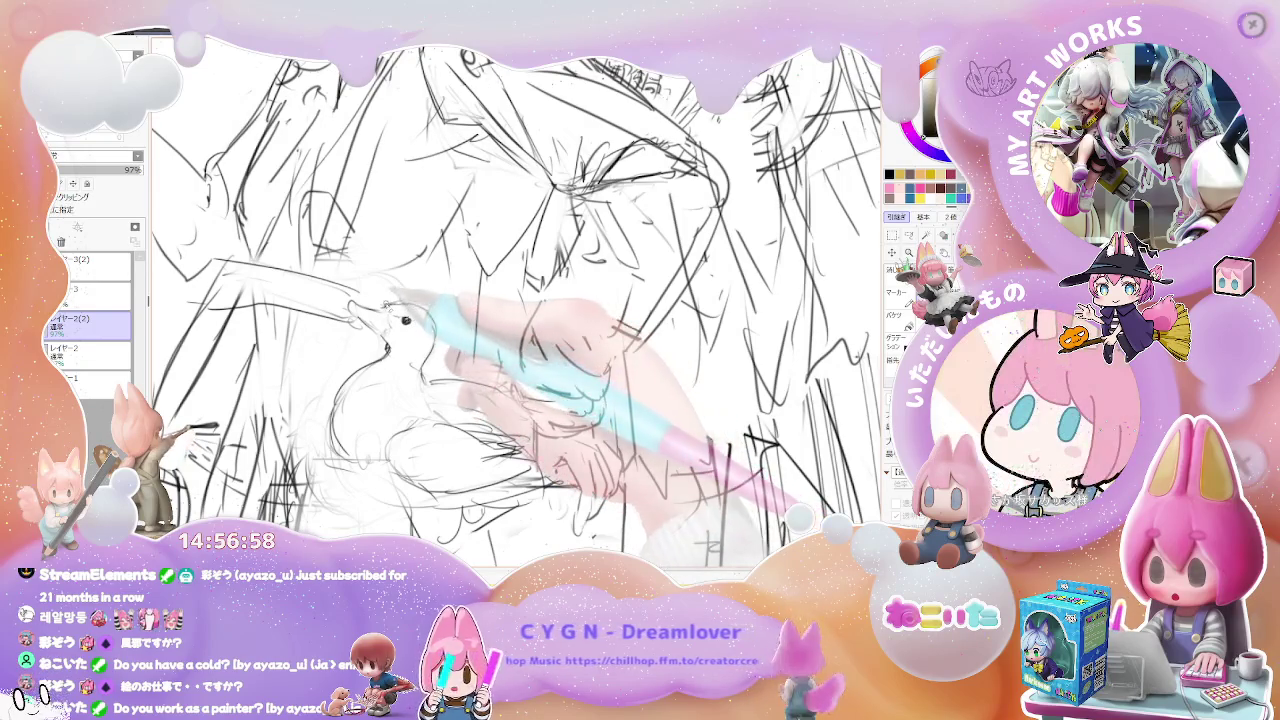
pyautogui.press('-')
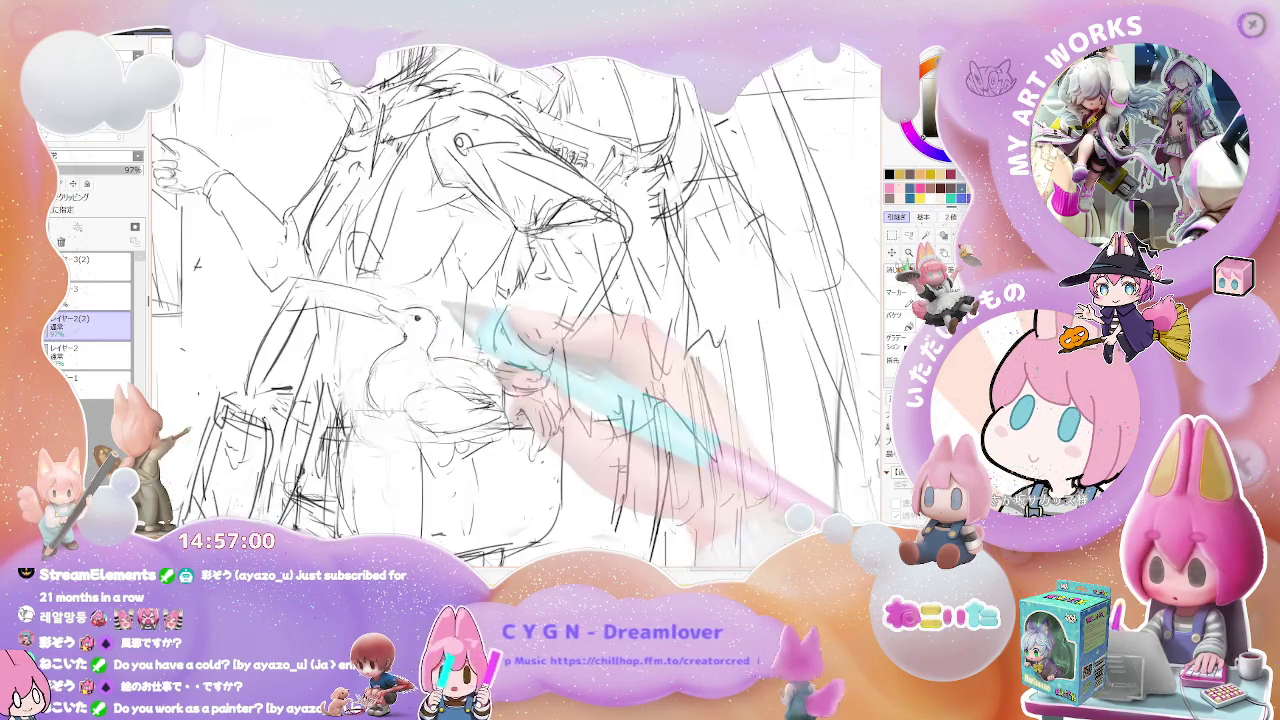
pyautogui.press('-')
pyautogui.press('-')
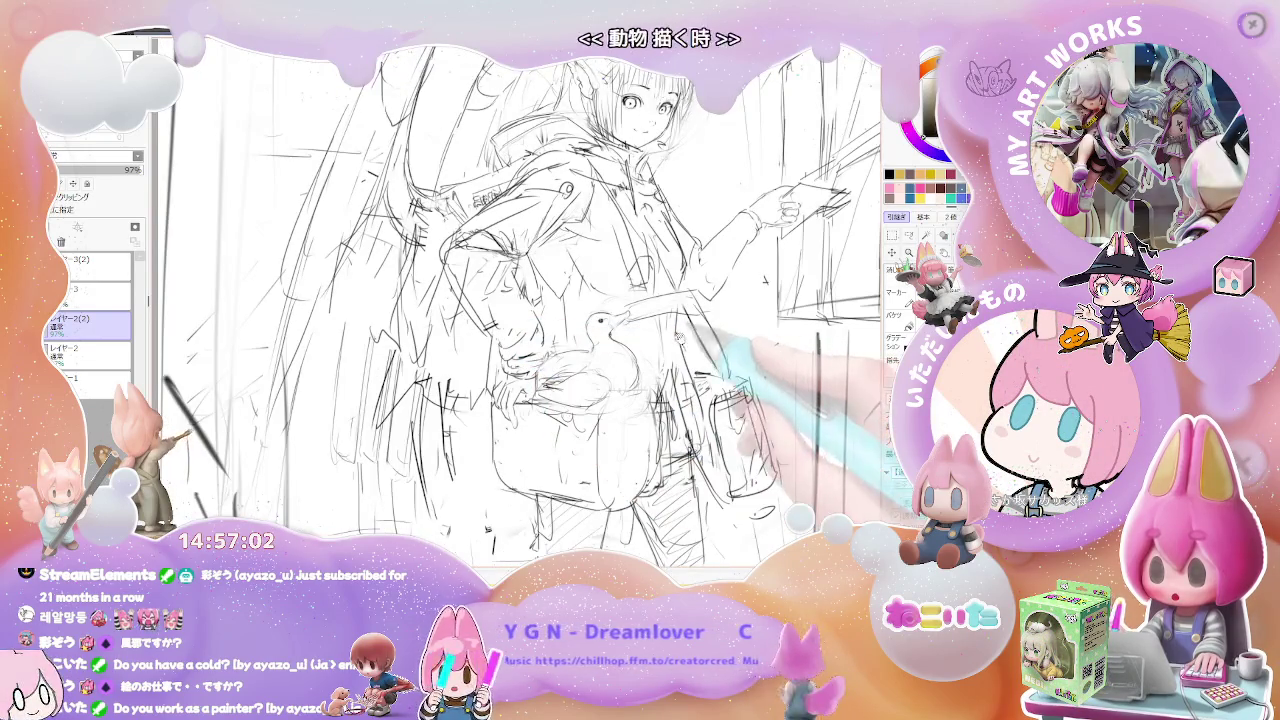
pyautogui.press('+')
pyautogui.press('+')
pyautogui.press('+')
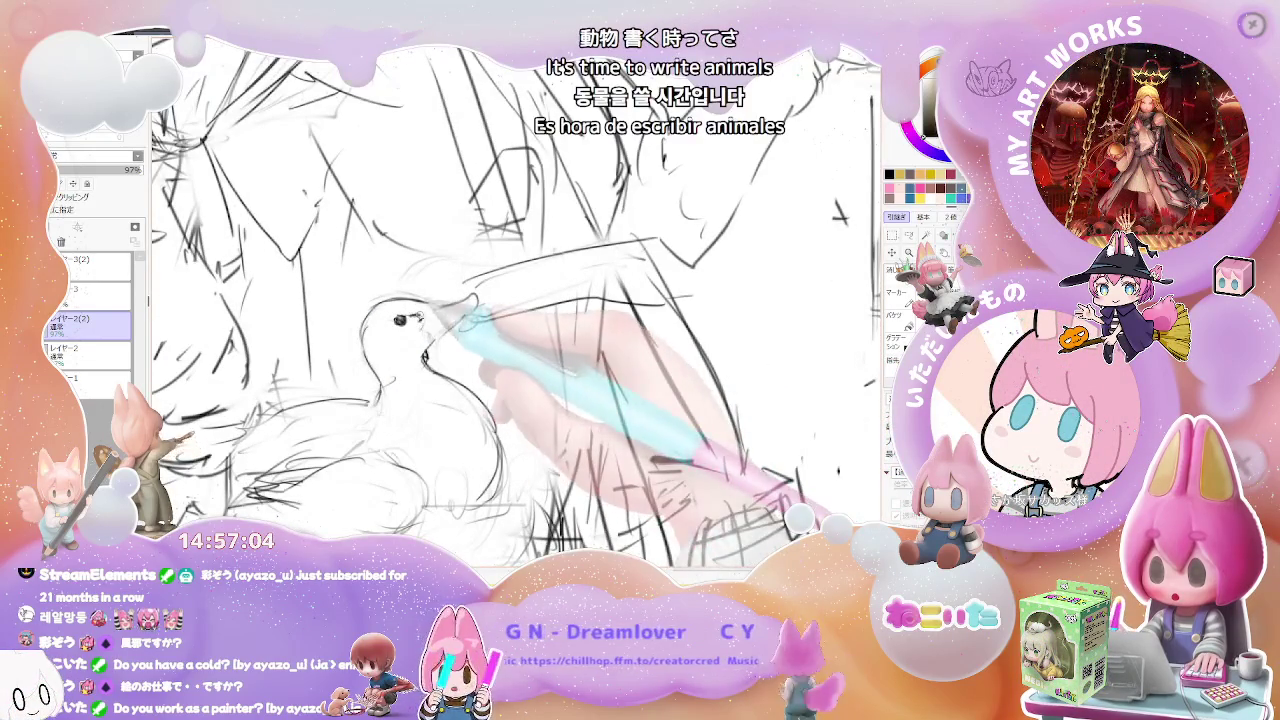
pyautogui.press('[')
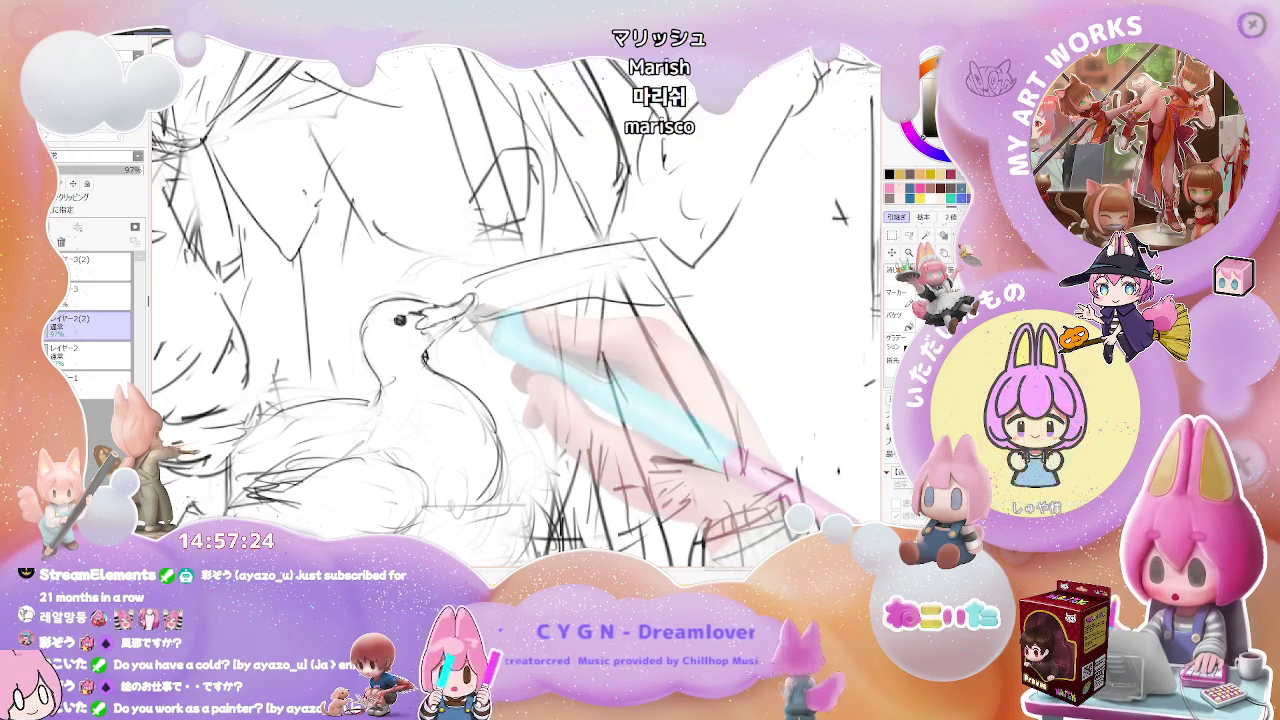
pyautogui.scroll(-5, 517, 300)
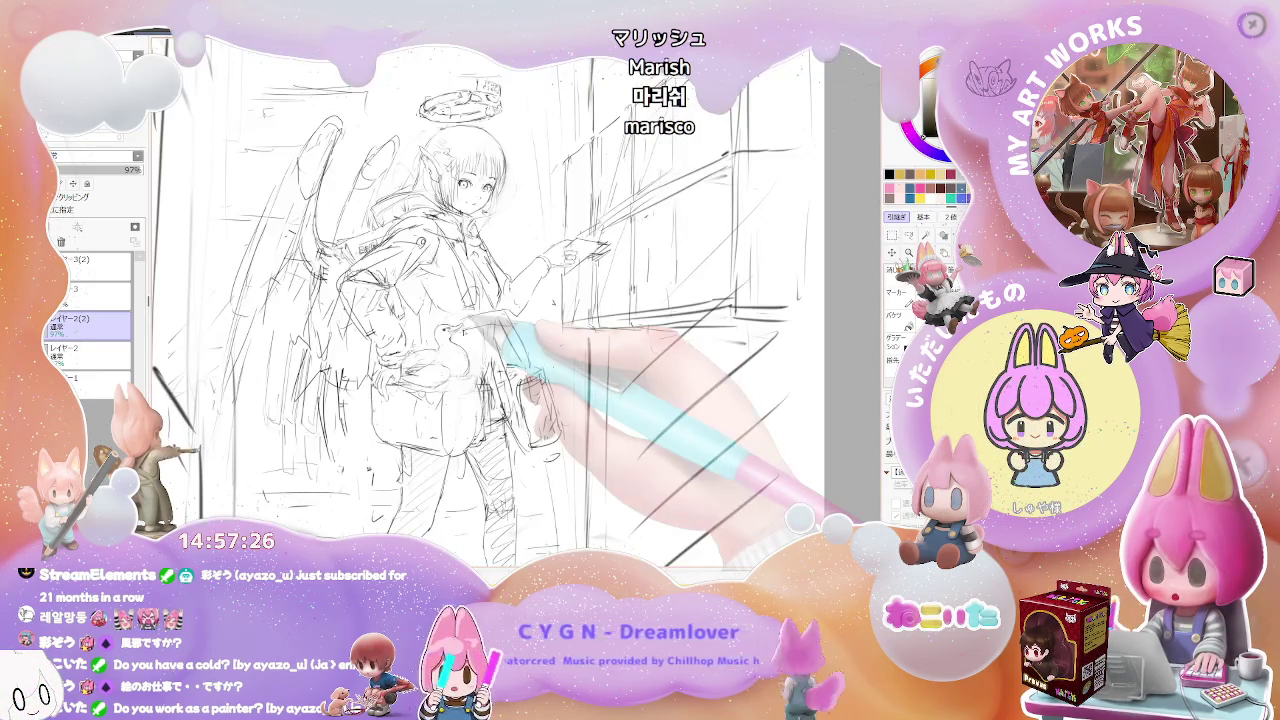
# Mirror the canvas horizontally and zoom in on the girl's arm and the bird.
pyautogui.press('h')
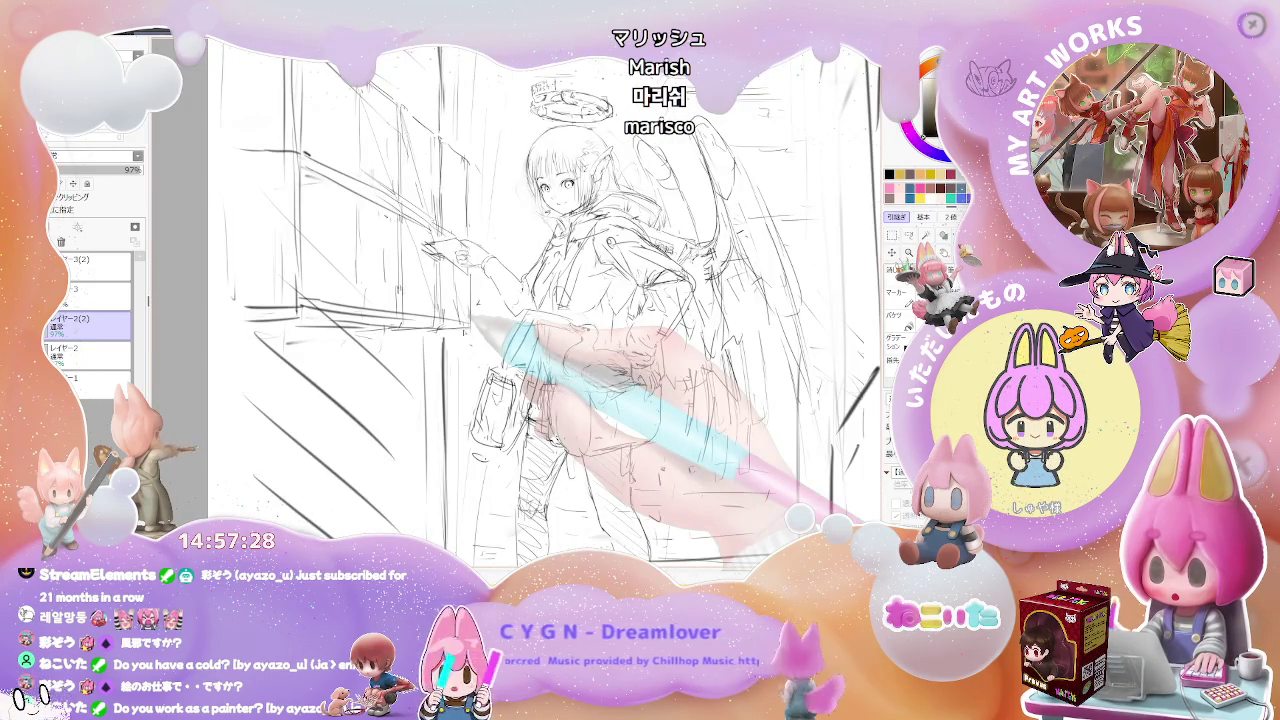
pyautogui.scroll(4, 560, 350)
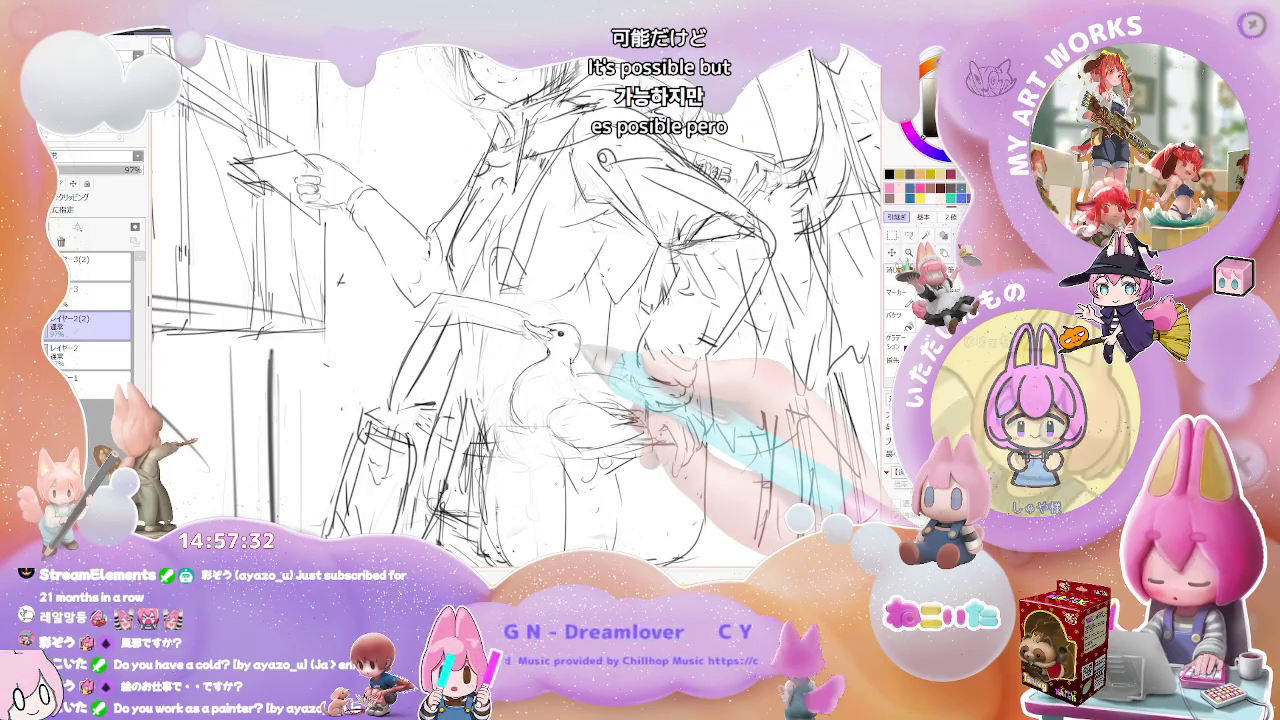
pyautogui.scroll(3, 550, 340)
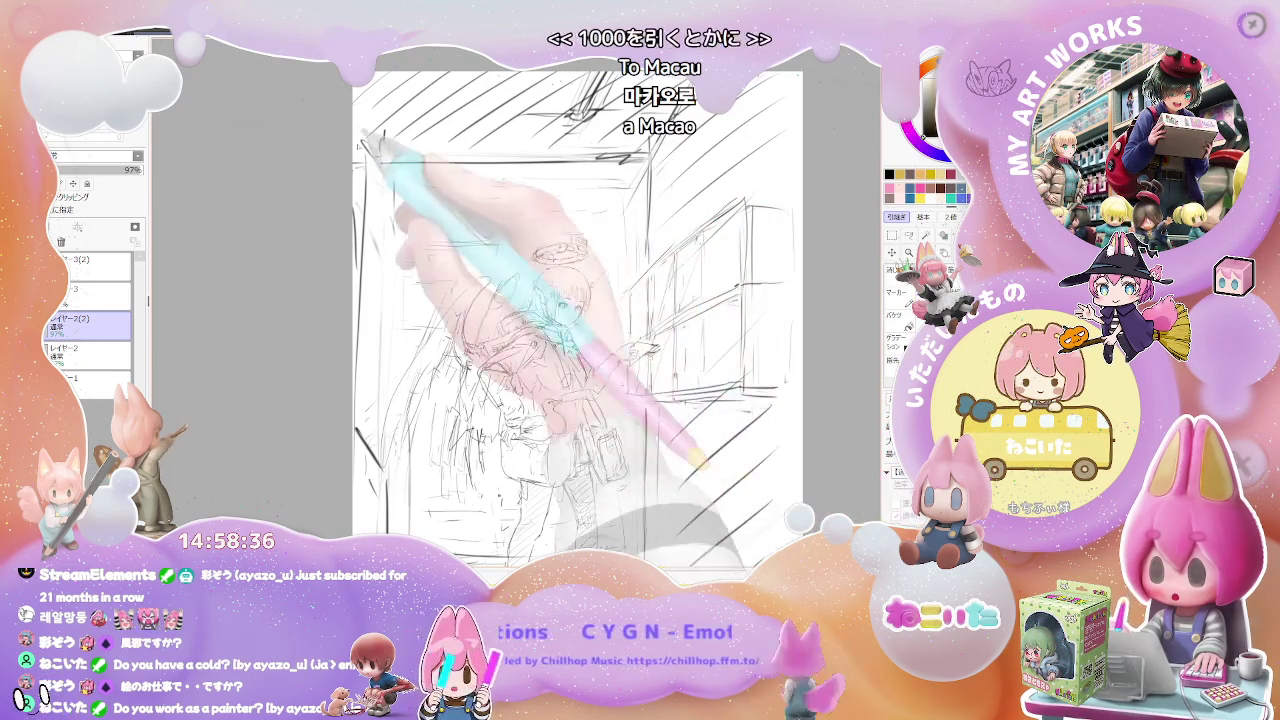
# Zoom out to the whole page, reposition the sketch, then zoom in close on the girl's face.
pyautogui.hotkey('ctrl', '-')
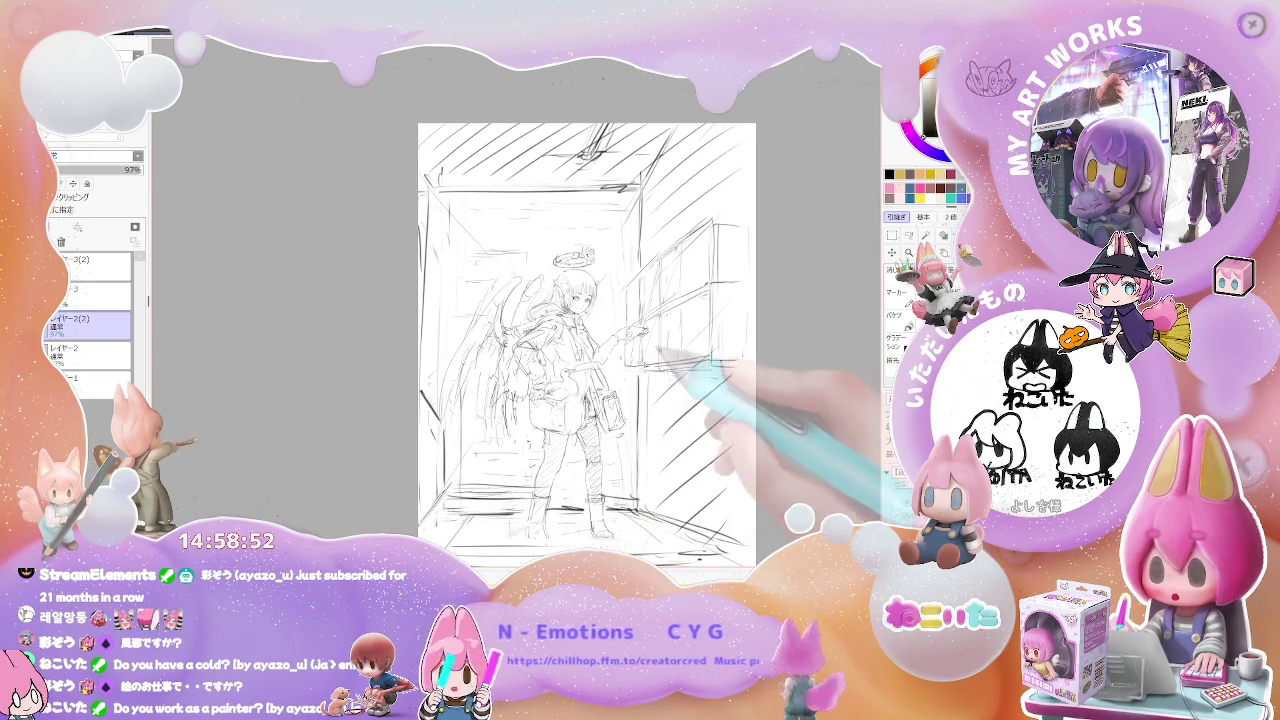
pyautogui.moveTo(675, 356); pyautogui.dragTo(595, 414)
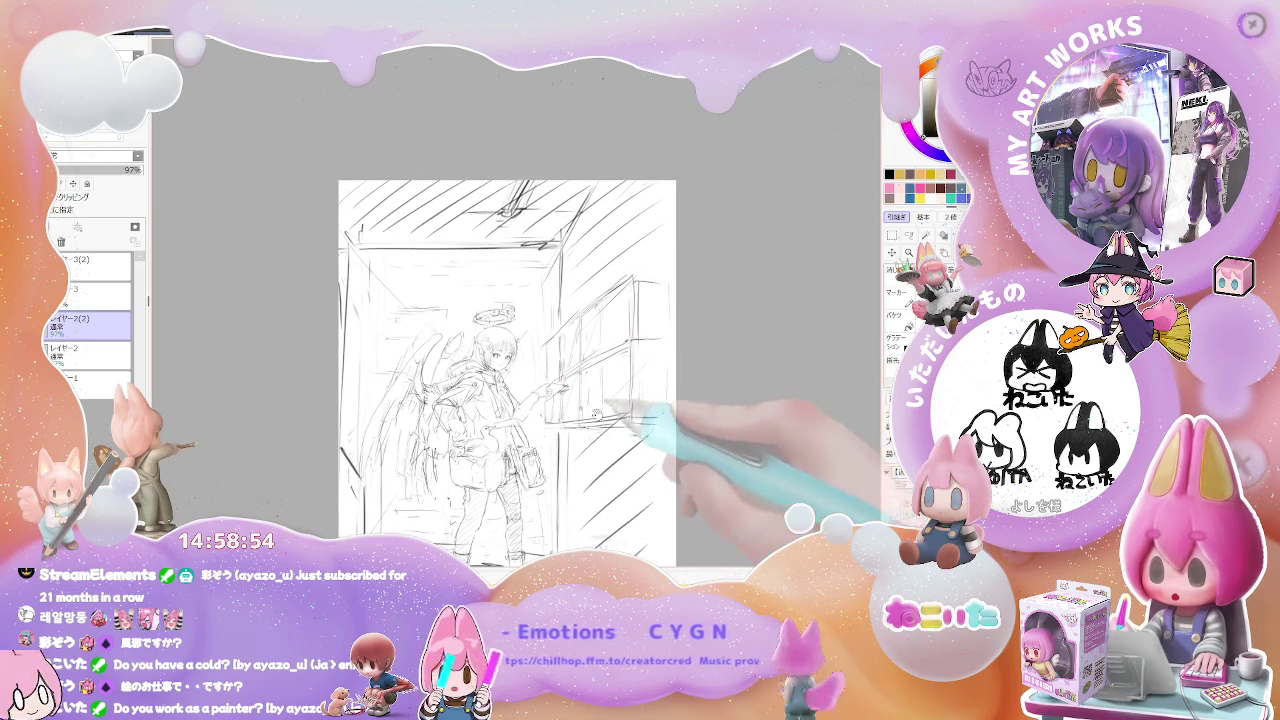
pyautogui.hotkey('ctrl', '+')
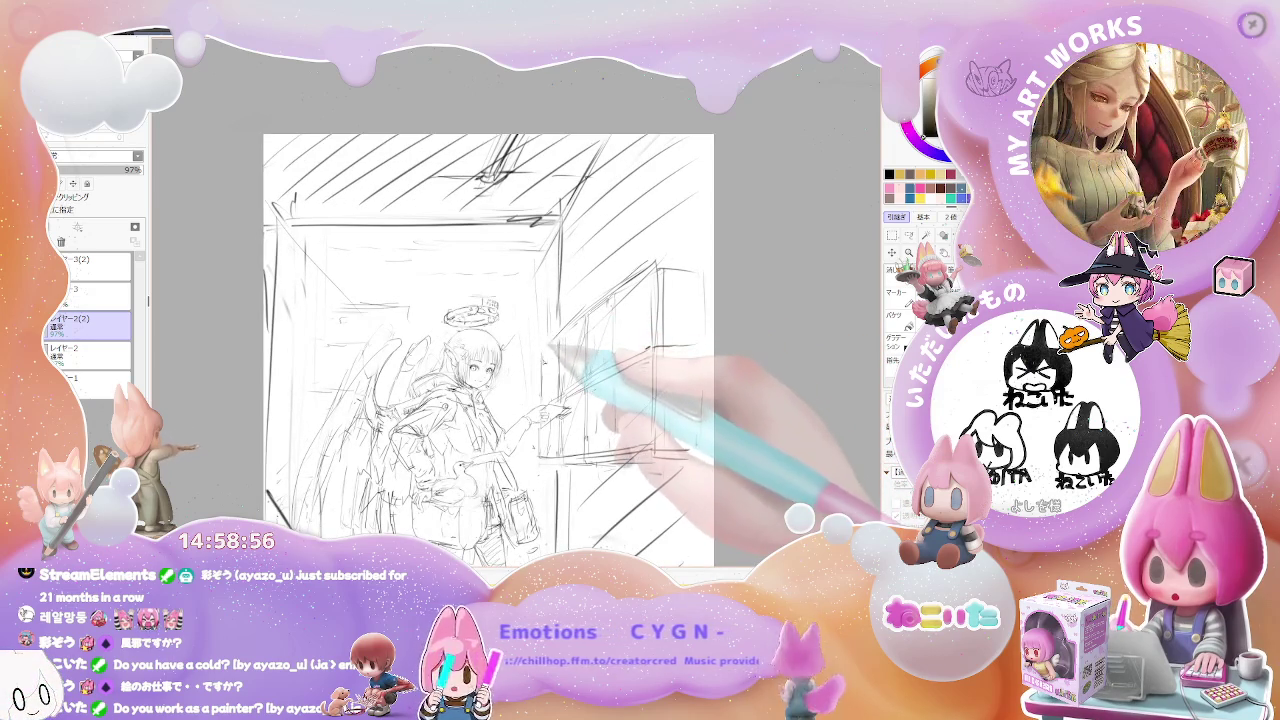
pyautogui.moveTo(564, 339); pyautogui.dragTo(544, 377)
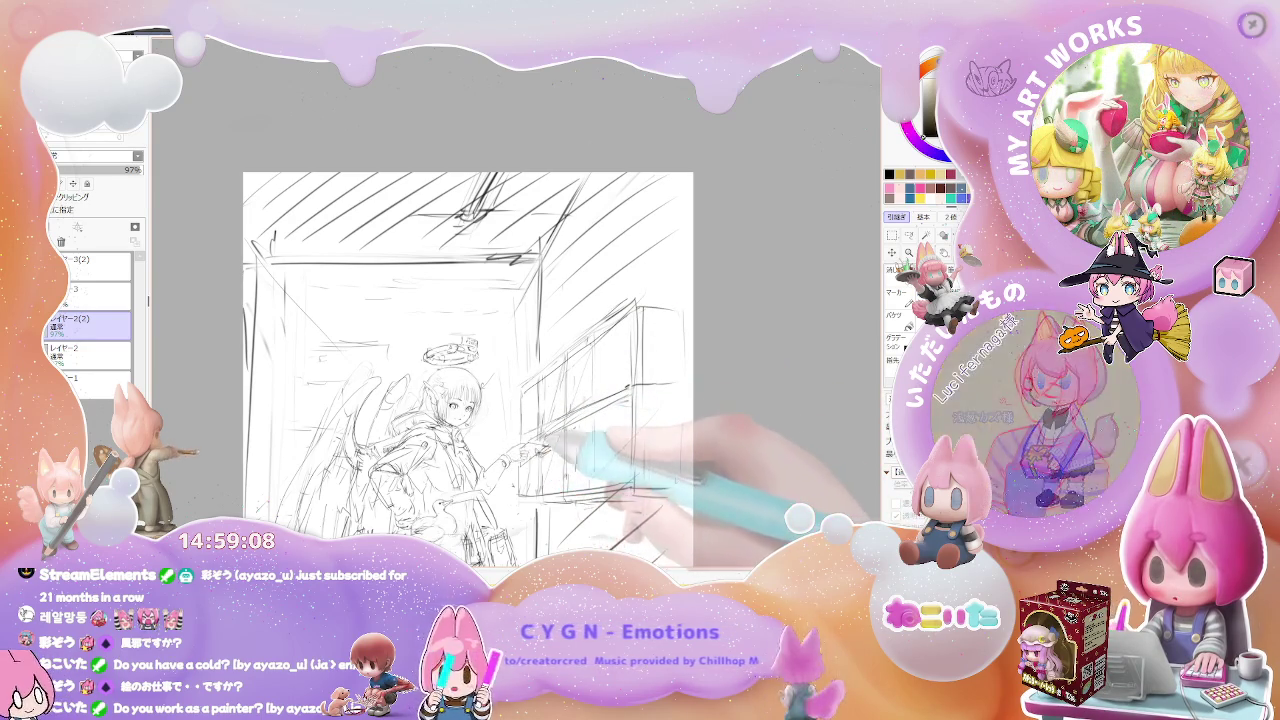
pyautogui.hotkey('ctrl', '-')
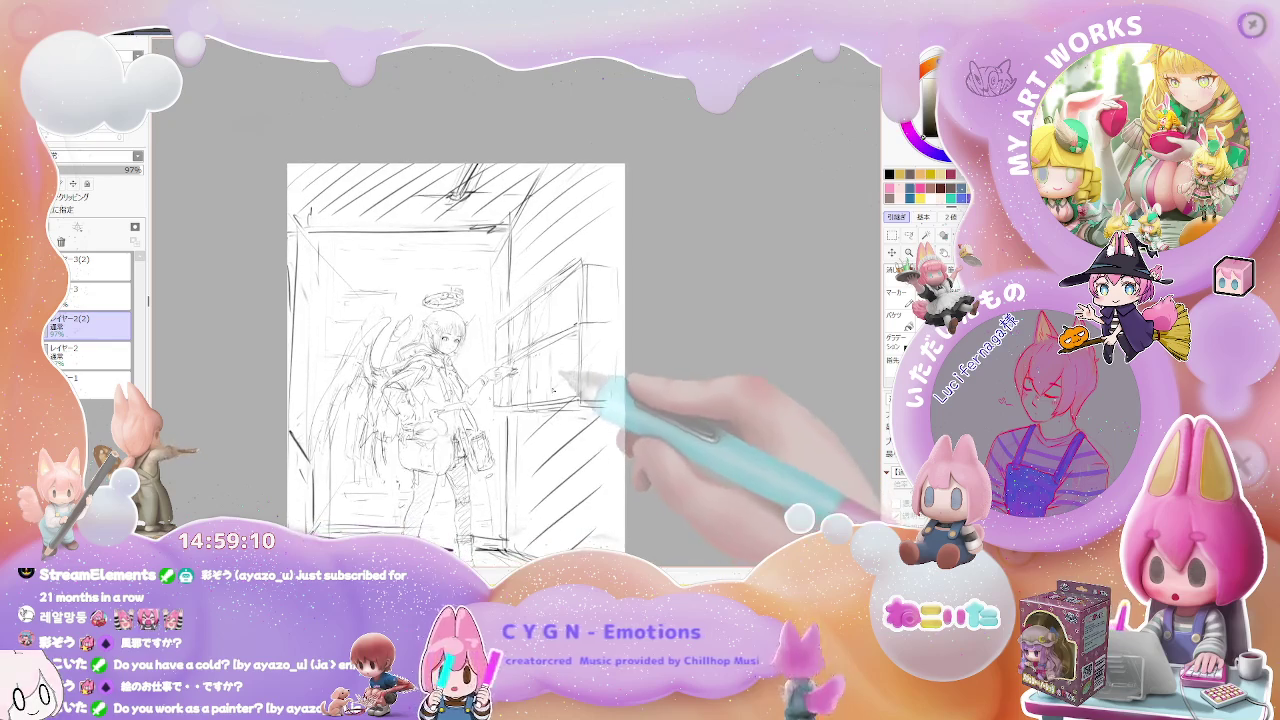
pyautogui.hotkey('ctrl', '+')
pyautogui.hotkey('ctrl', '+')
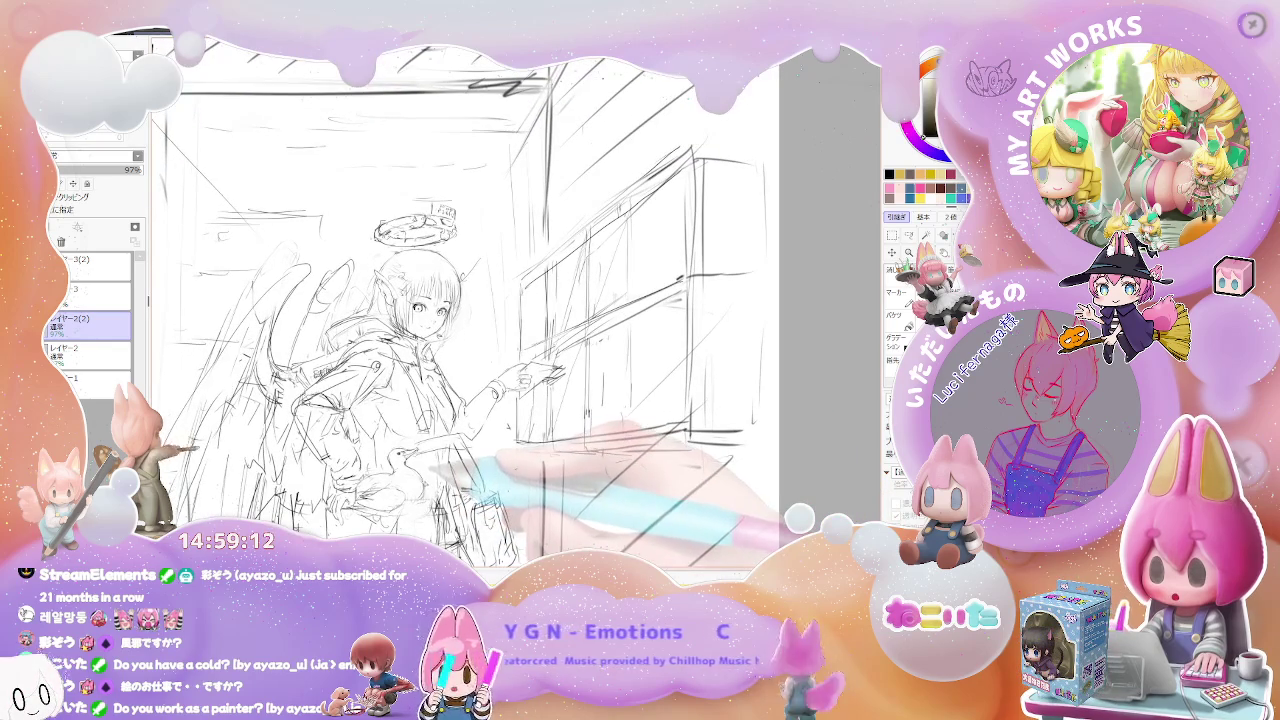
pyautogui.hotkey('ctrl', '+')
pyautogui.hotkey('ctrl', '+')
pyautogui.hotkey('ctrl', '+')
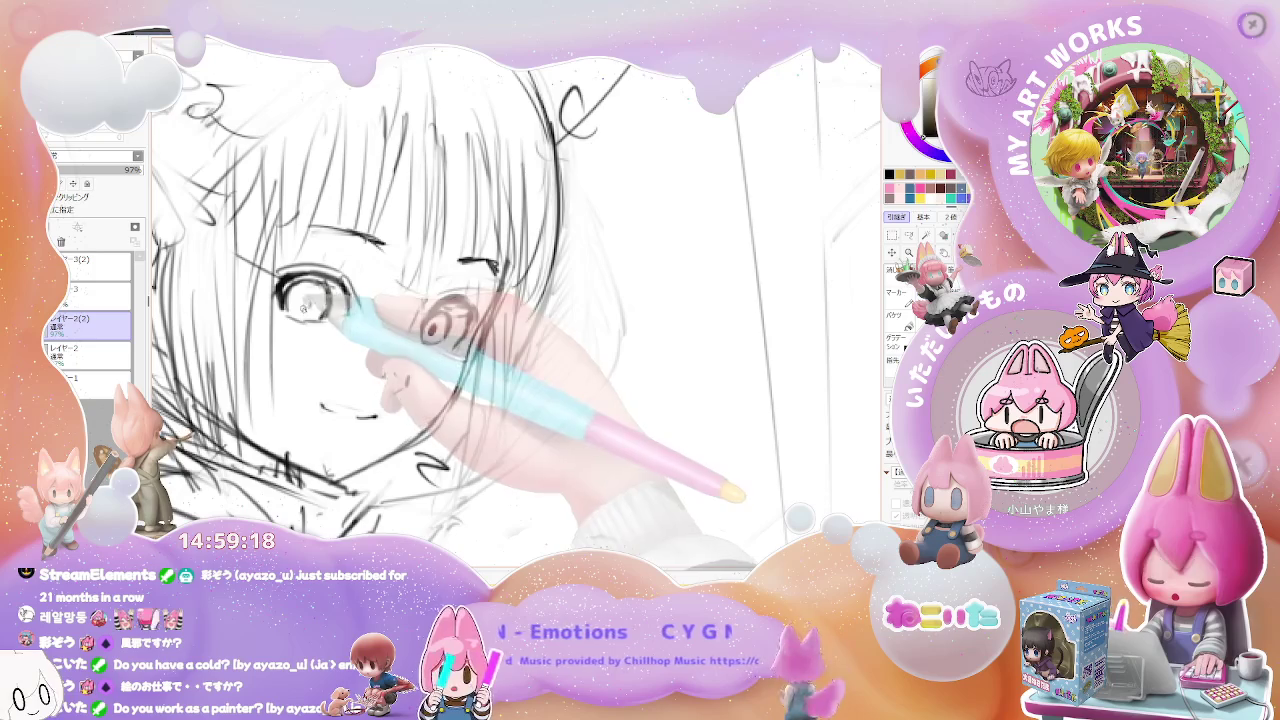
# Alternate between the full-figure view and a close view while sketching the legs and boots.
pyautogui.hotkey('ctrl', '-')
pyautogui.hotkey('ctrl', '-')
pyautogui.hotkey('ctrl', '-')
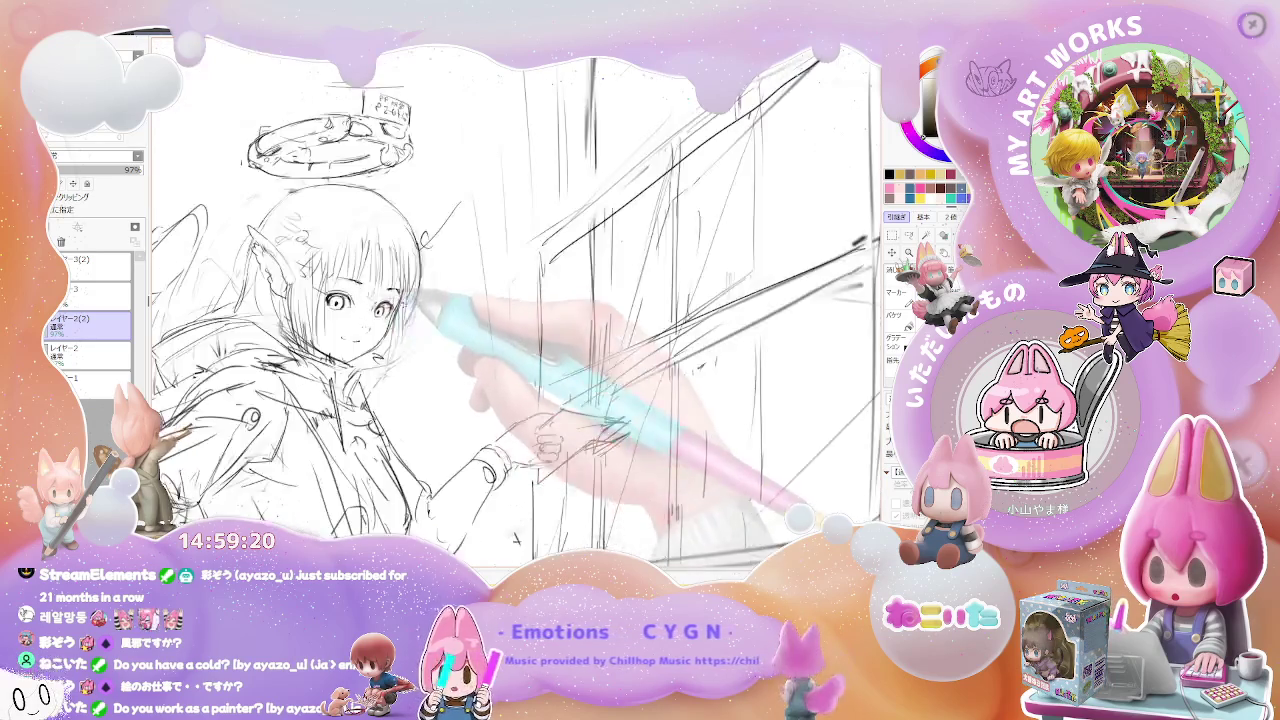
pyautogui.hotkey('ctrl', '-')
pyautogui.hotkey('ctrl', '-')
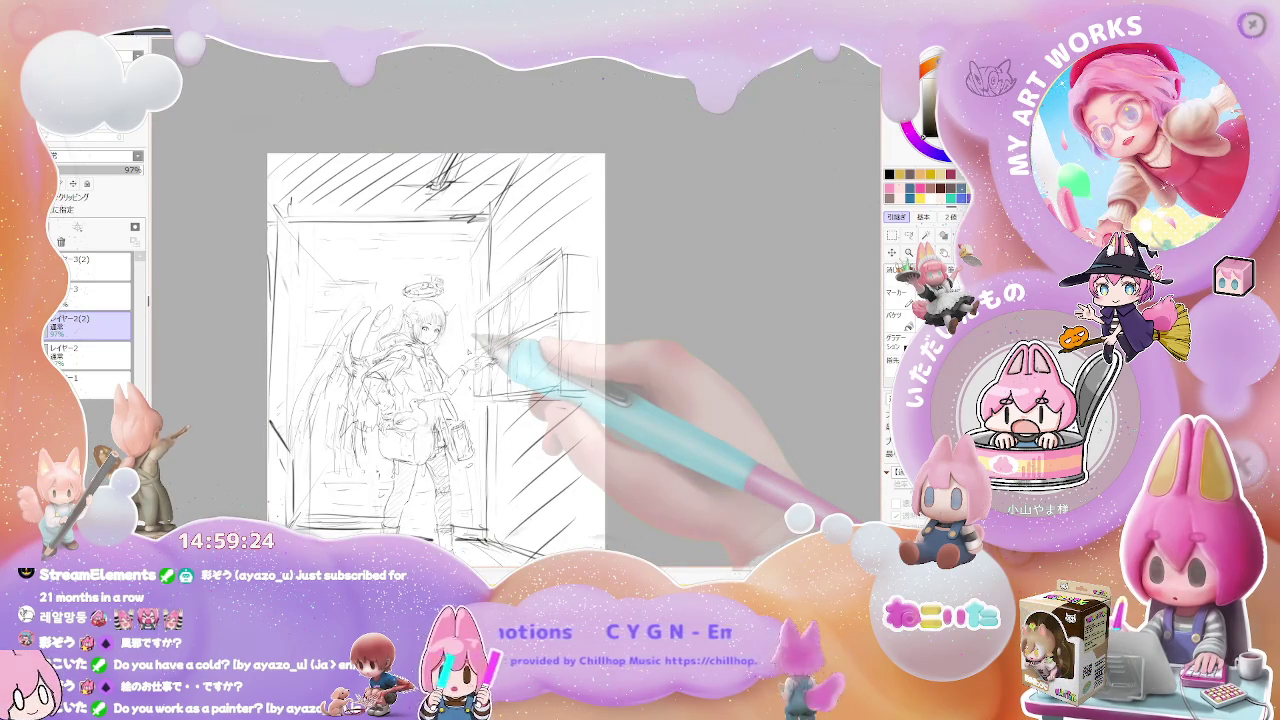
pyautogui.hotkey('ctrl', '+')
pyautogui.hotkey('ctrl', '+')
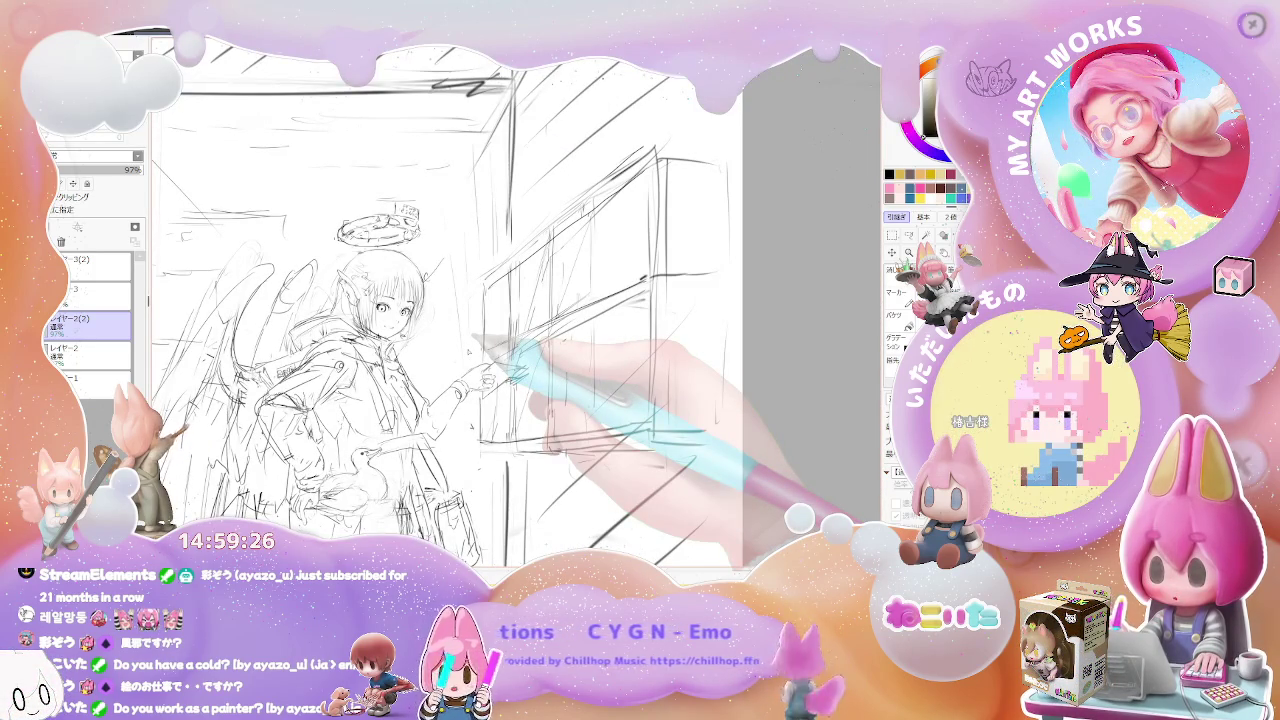
pyautogui.hotkey('ctrl', '-')
pyautogui.hotkey('ctrl', '-')
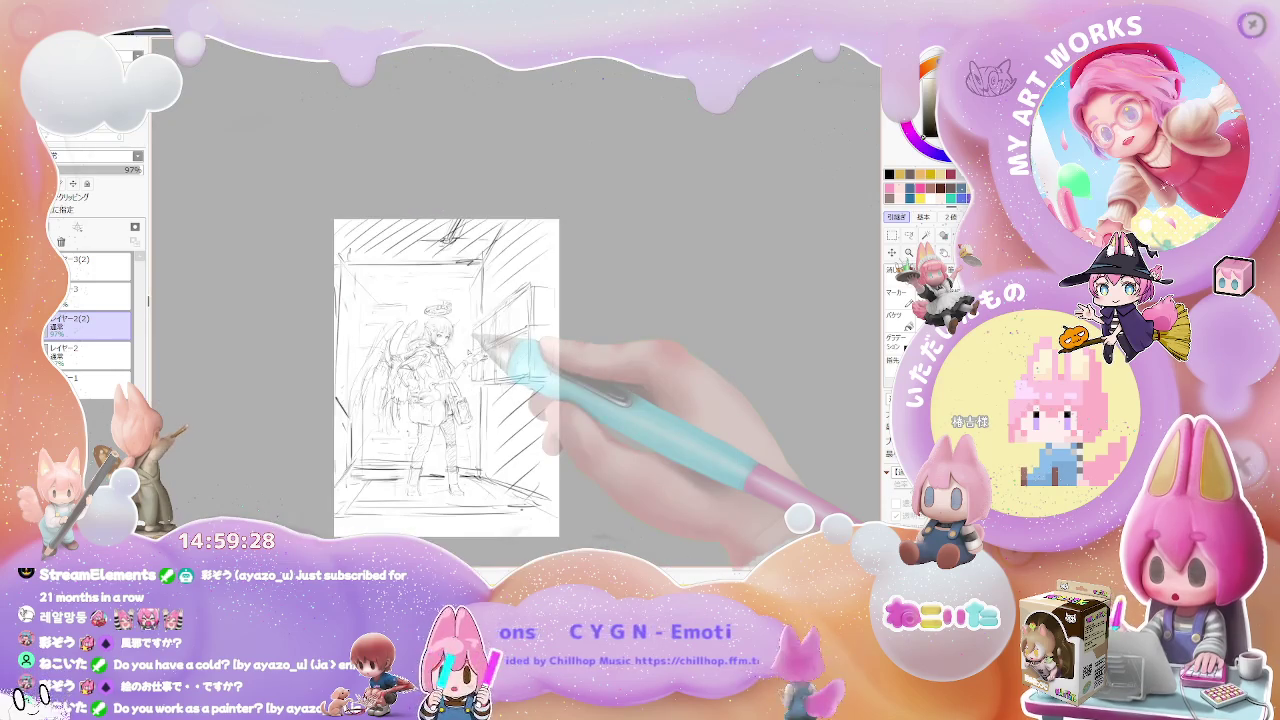
pyautogui.hotkey('ctrl', '+')
pyautogui.hotkey('ctrl', '+')
pyautogui.hotkey('ctrl', '+')
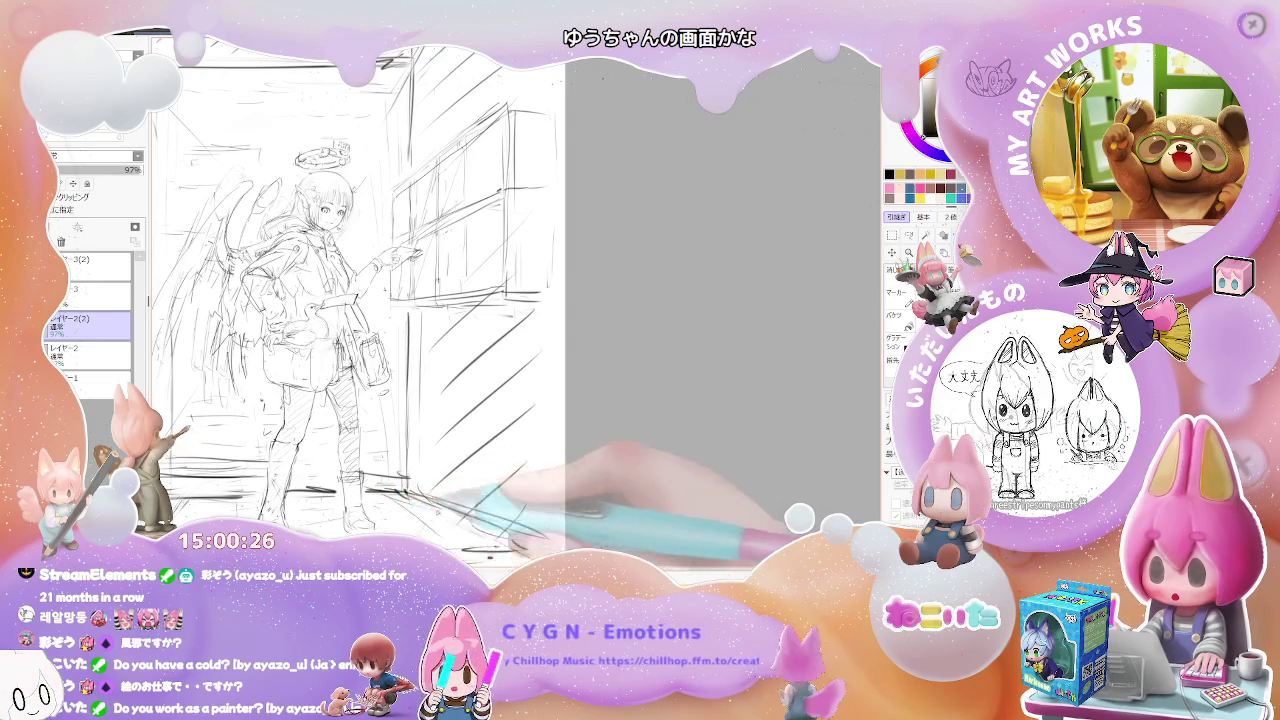
# Mirror the canvas and zoom in on the jacket and bag, then flip it back.
pyautogui.press('h')
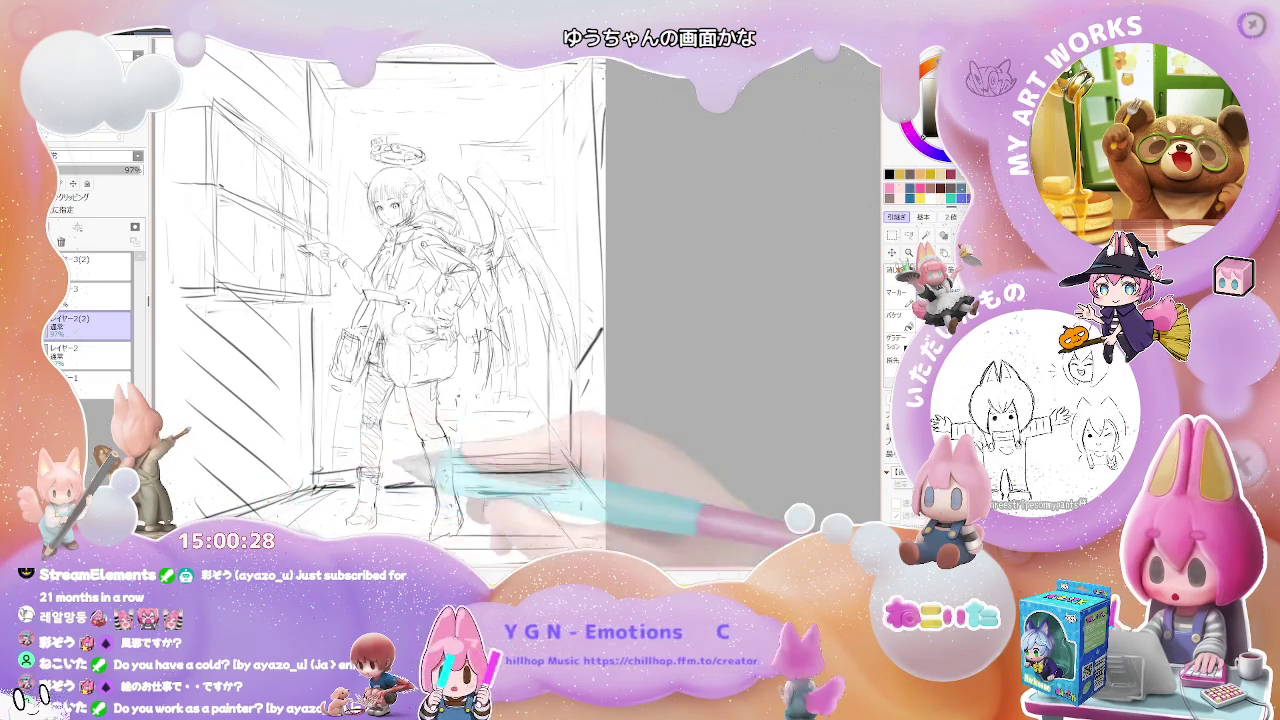
pyautogui.moveTo(400, 300); pyautogui.dragTo(310, 300)
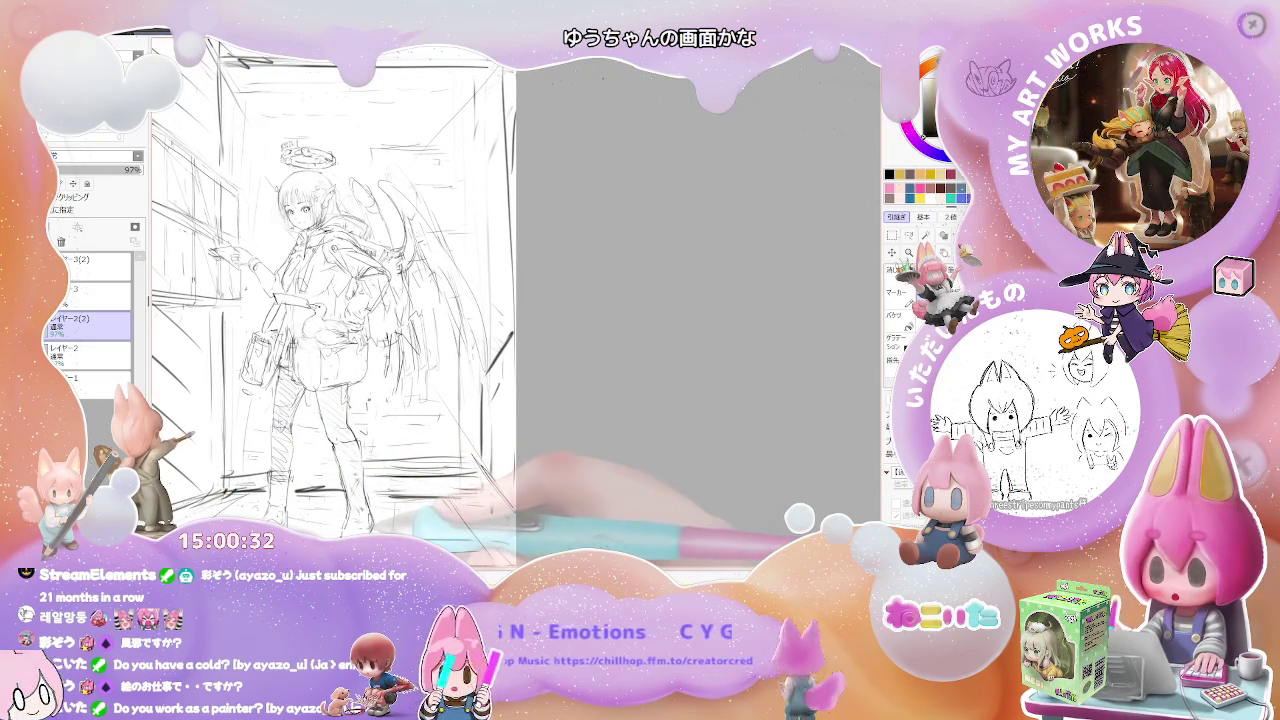
pyautogui.hotkey('ctrl', '+')
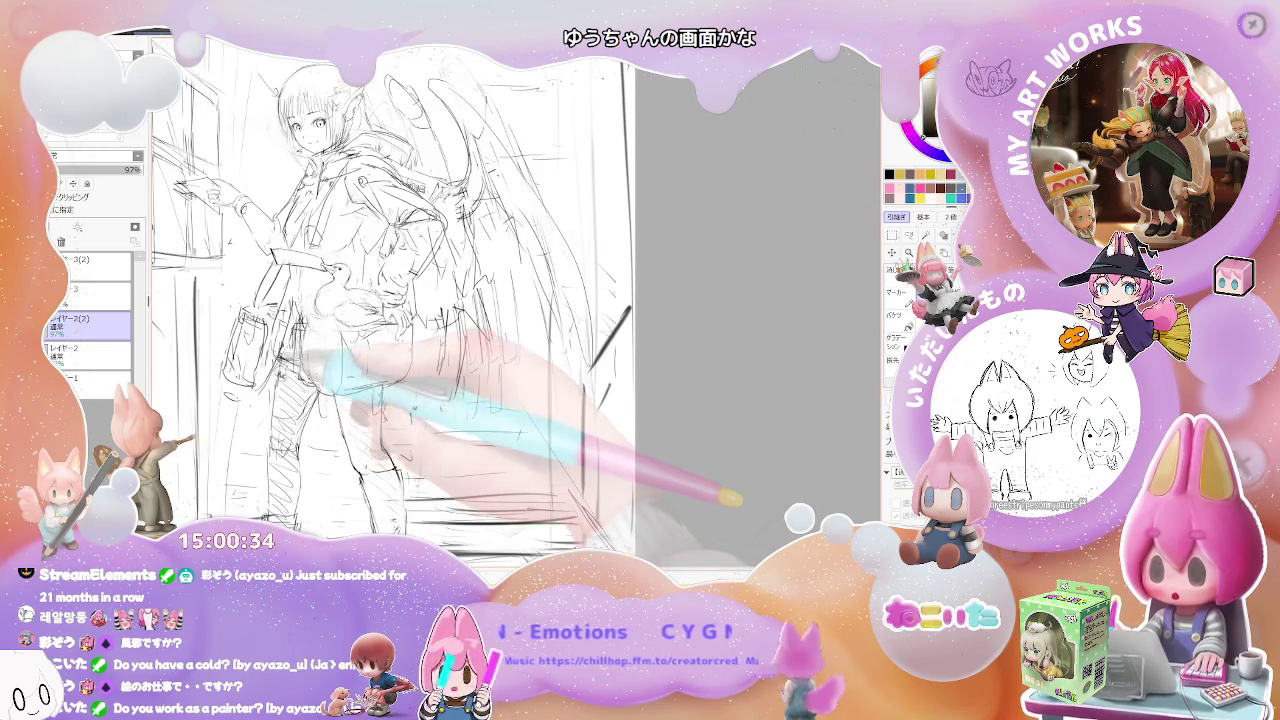
pyautogui.scroll(5, 400, 300)
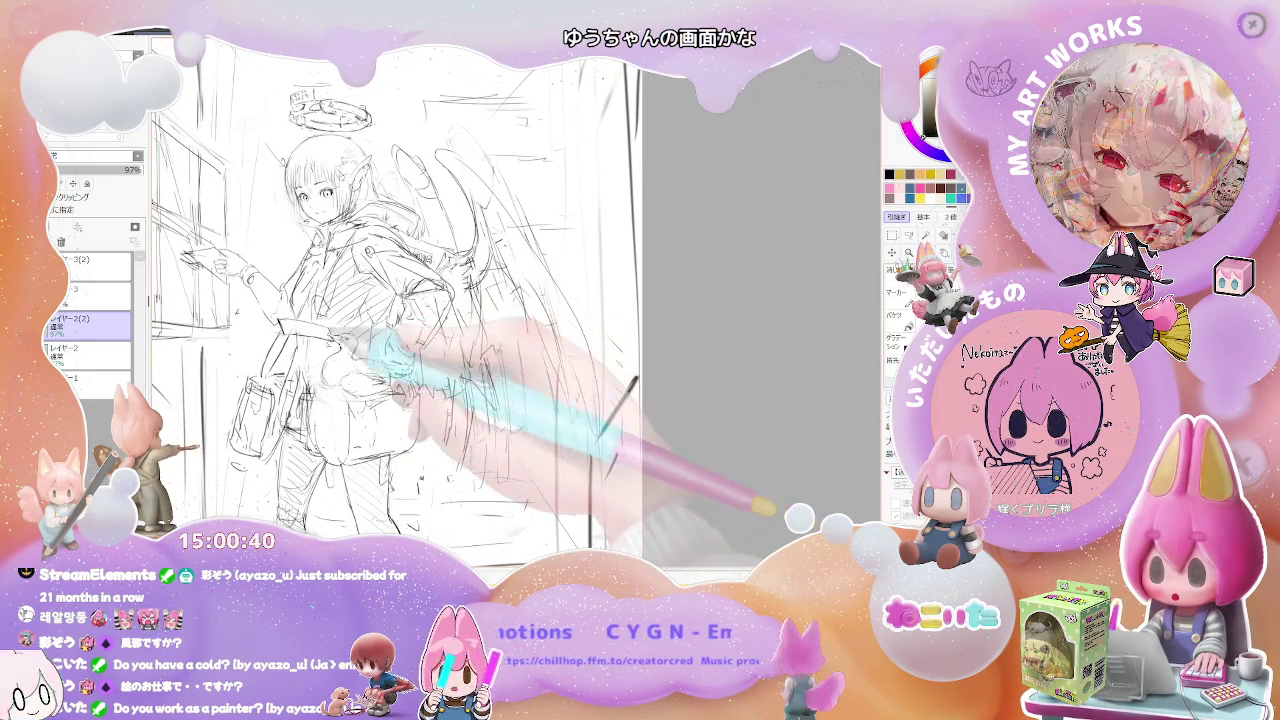
pyautogui.scroll(-2, 400, 300)
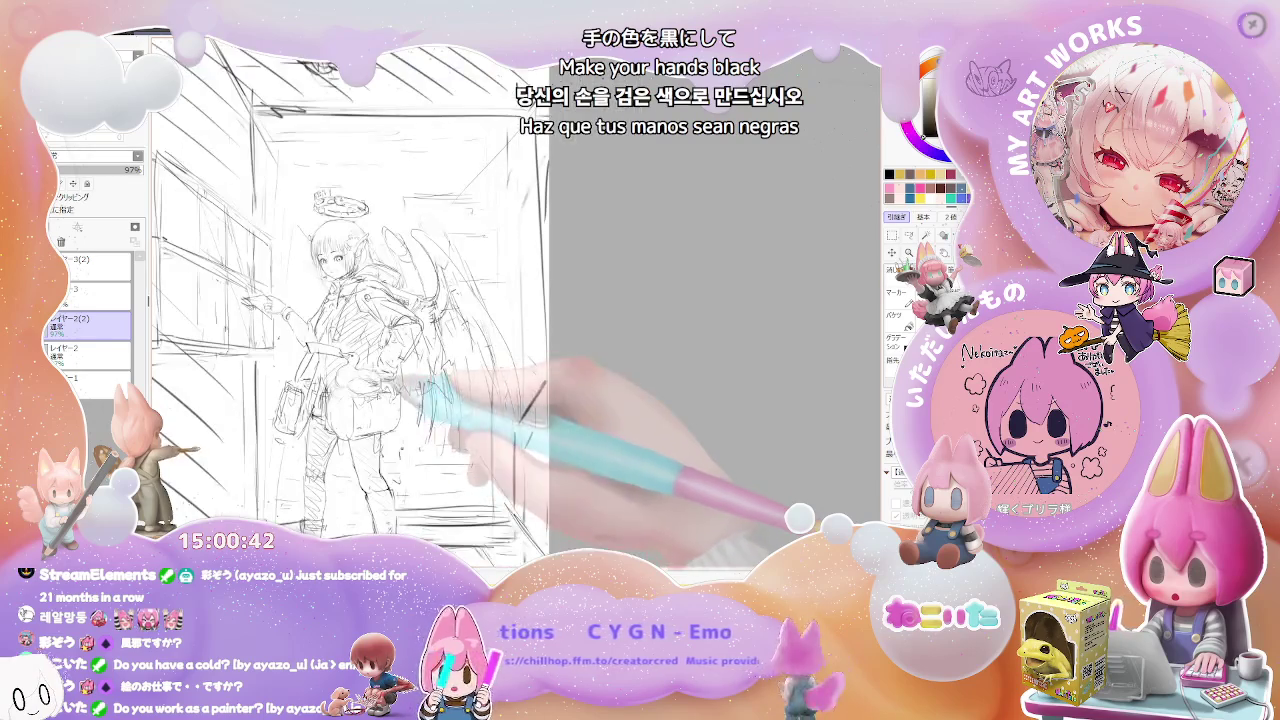
pyautogui.scroll(1, 350, 300)
pyautogui.scroll(-1, 350, 300)
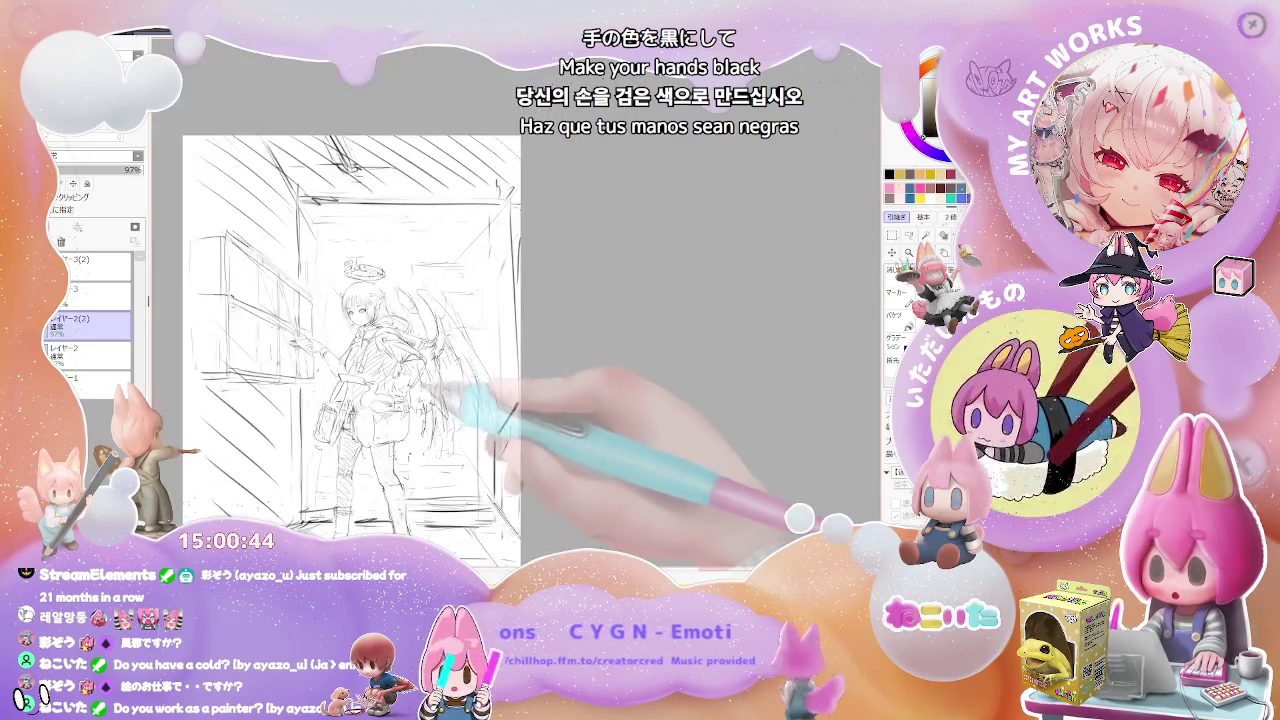
pyautogui.scroll(2, 400, 300)
pyautogui.scroll(2, 400, 300)
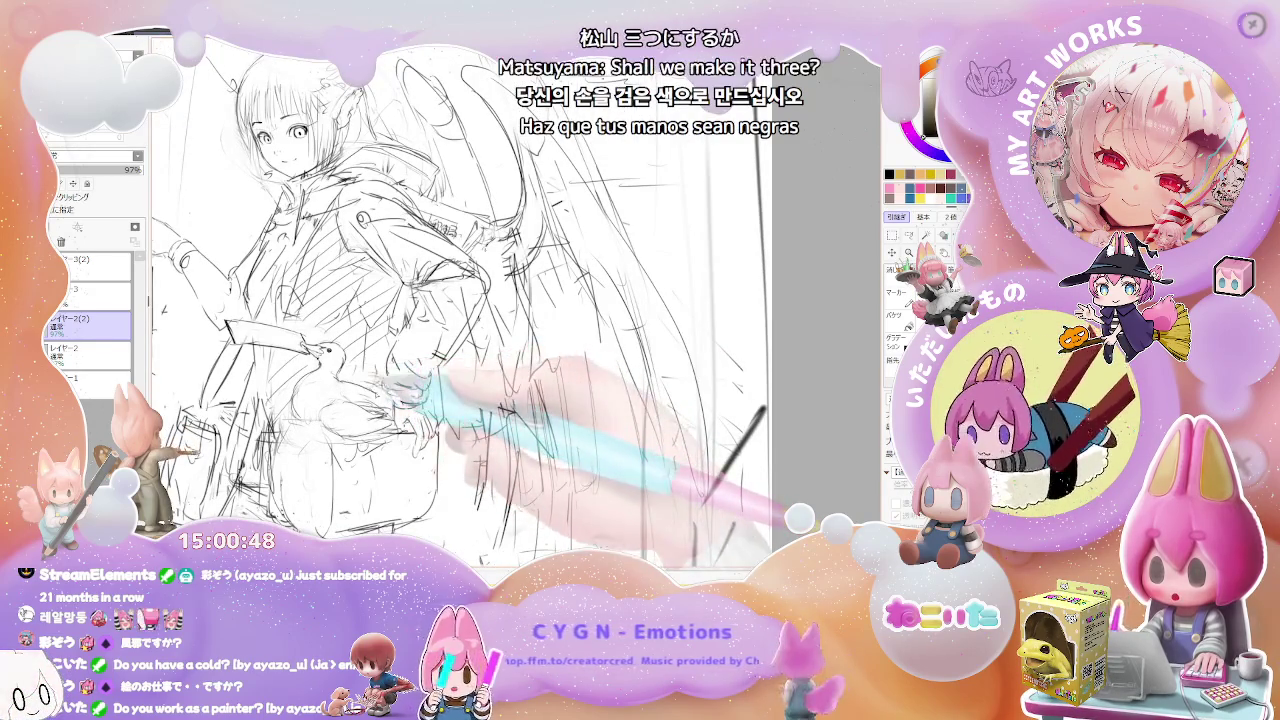
pyautogui.press('h')
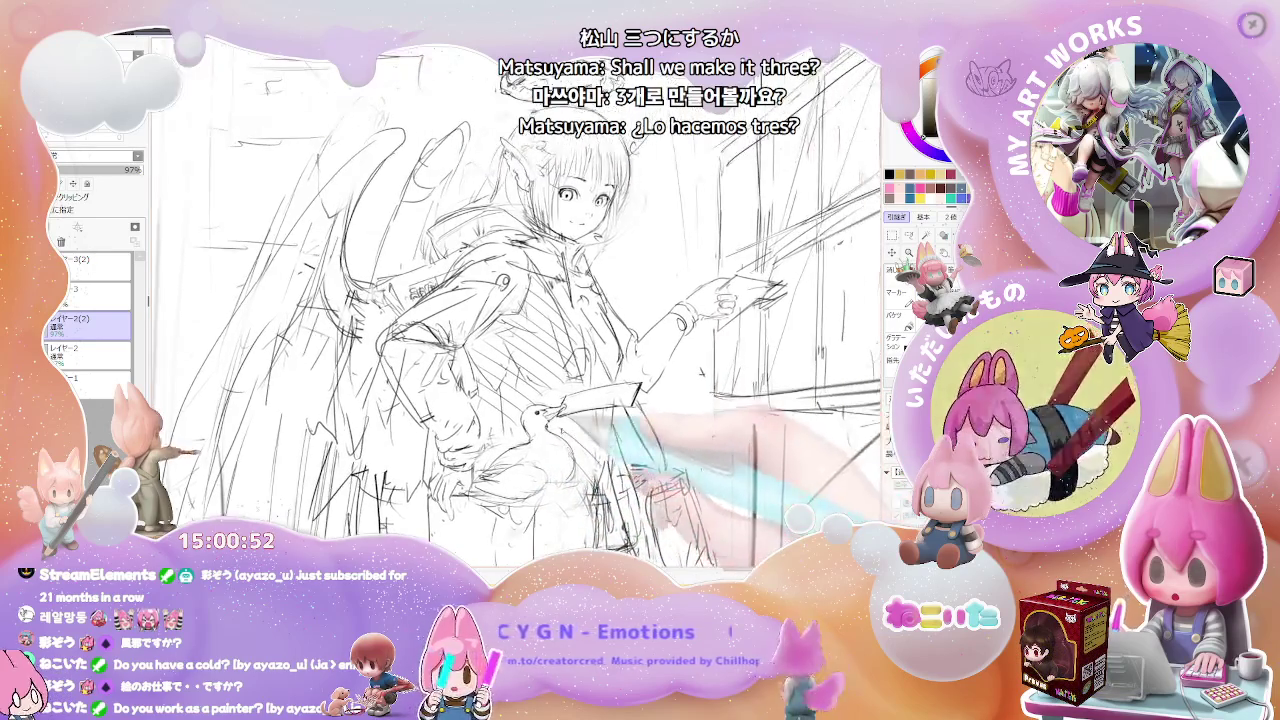
pyautogui.scroll(3, 855, 330)
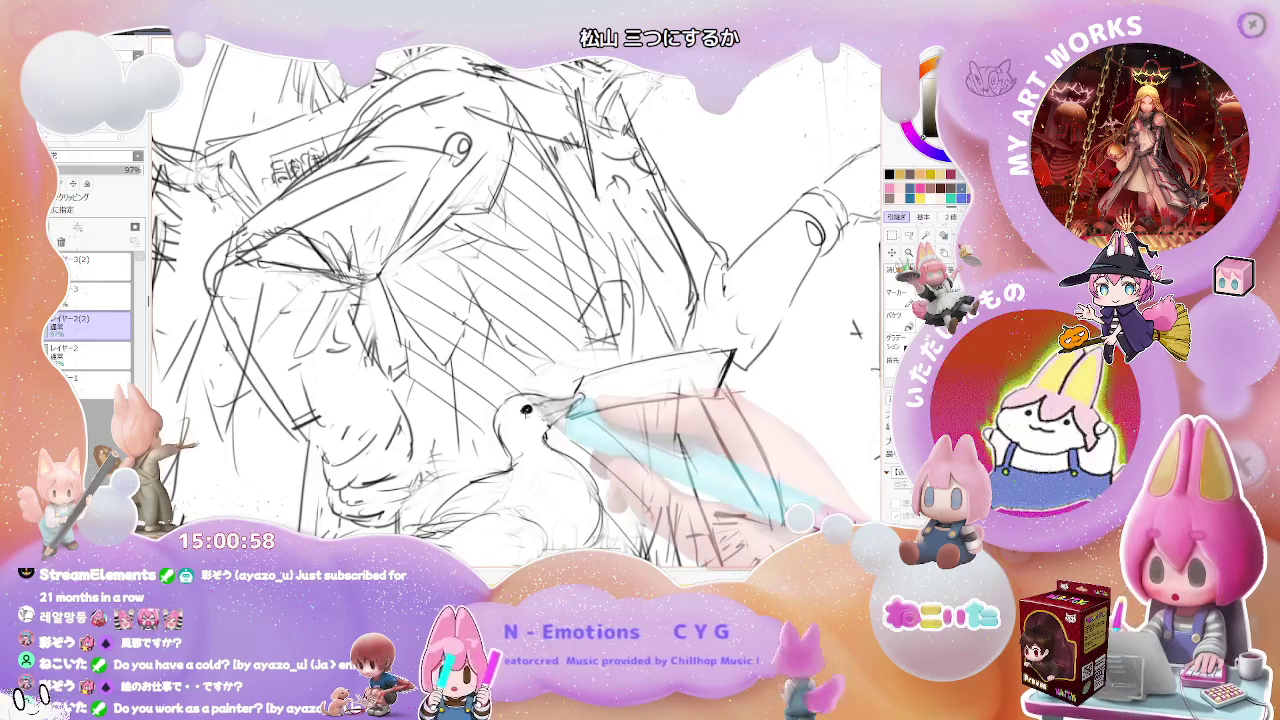
pyautogui.scroll(-3, 855, 330)
pyautogui.scroll(-1, 855, 330)
pyautogui.scroll(-1, 855, 330)
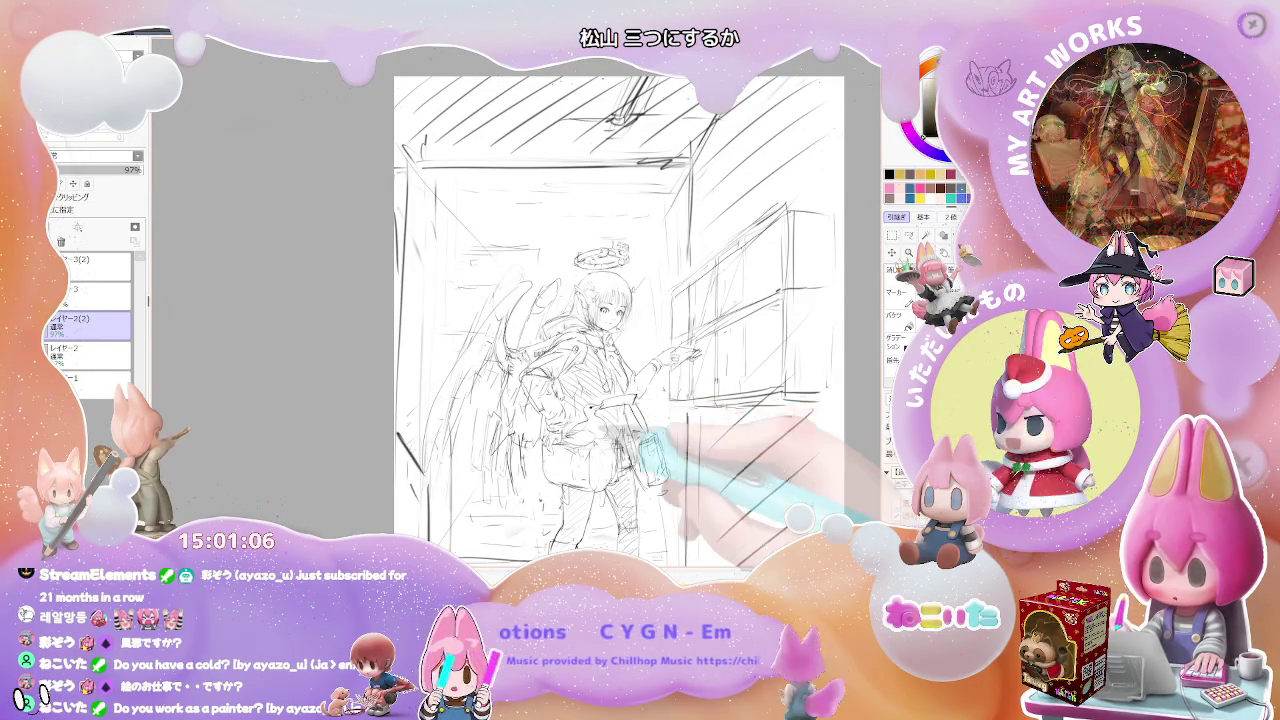
pyautogui.scroll(2, 605, 480)
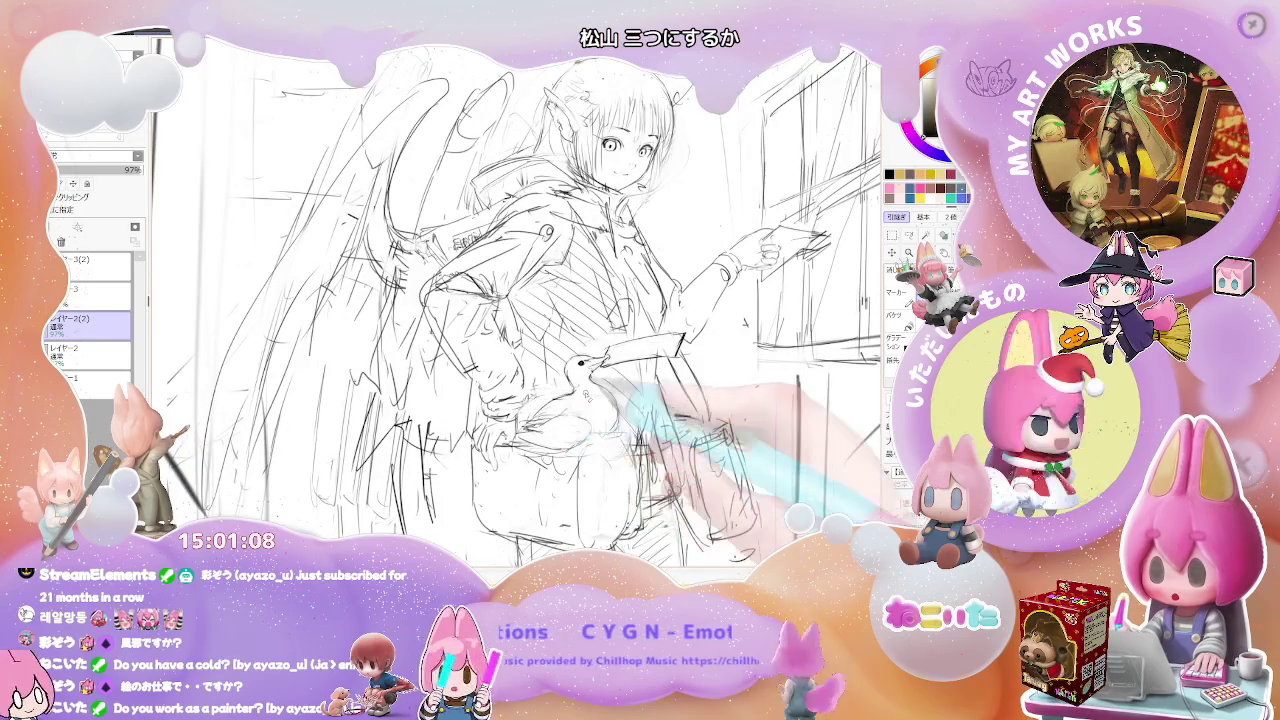
pyautogui.press('Delete')
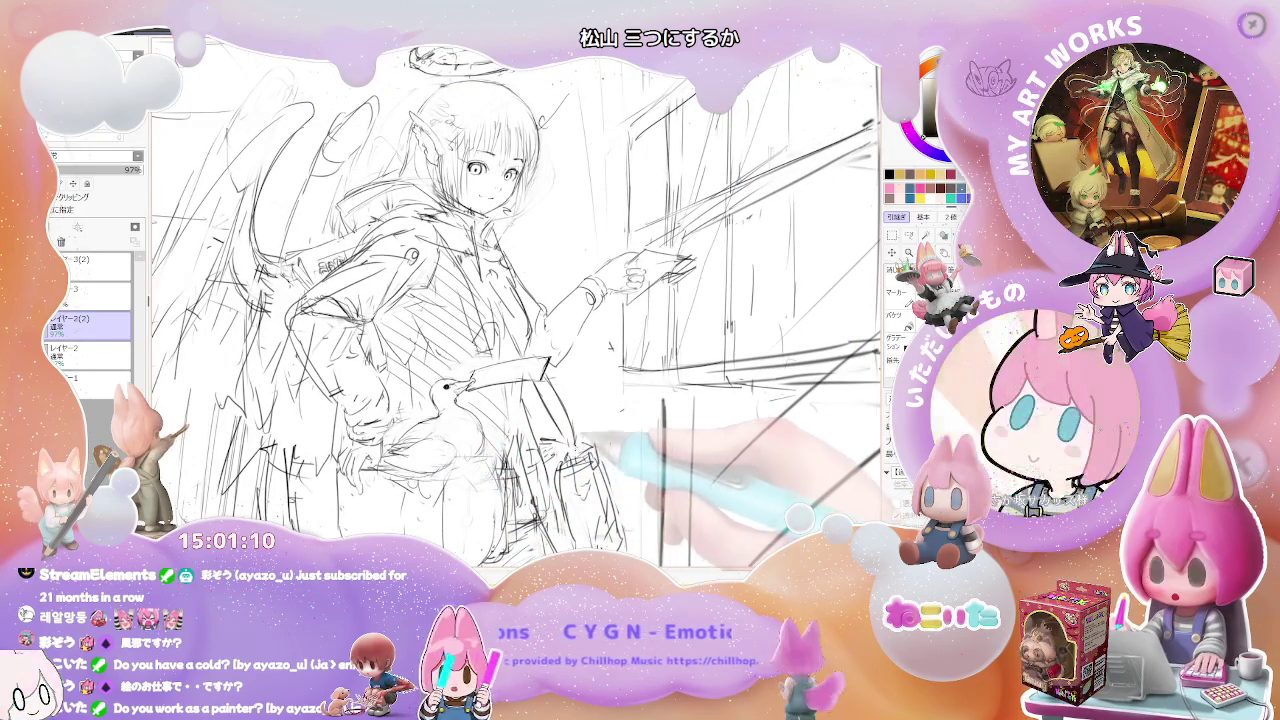